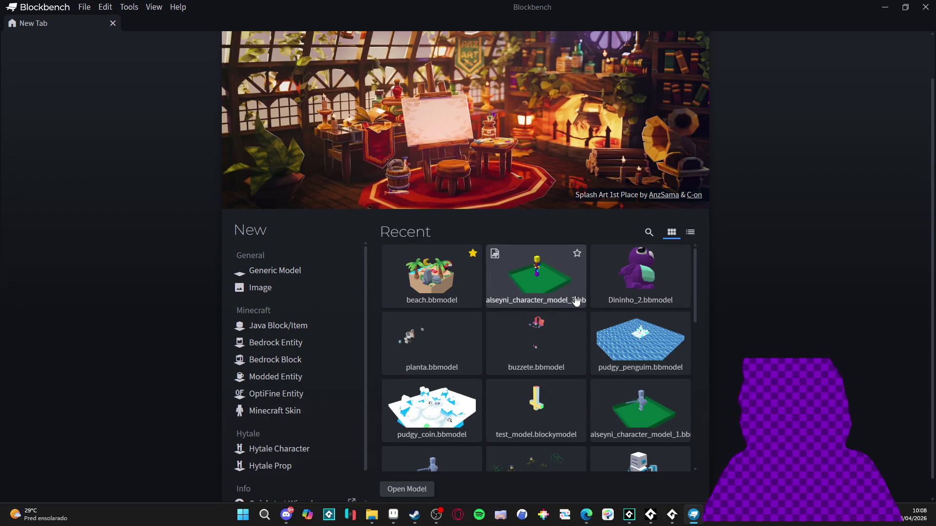
Find alseyni_character_model_3 in the Recent models grid and open it.
scroll(556, 270, down, 3)
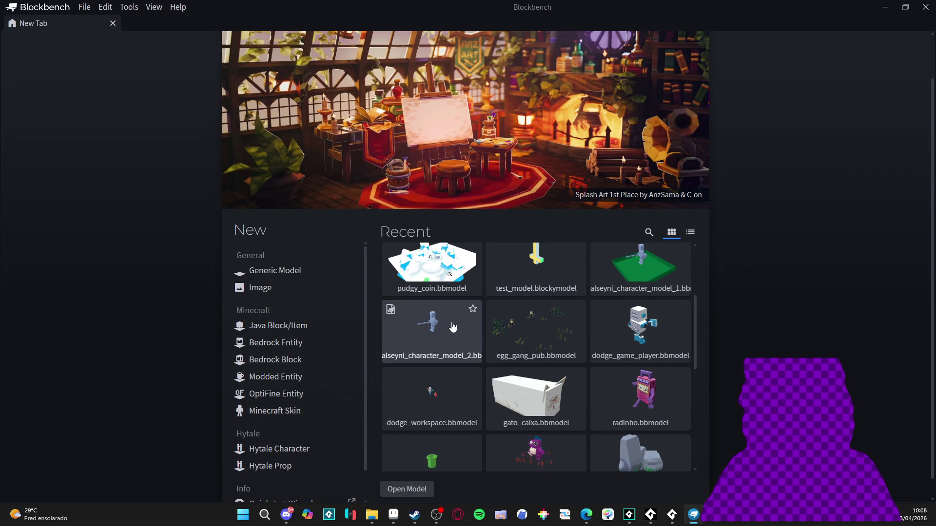
scroll(648, 345, up, 3)
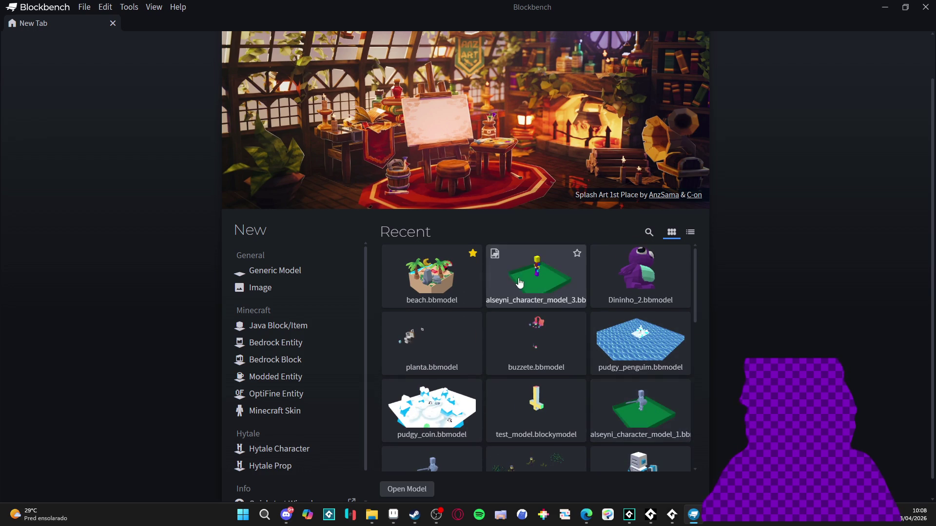
scroll(539, 292, down, 5)
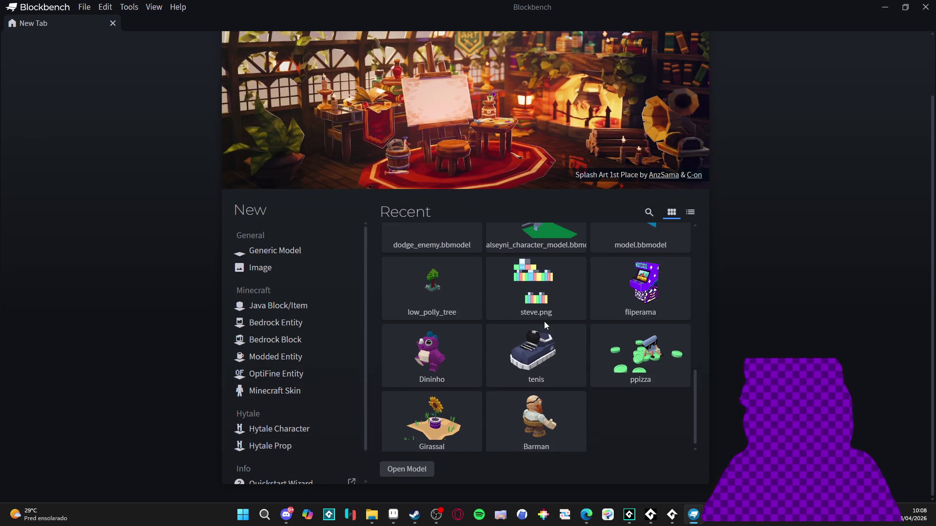
scroll(546, 326, up, 3)
scroll(556, 317, up, 5)
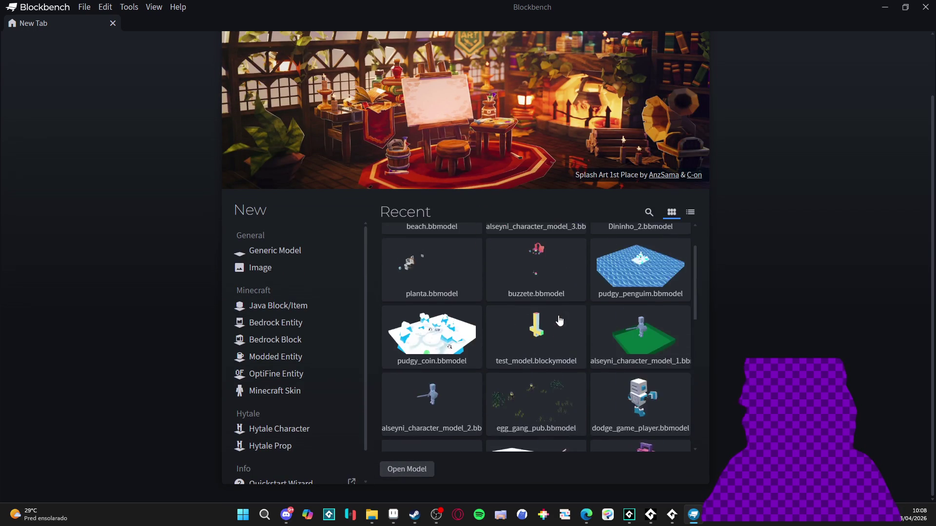
click(547, 250)
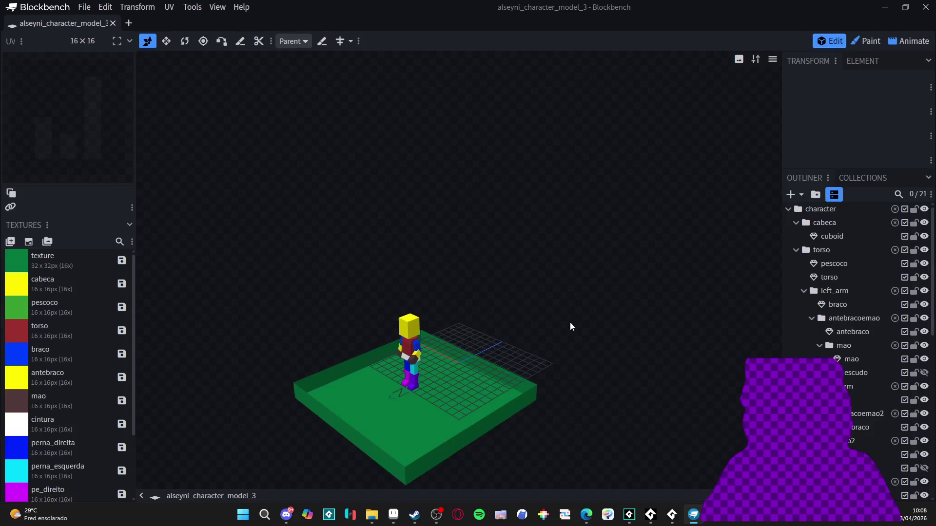
Select the mao hand-and-shield group and rotate it with the Rotate tool.
mouse_move(511, 282)
mouse_down()
mouse_move(495, 272)
mouse_move(455, 371)
mouse_move(452, 352)
mouse_up()
click(453, 352)
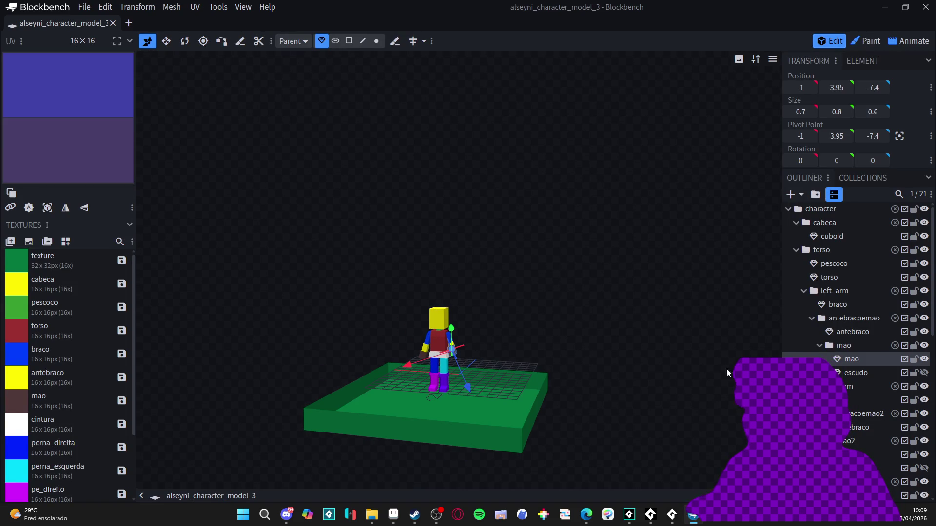
click(850, 373)
click(854, 358)
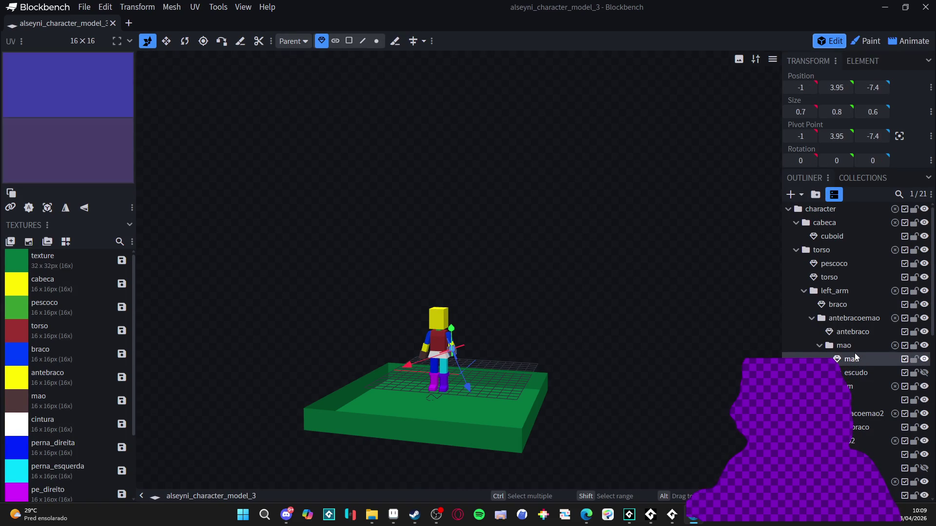
click(851, 346)
scroll(476, 355, up, 5)
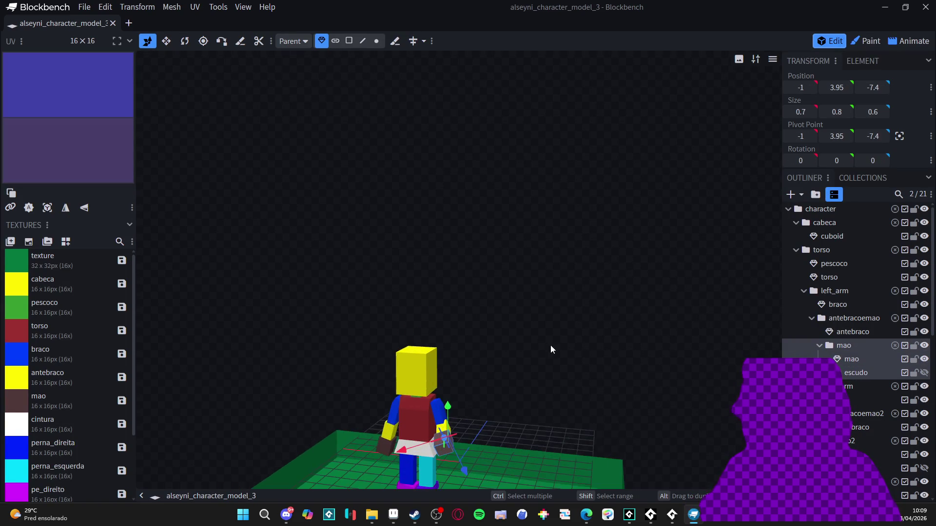
drag(495, 351, 429, 372)
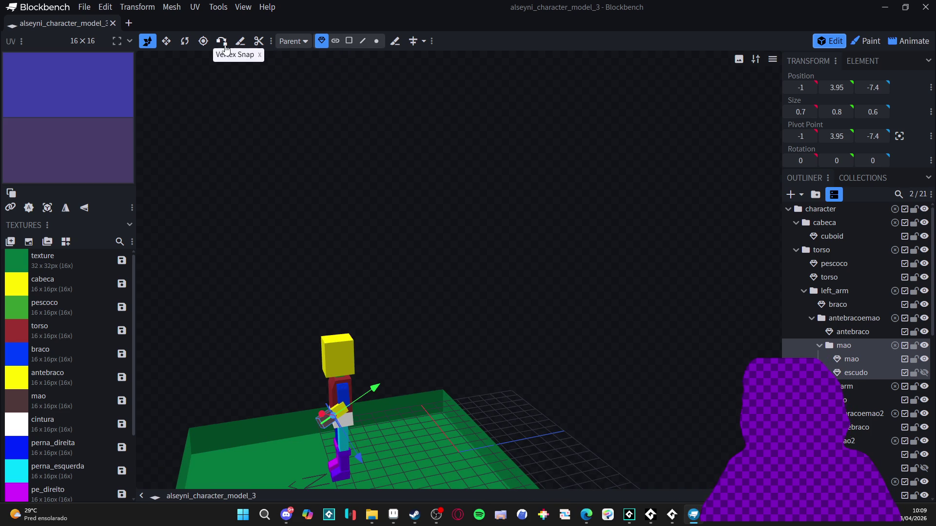
click(187, 42)
mouse_move(288, 411)
mouse_down()
mouse_move(315, 456)
mouse_move(435, 373)
mouse_up()
Rotate the antebracoemao forearm to about 4.74 on X, then save with Ctrl+S.
click(860, 345)
click(853, 319)
mouse_move(300, 408)
mouse_down()
mouse_move(335, 455)
mouse_move(319, 456)
mouse_up()
mouse_move(396, 349)
mouse_down()
mouse_move(539, 263)
mouse_move(535, 249)
mouse_move(541, 273)
mouse_move(605, 258)
mouse_move(595, 263)
mouse_move(629, 266)
mouse_up()
key(ctrl+s)
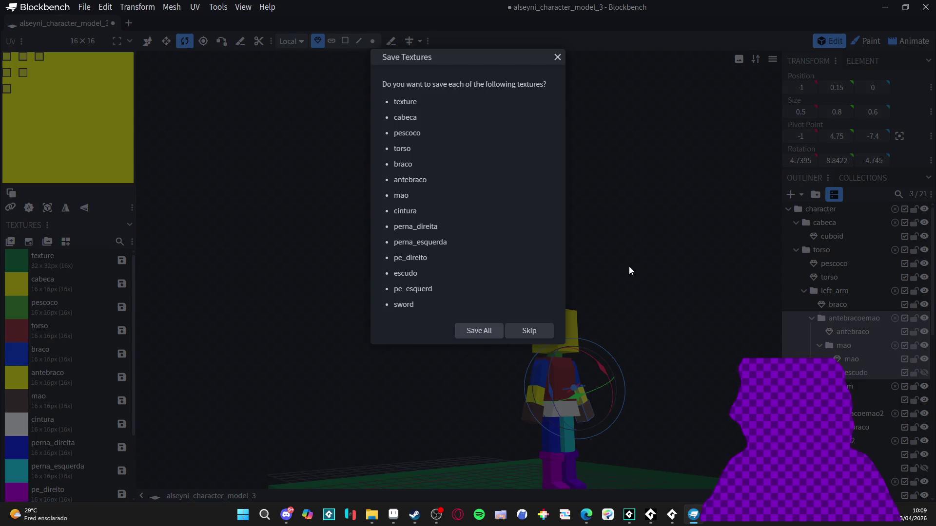
Skip saving the textures and switch to the Animate workspace.
click(530, 332)
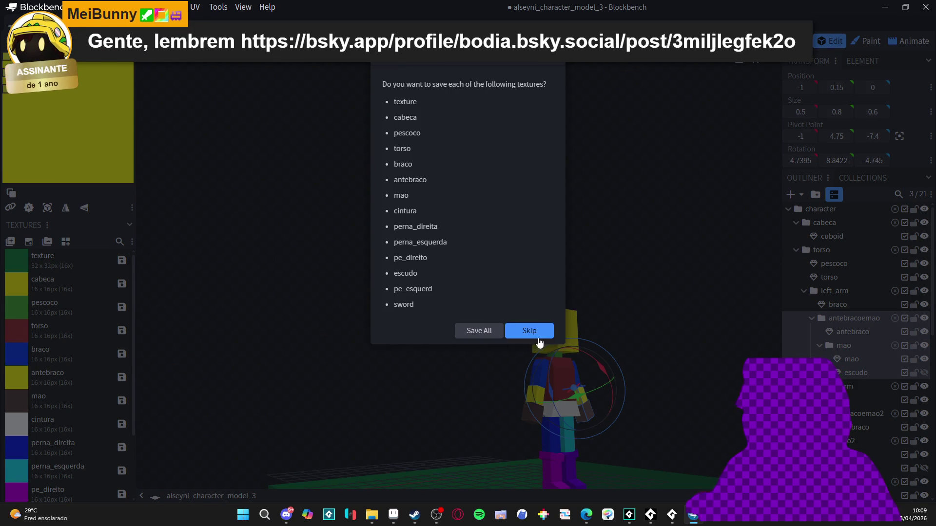
mouse_move(648, 321)
mouse_down()
mouse_move(660, 336)
mouse_move(619, 365)
mouse_up()
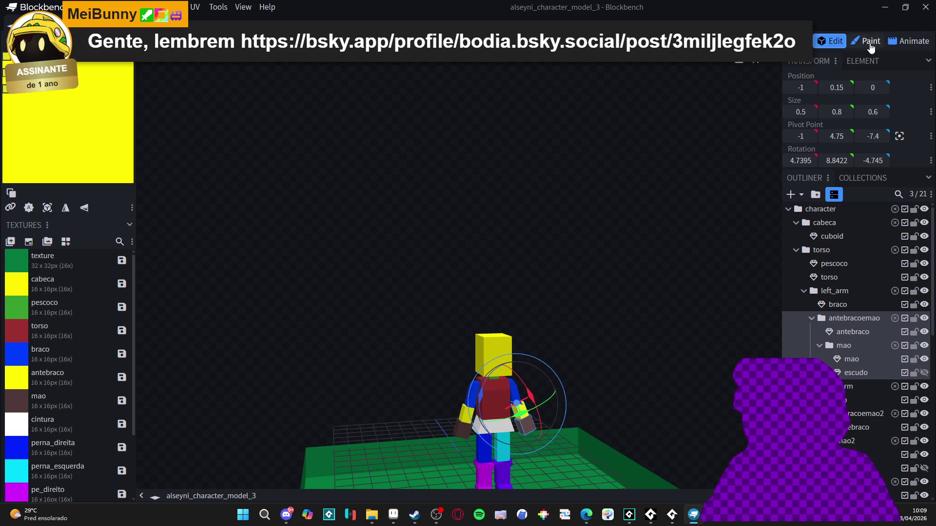
click(907, 41)
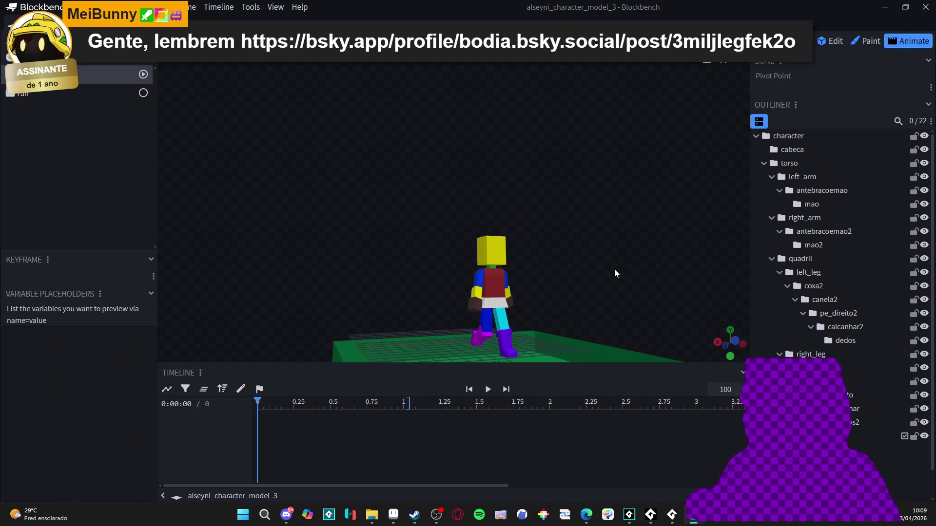
Select the run animation and preview its poses from a closer side view.
click(487, 389)
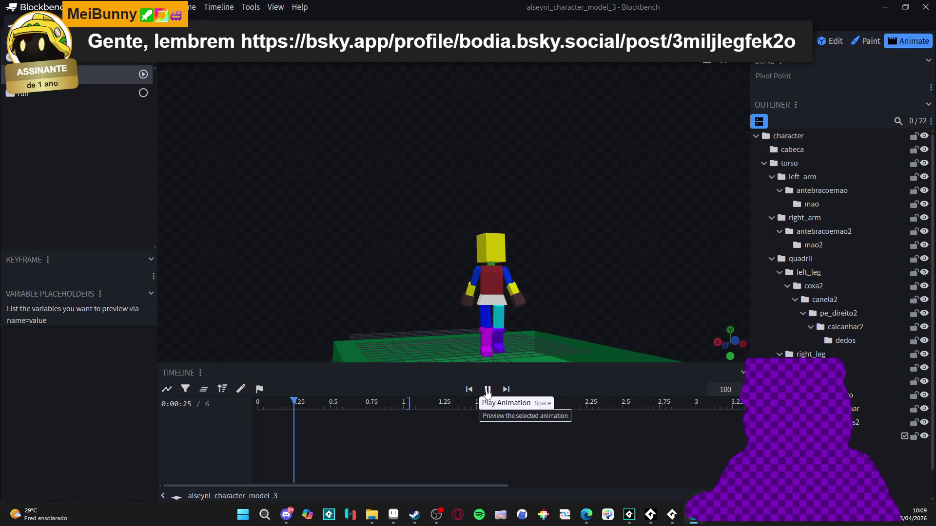
click(105, 91)
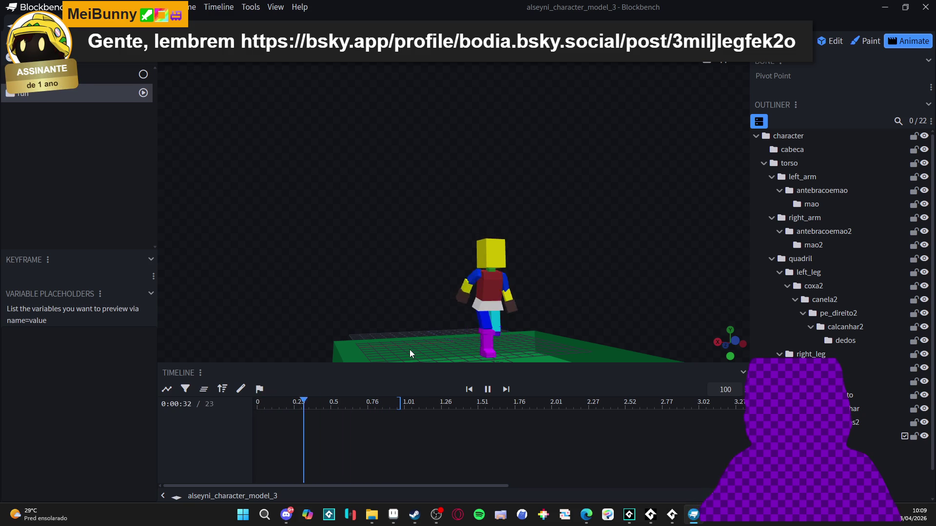
click(488, 389)
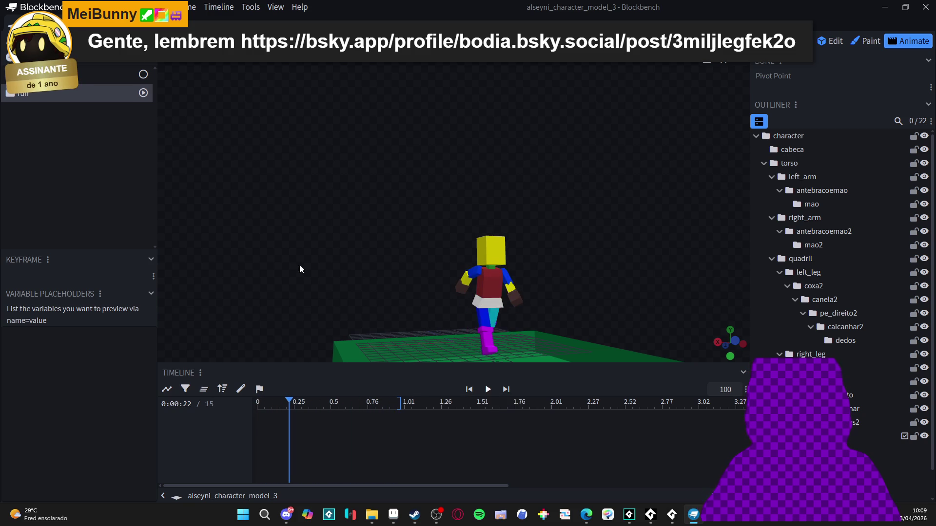
mouse_move(319, 288)
mouse_down()
mouse_move(312, 370)
mouse_move(335, 279)
mouse_move(331, 288)
mouse_up()
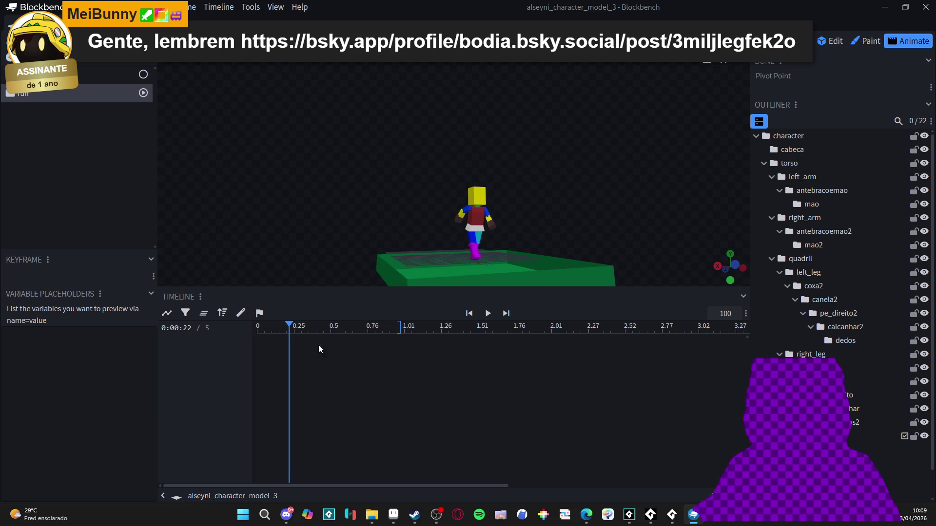
mouse_move(344, 326)
mouse_down()
mouse_move(372, 326)
mouse_move(260, 326)
mouse_up()
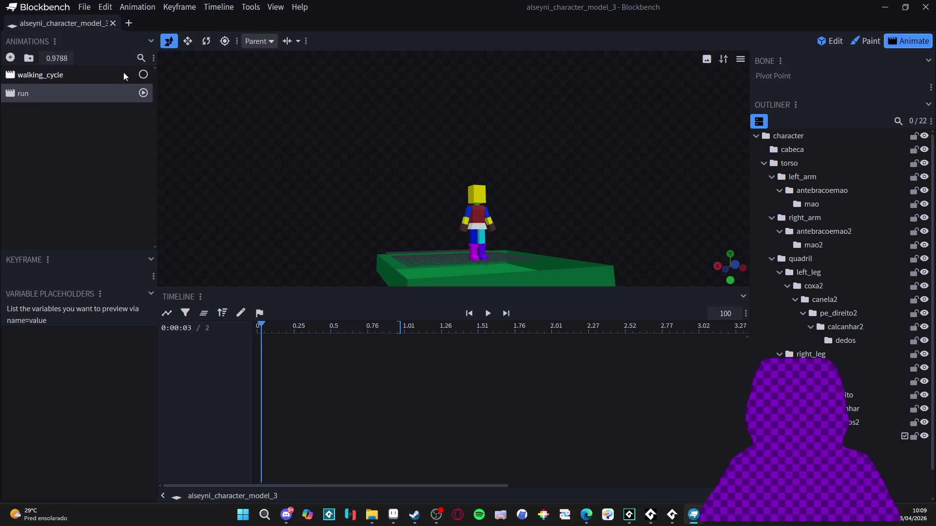
click(112, 94)
mouse_move(317, 164)
mouse_down()
mouse_move(398, 171)
mouse_move(446, 164)
mouse_up()
mouse_move(521, 225)
mouse_down()
mouse_move(602, 242)
mouse_move(510, 163)
mouse_move(460, 138)
mouse_move(502, 174)
mouse_move(518, 169)
mouse_move(360, 341)
mouse_up()
scroll(602, 242, up, 3)
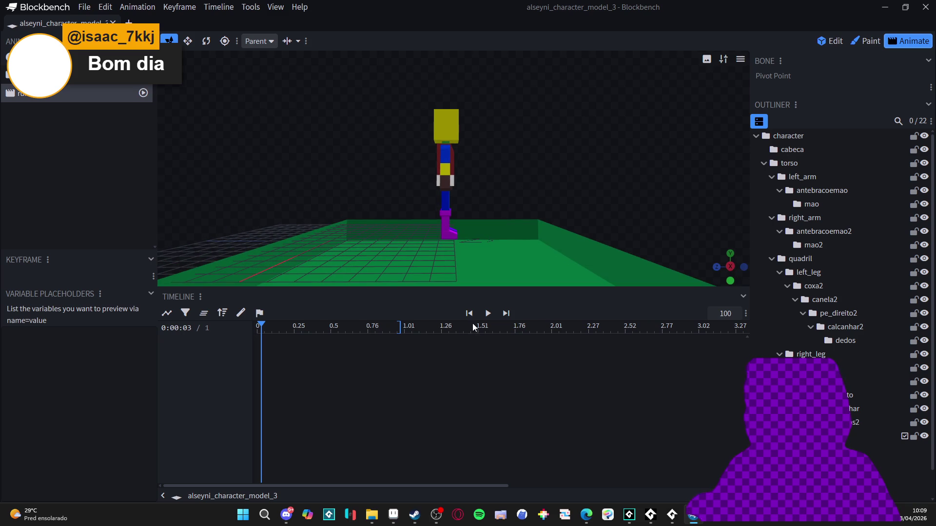
Extend the run animation to end at 1.26 seconds and replay it.
click(487, 314)
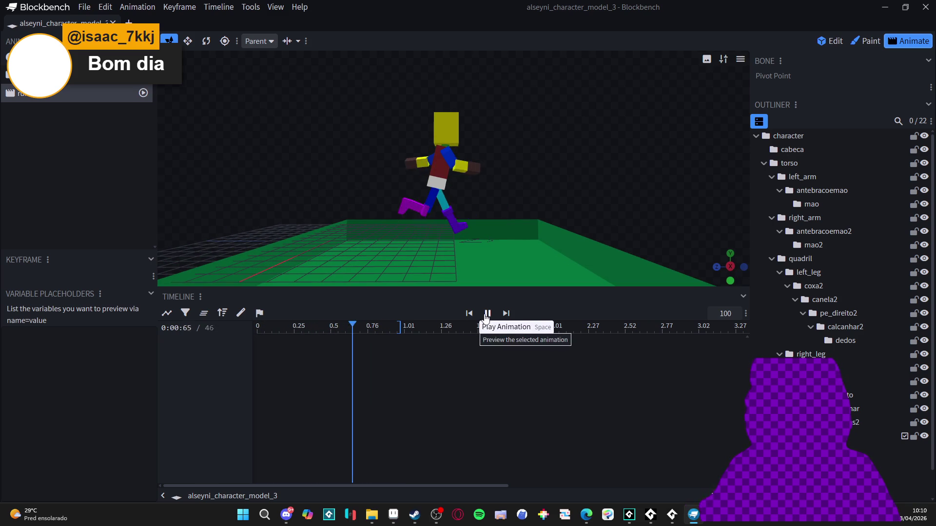
click(487, 315)
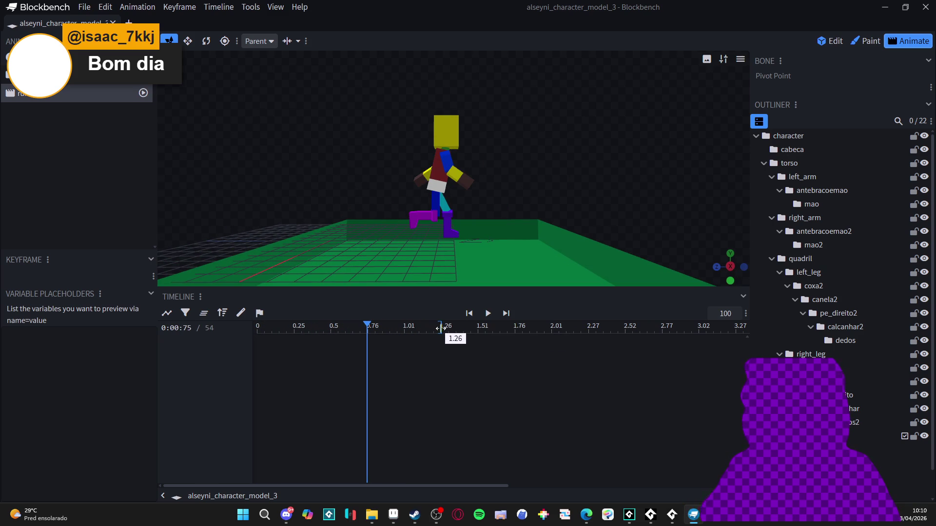
click(487, 315)
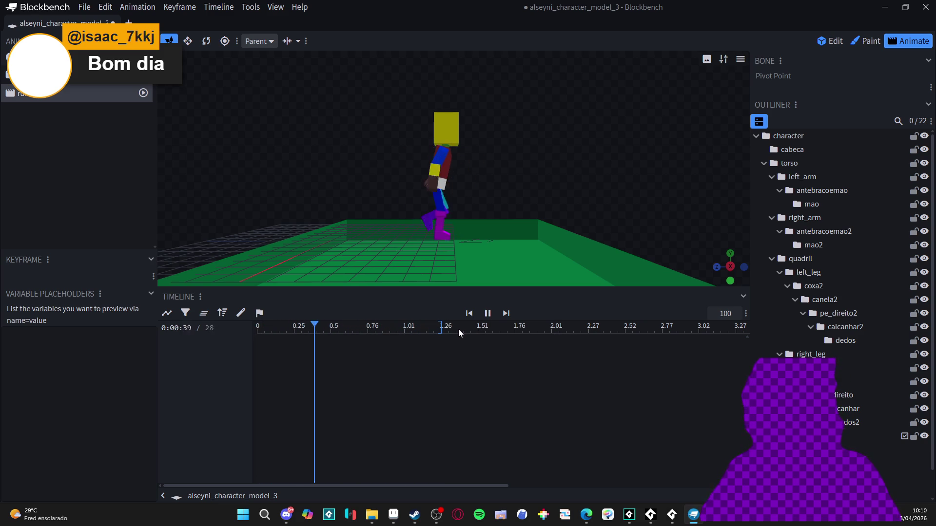
click(488, 314)
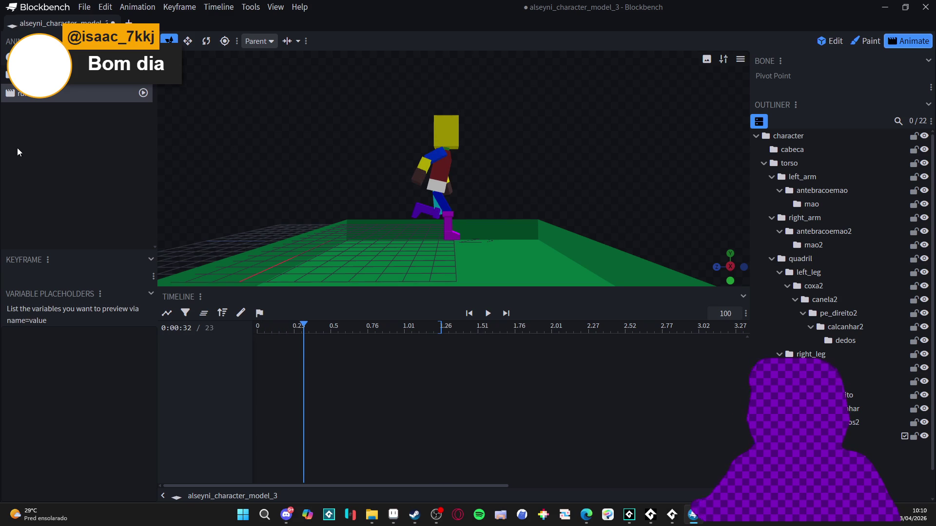
Set the run animation's loop mode to Loop.
right_click(82, 94)
mouse_move(155, 147)
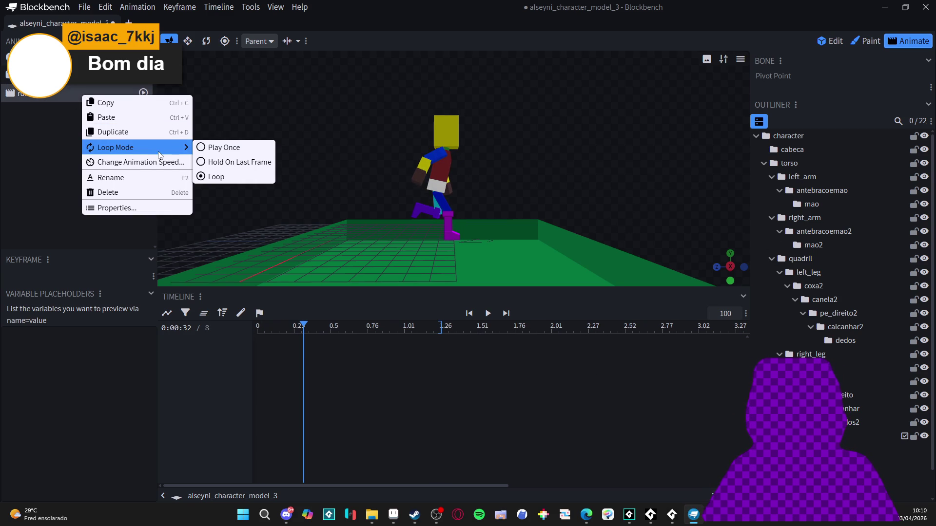
click(54, 151)
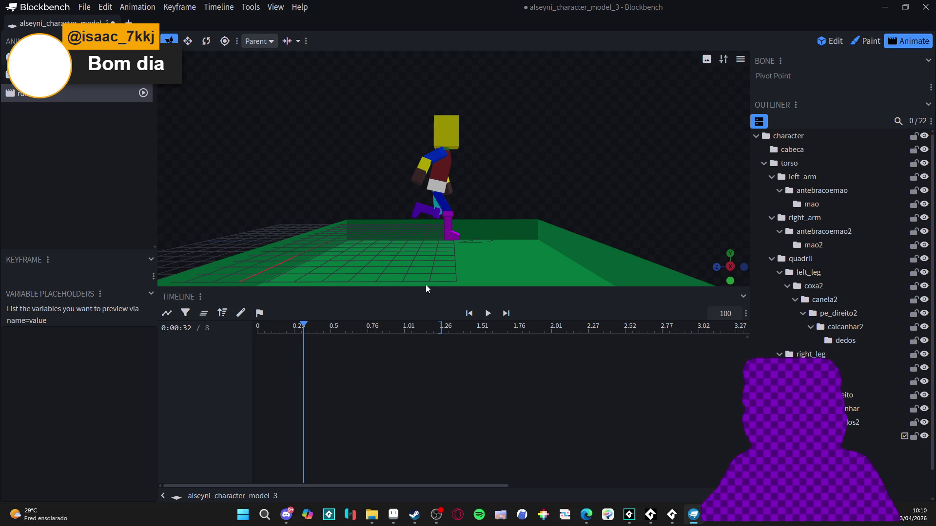
click(785, 141)
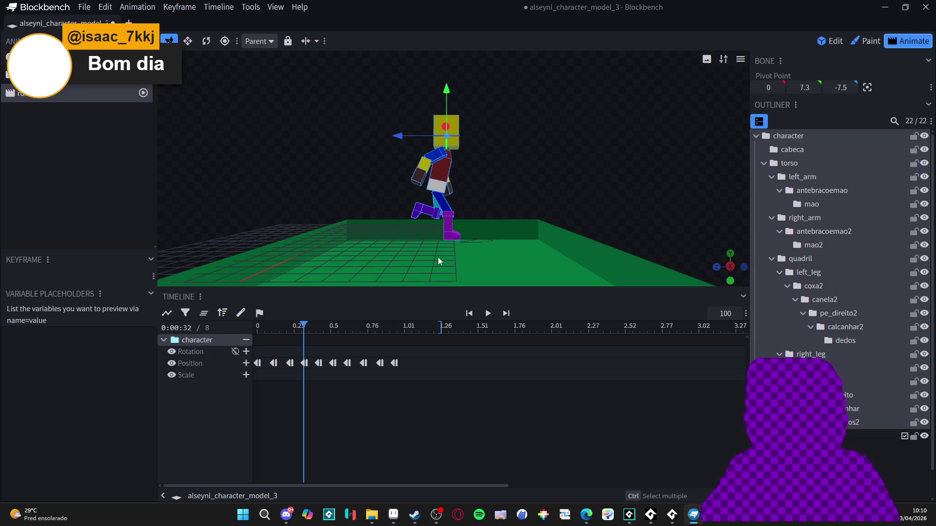
Browse the torso, head, left_arm, quadril and left_leg bones, toggling their child lists.
click(790, 165)
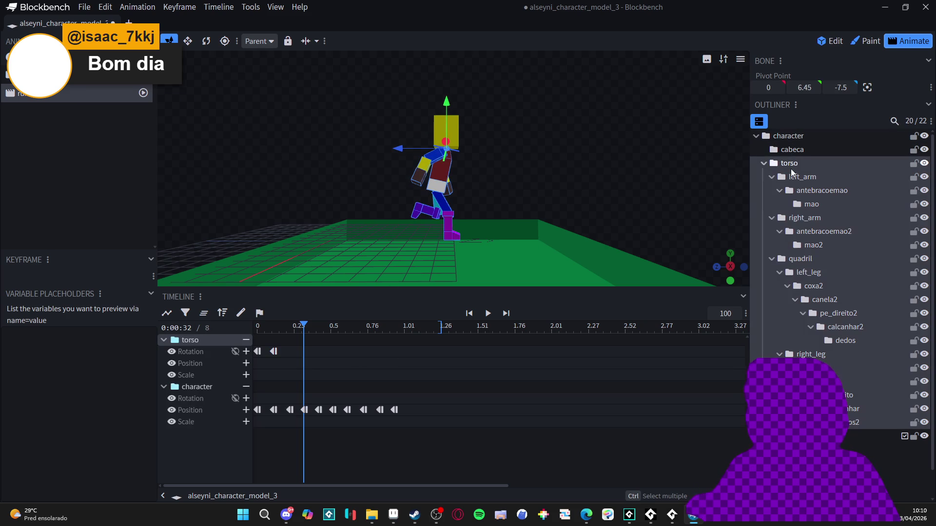
click(764, 164)
click(765, 164)
click(792, 149)
click(765, 164)
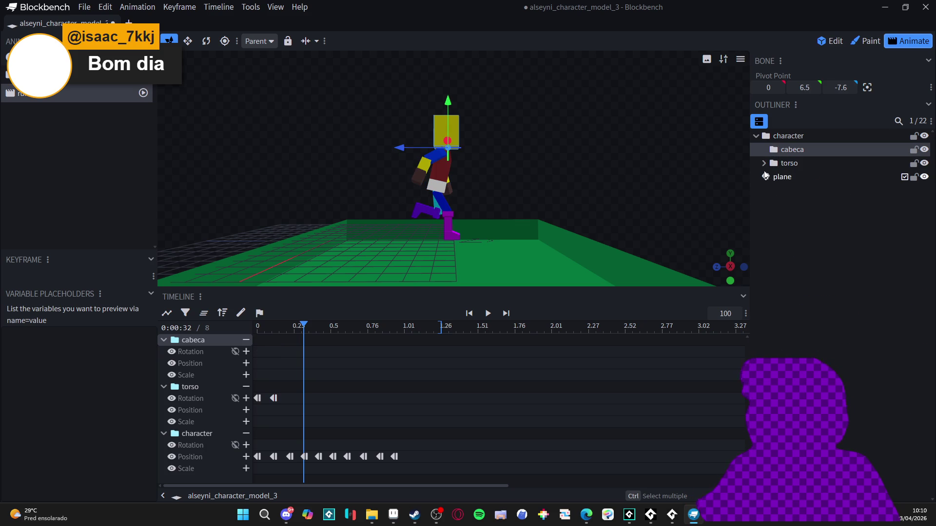
click(764, 163)
click(785, 190)
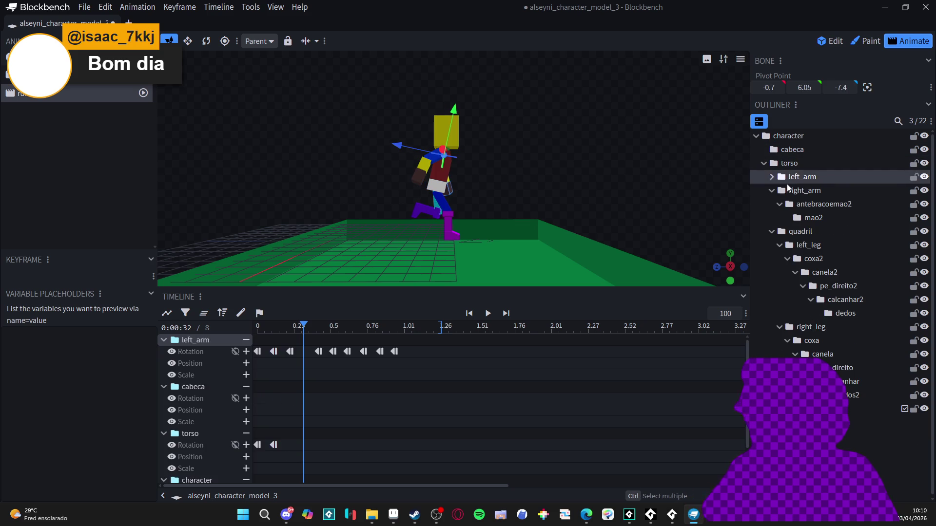
click(771, 191)
click(769, 206)
click(771, 205)
click(772, 205)
click(797, 224)
click(780, 218)
click(780, 219)
Review the leg bones' keyframes, from coxa2 down to calcanhar and dedos2.
click(813, 232)
click(838, 259)
click(845, 273)
click(842, 288)
click(796, 300)
click(809, 313)
click(812, 330)
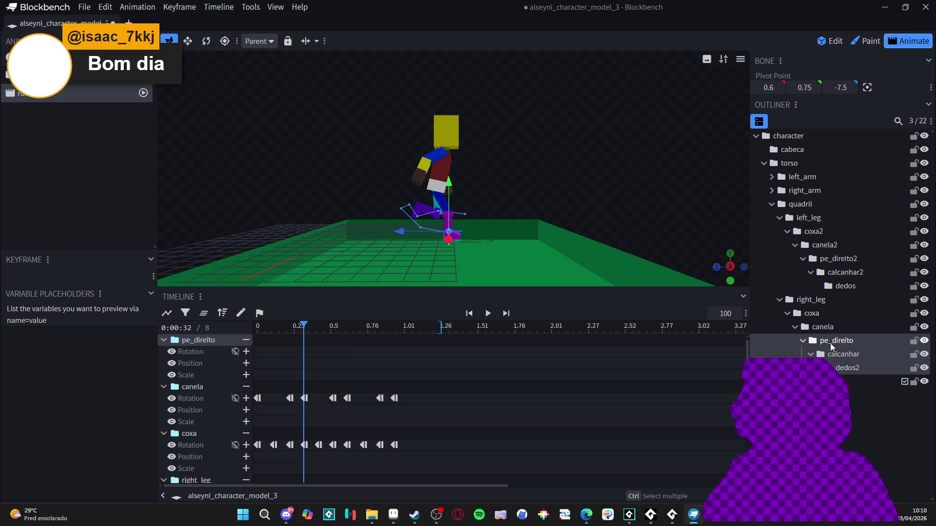
click(834, 341)
click(843, 354)
click(847, 371)
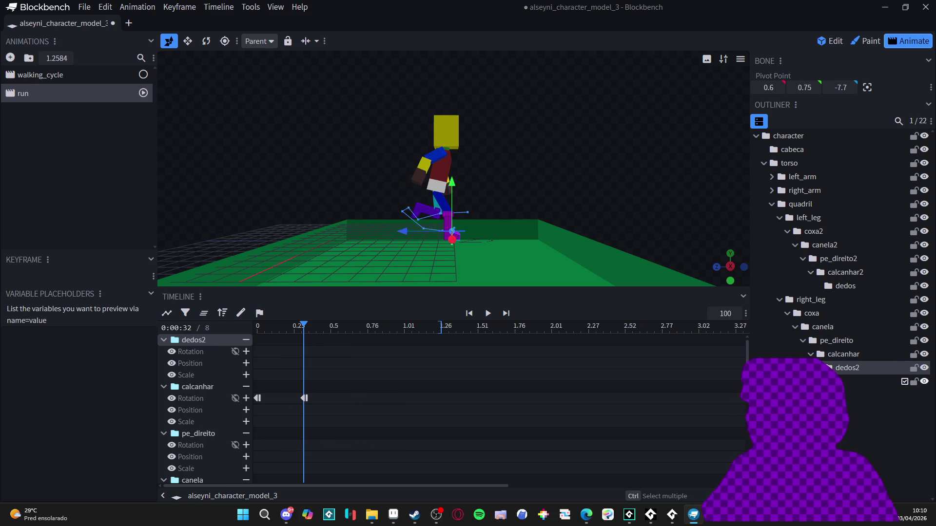
click(848, 382)
Collapse the Outliner to the character group, scroll the timeline channels, and play the animation.
click(788, 136)
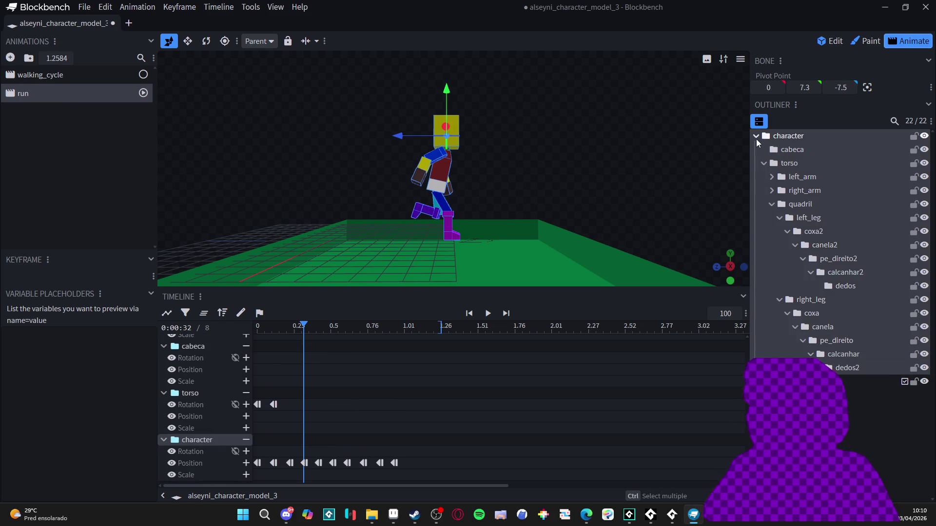
click(756, 136)
scroll(209, 406, down, 5)
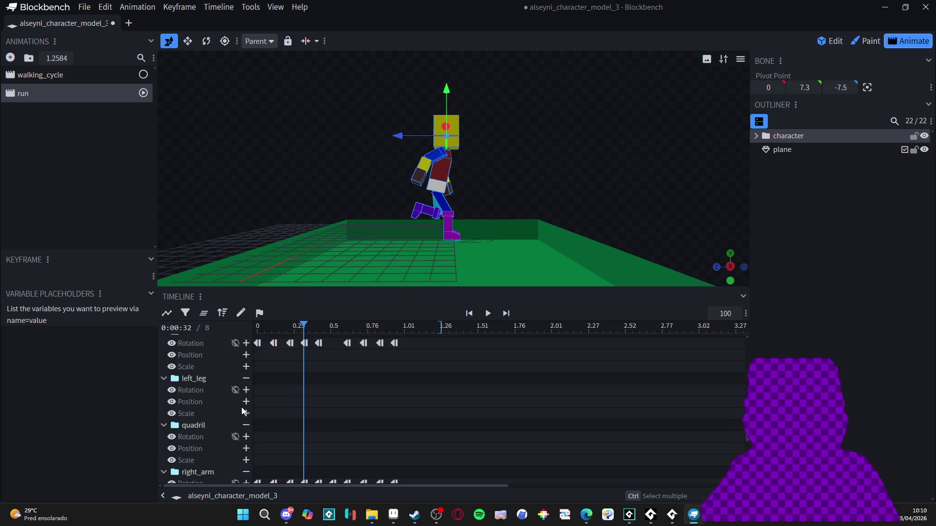
scroll(318, 396, down, 4)
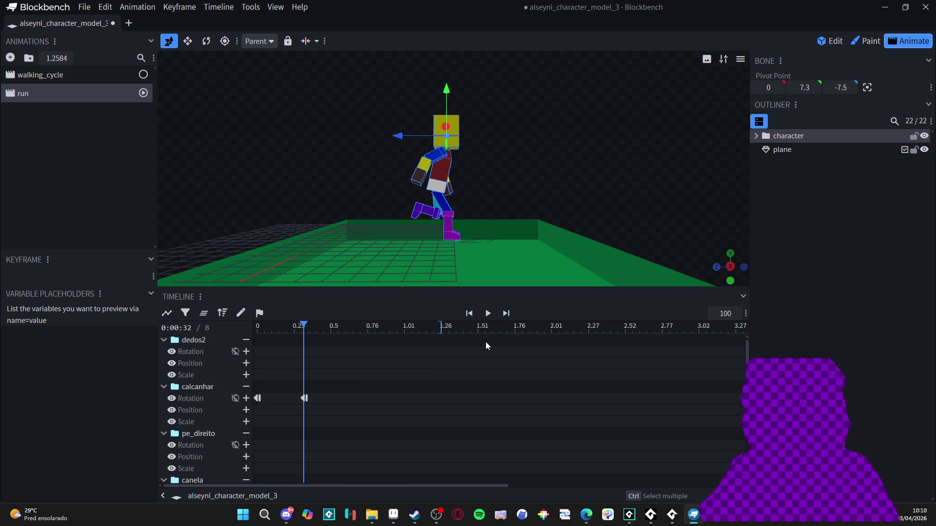
drag(748, 351, 747, 468)
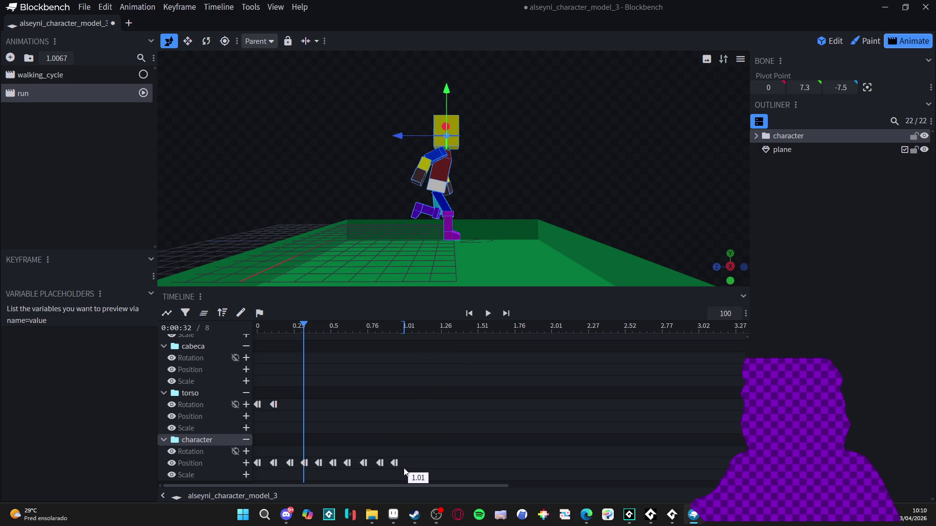
click(487, 314)
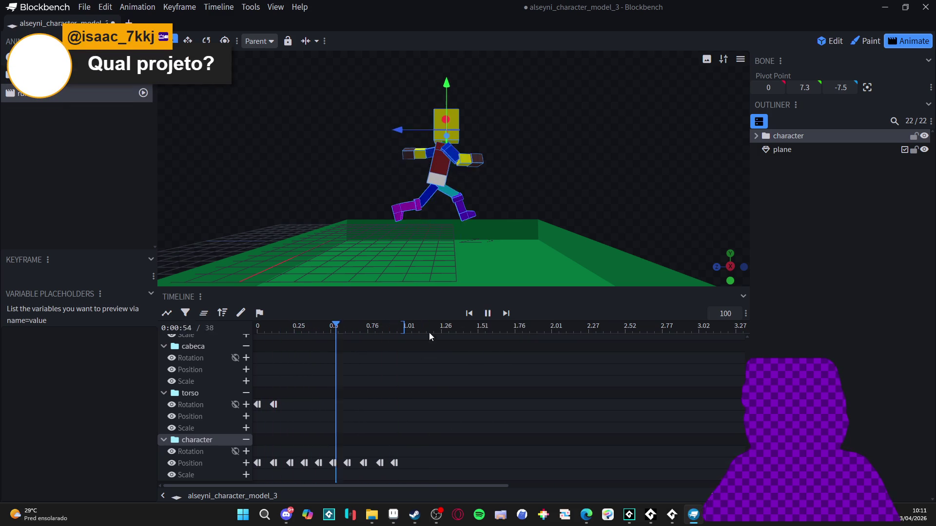
key(space)
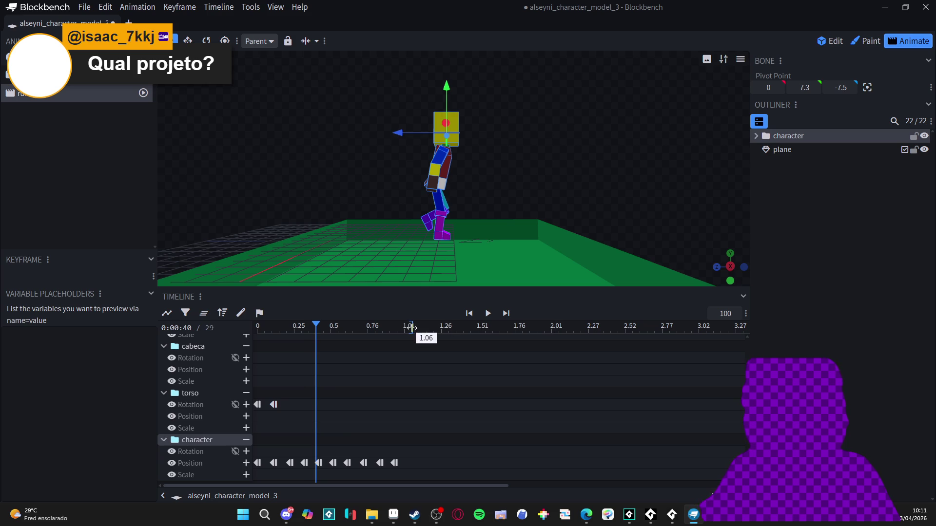
drag(318, 326, 396, 339)
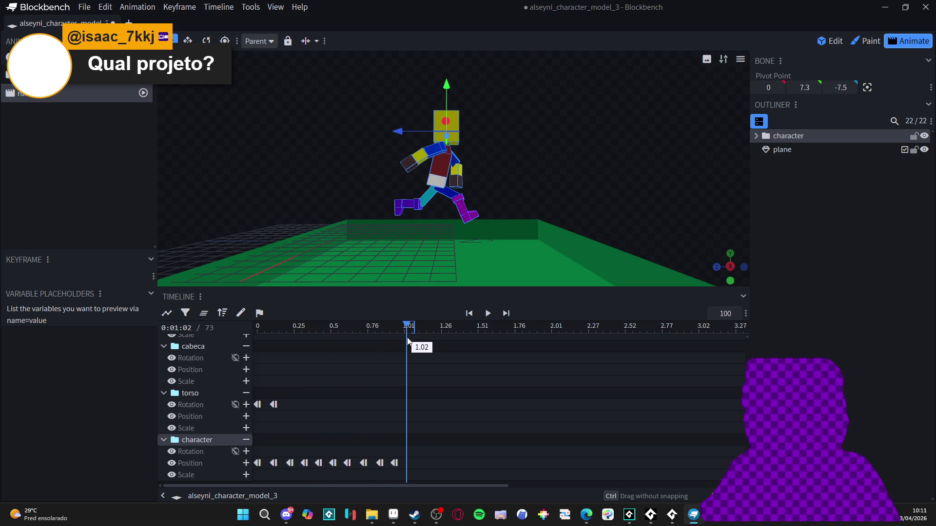
mouse_move(262, 325)
mouse_down()
mouse_move(251, 326)
mouse_move(421, 337)
mouse_move(269, 355)
mouse_move(299, 357)
mouse_move(263, 361)
mouse_move(402, 360)
mouse_move(276, 373)
mouse_move(400, 374)
mouse_move(255, 388)
mouse_move(280, 388)
mouse_move(264, 392)
mouse_move(278, 390)
mouse_move(267, 340)
mouse_move(290, 340)
mouse_move(274, 344)
mouse_up()
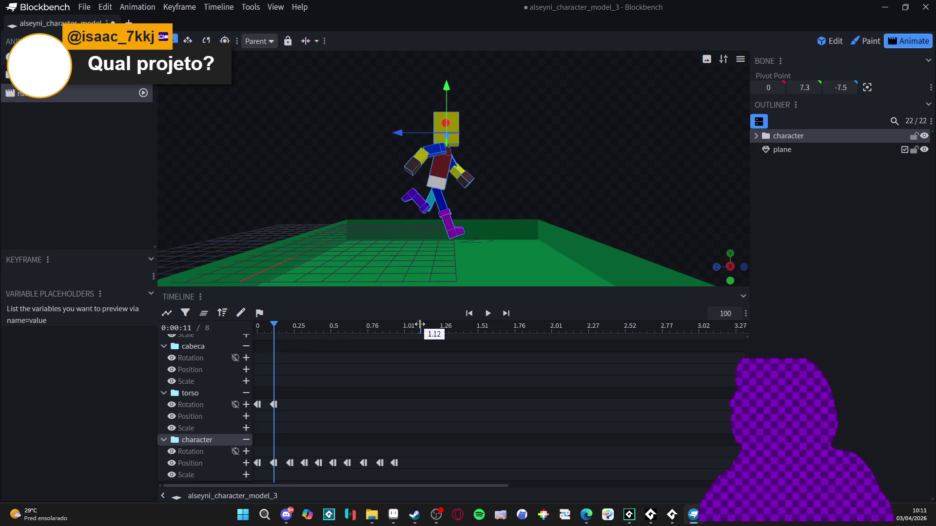
drag(417, 329, 412, 327)
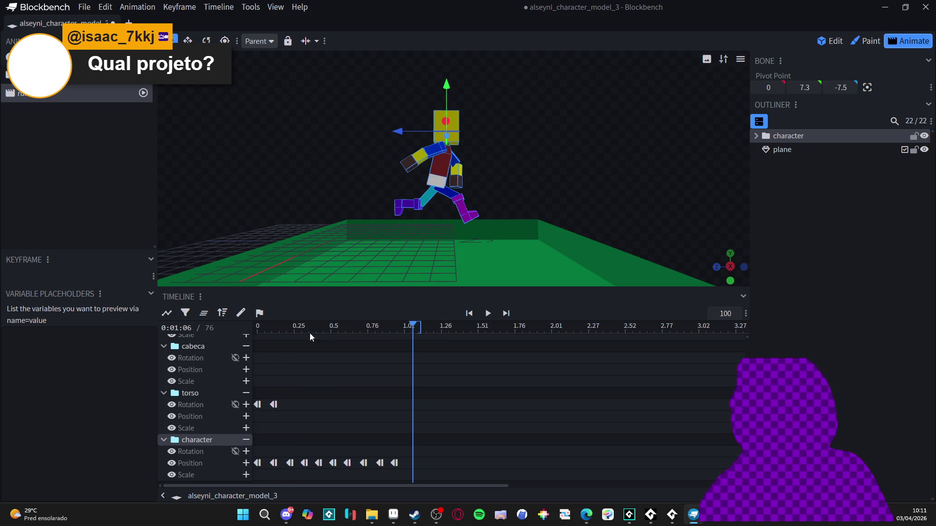
drag(265, 328, 276, 326)
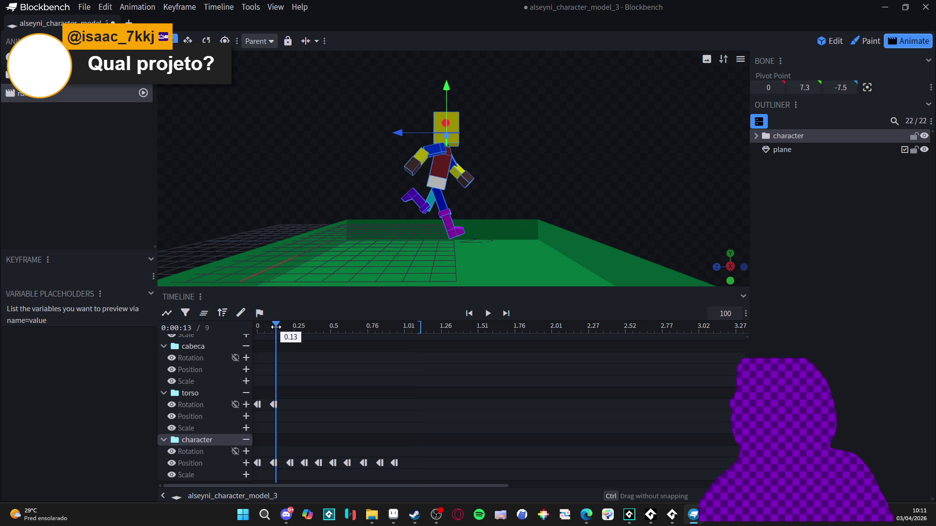
drag(415, 328, 414, 329)
drag(279, 330, 407, 339)
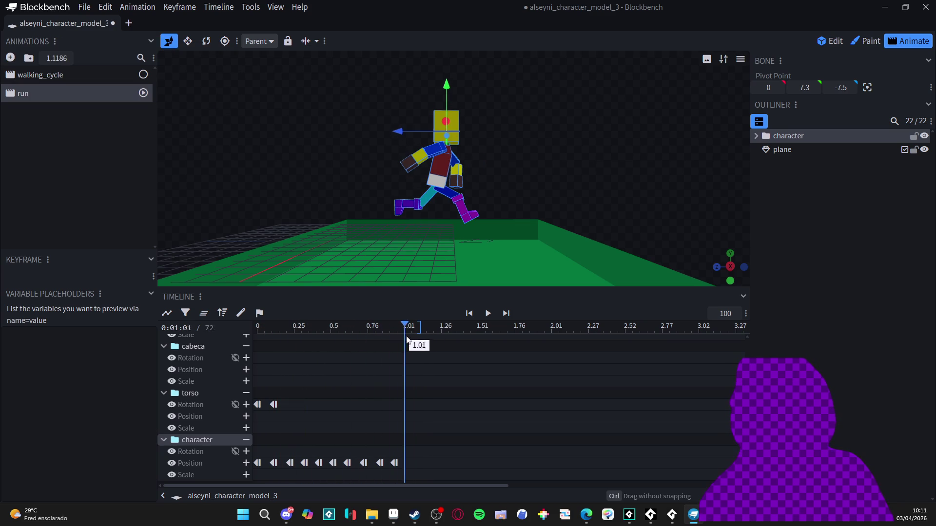
drag(288, 330, 385, 340)
mouse_move(263, 329)
mouse_down()
mouse_move(252, 332)
mouse_move(274, 341)
mouse_up()
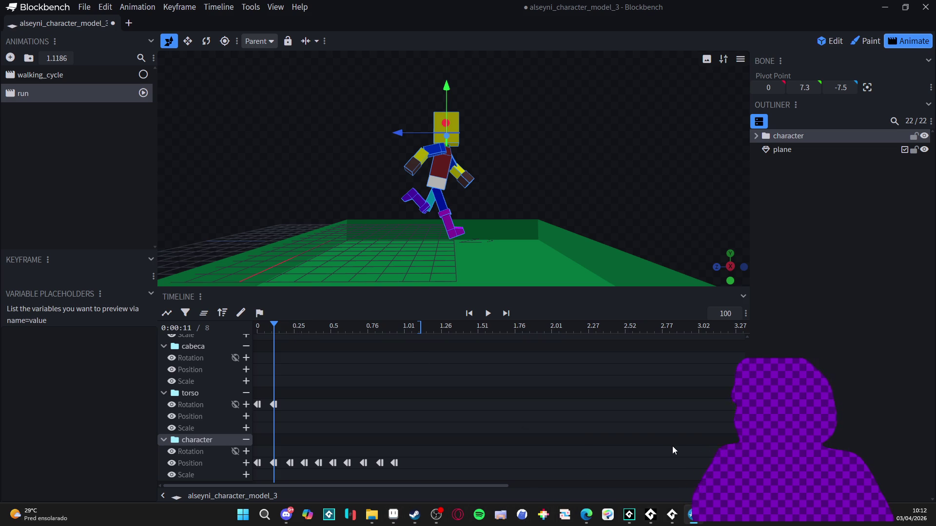
drag(288, 328, 426, 328)
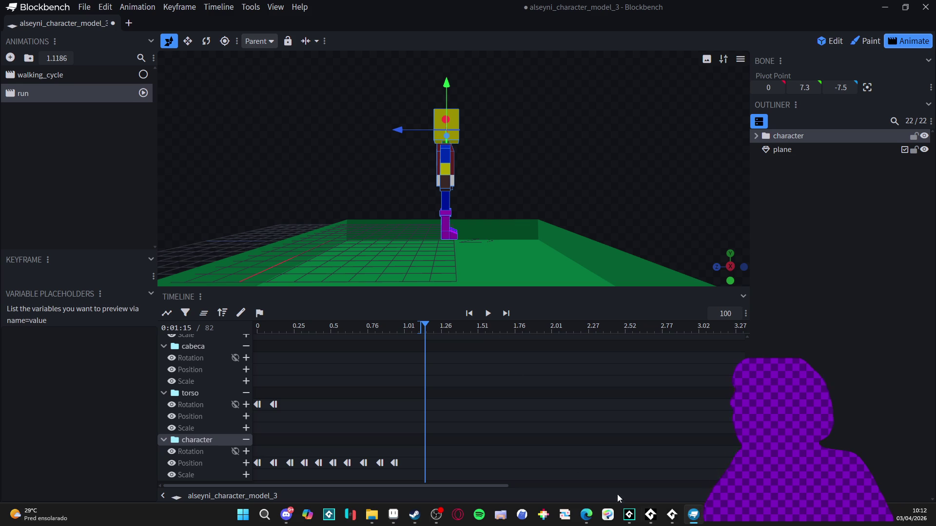
click(668, 517)
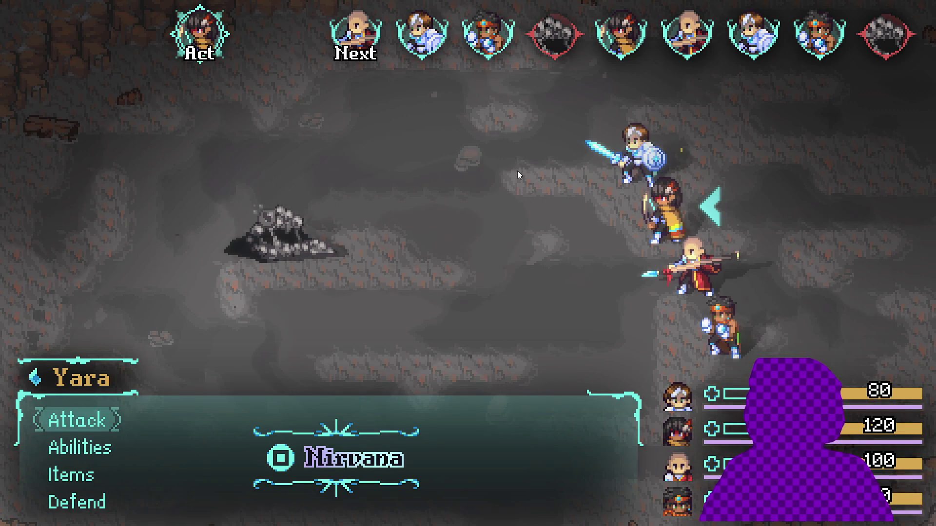
Have Yara and Zhe Wu both Defend.
key(Down)
key(Up)
key(Return)
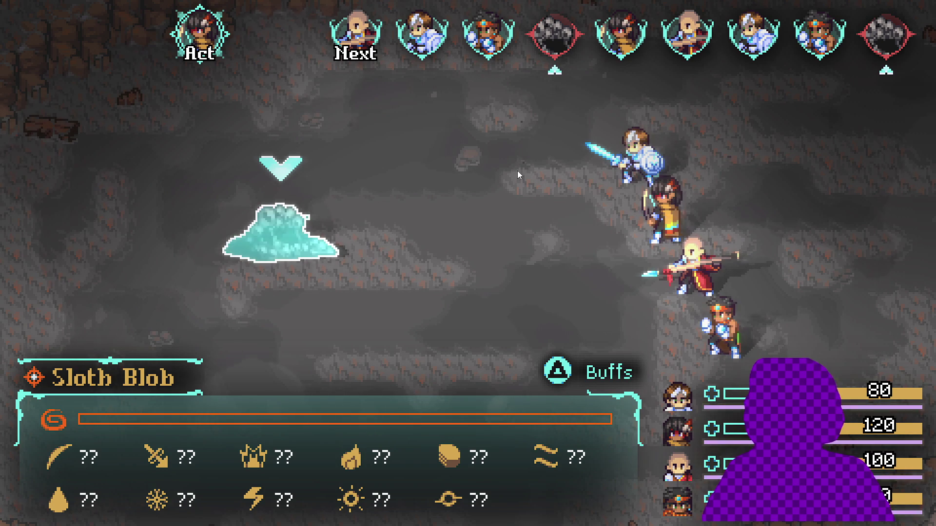
key(Escape)
key(Down)
key(Down)
key(Down)
key(Return)
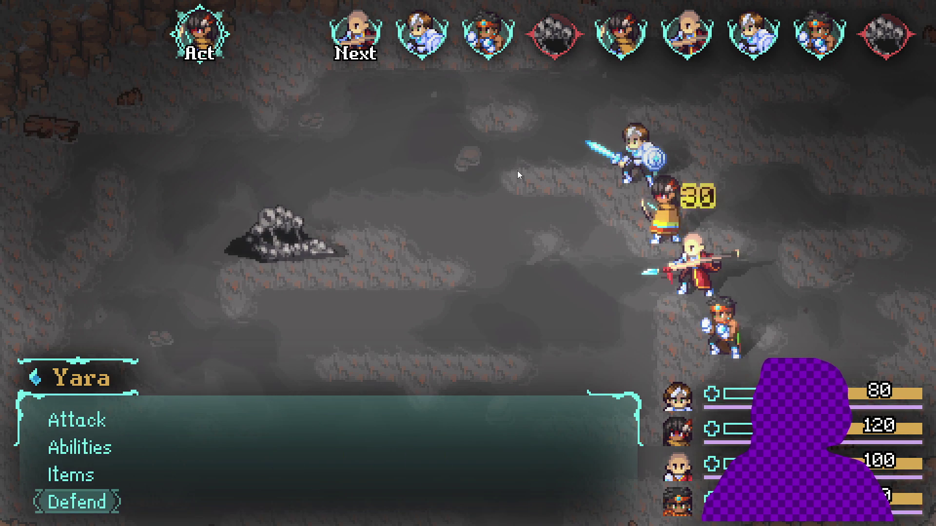
key(Down)
key(Down)
key(Down)
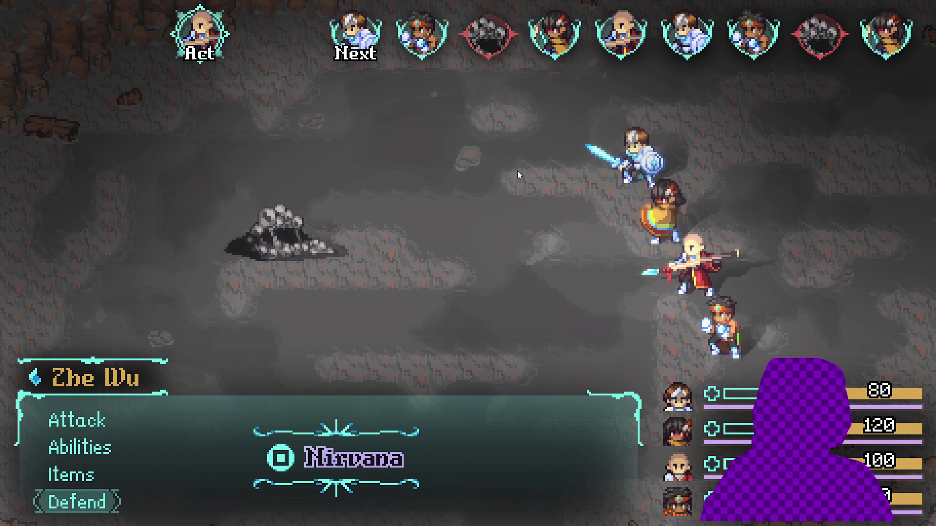
key(Return)
Activate Sam's Nirvana power and cast Fortress of serenity.
key(Down)
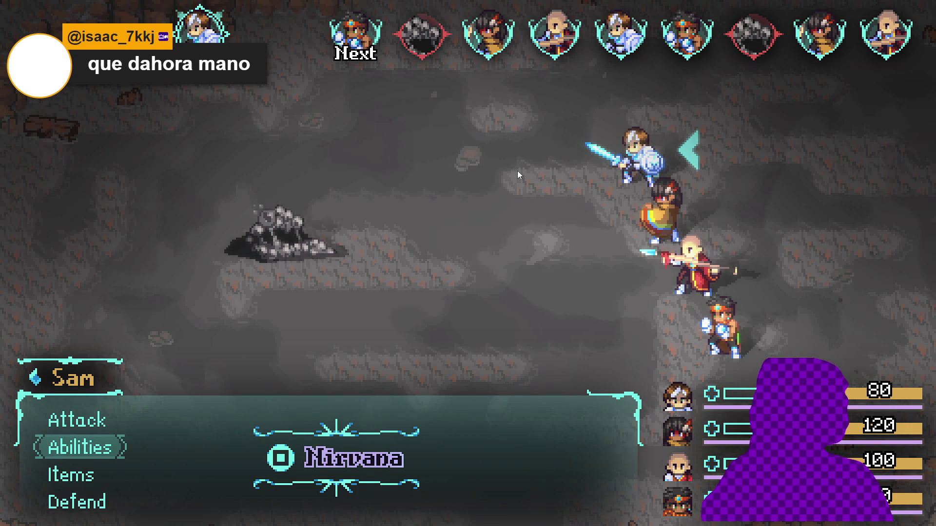
key(Return)
key(Down)
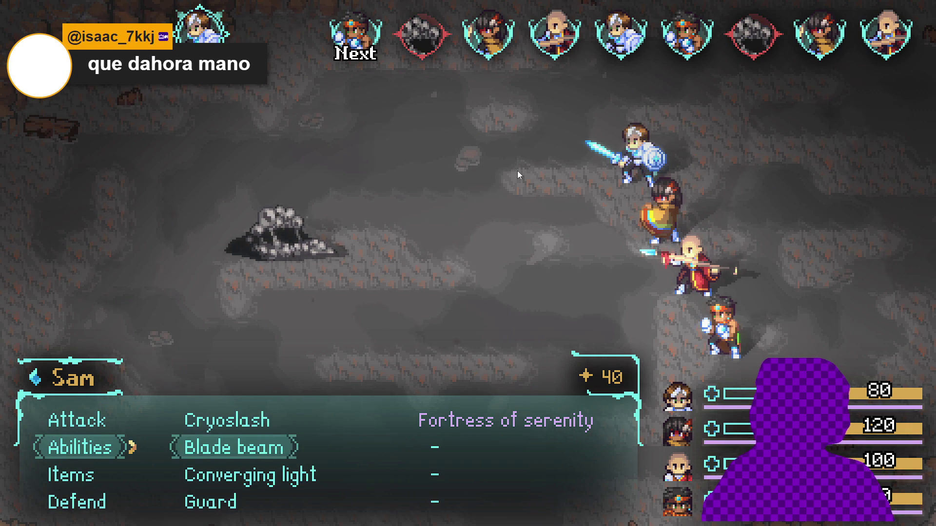
key(Down)
key(Return)
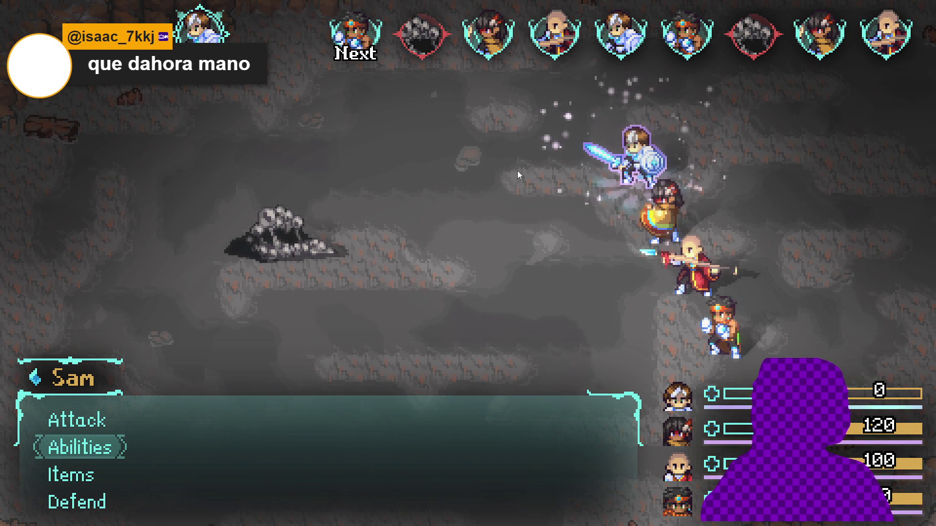
key(Return)
key(Return)
key(Escape)
key(Right)
key(Up)
key(Return)
key(Return)
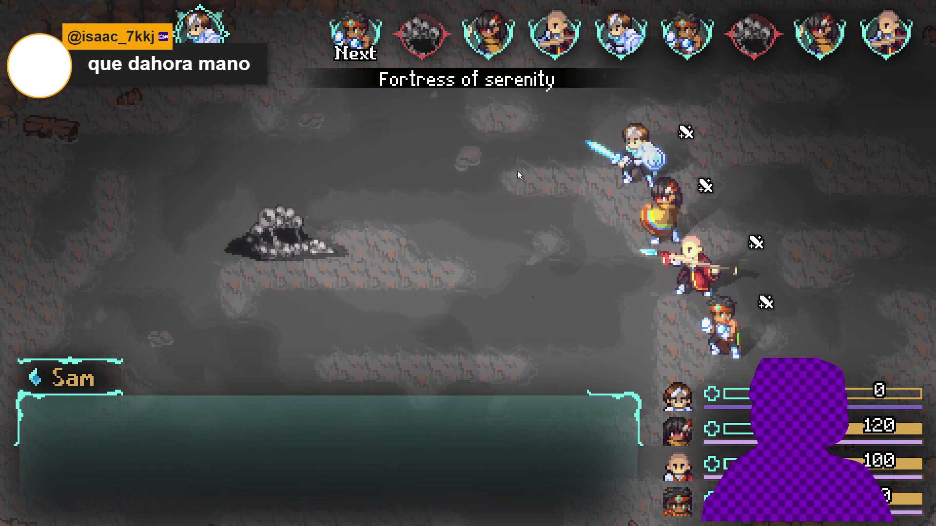
Have Themba Defend.
key(Up)
key(Down)
key(Down)
key(Down)
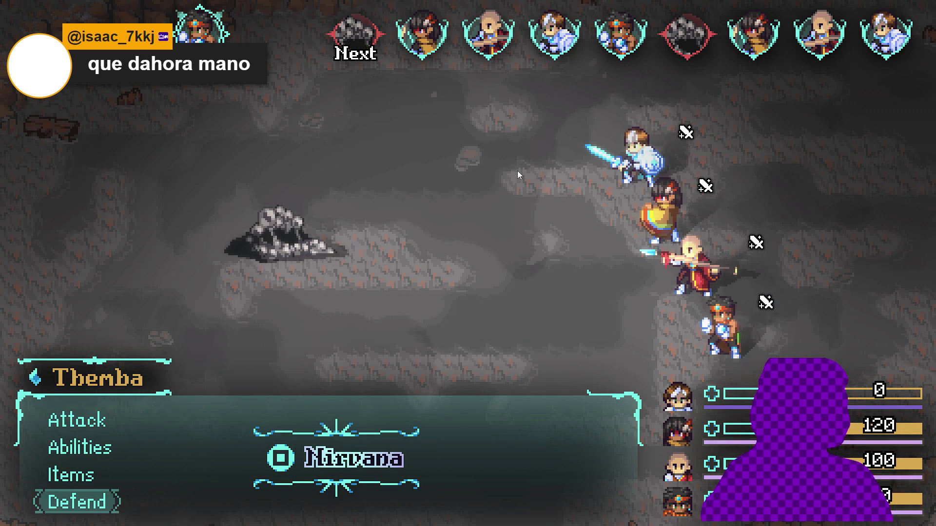
key(Up)
key(Up)
key(Down)
key(Down)
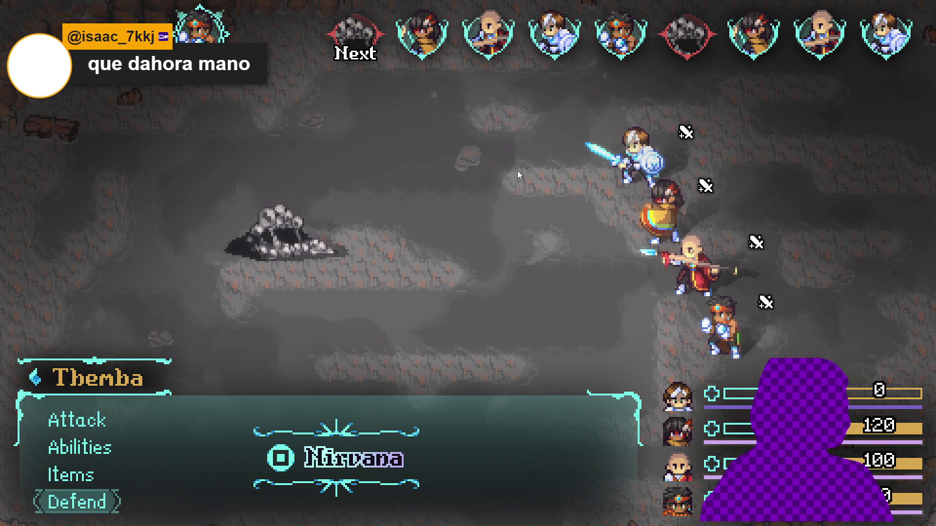
key(Return)
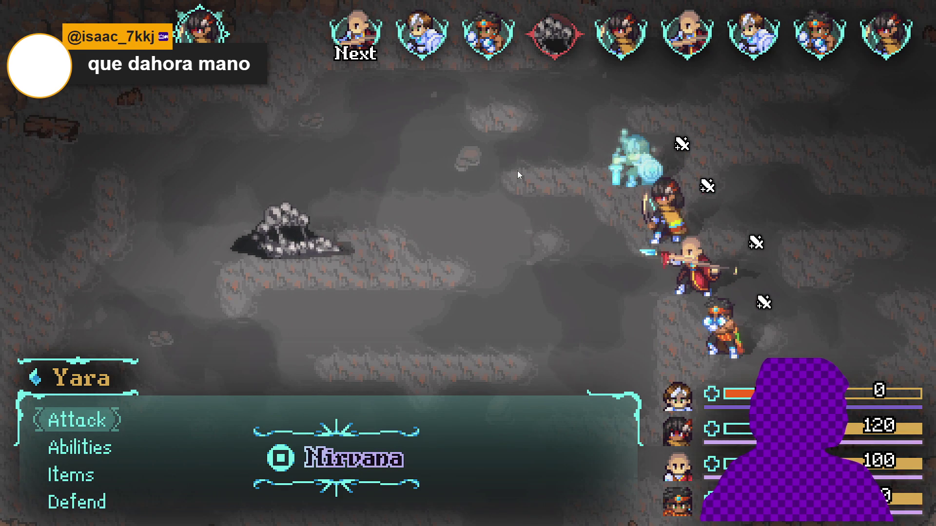
Activate Yara's Nirvana power and cast Rhythm of the sky on the party.
key(q)
key(Down)
key(Return)
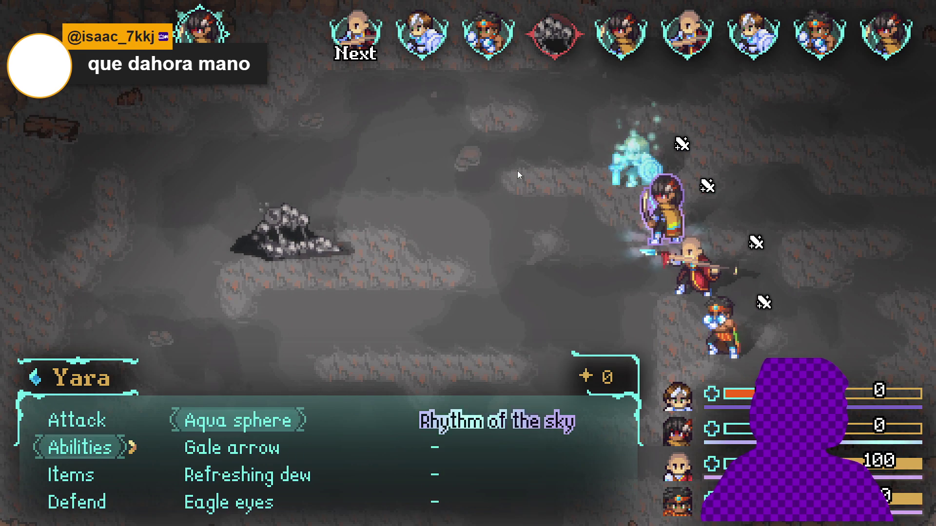
key(Return)
key(Return)
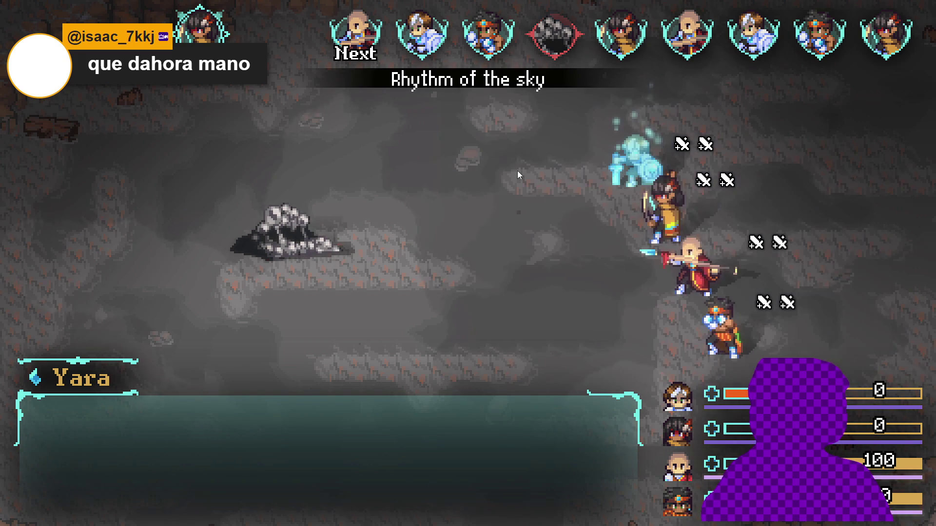
Have Zhe Wu use Dragon assault on the Sloth Blob.
key(Down)
key(Up)
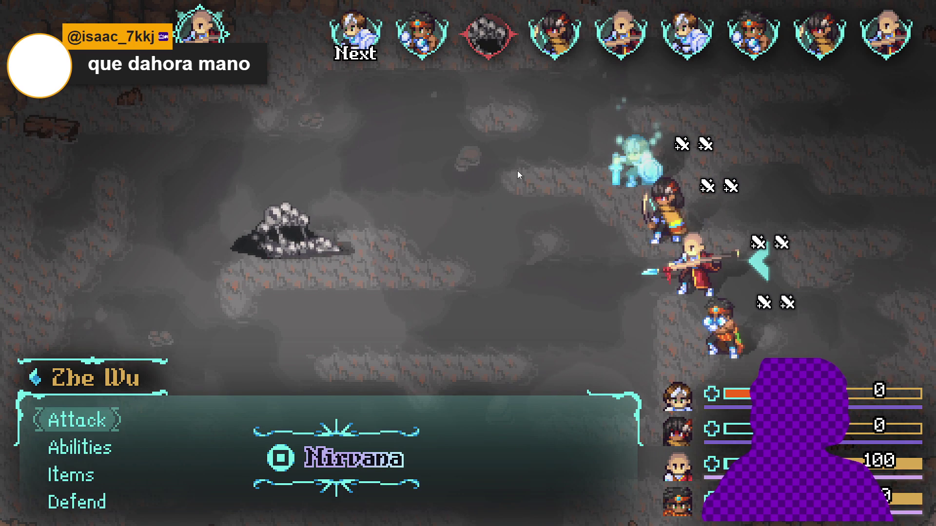
key(Down)
key(Down)
key(Up)
key(Down)
key(Up)
key(Return)
key(Down)
key(Down)
key(Up)
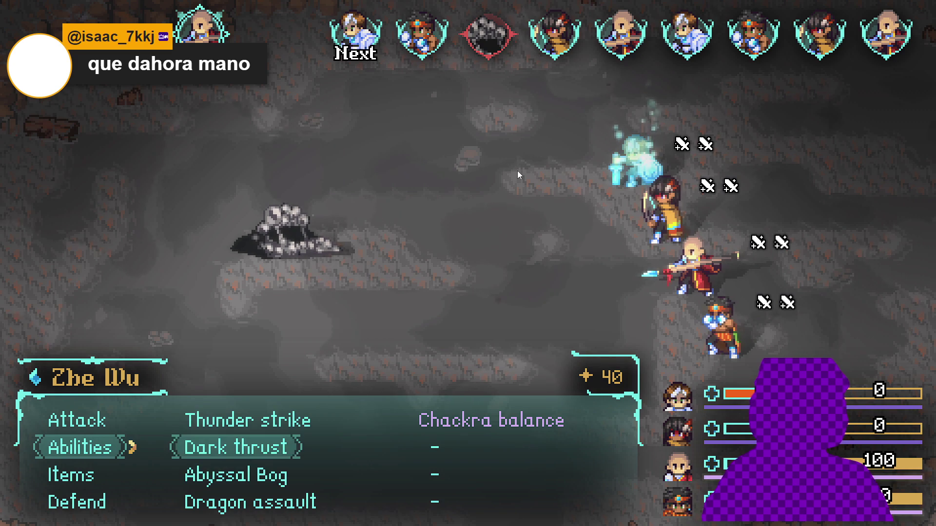
key(Down)
key(Down)
key(Return)
key(Return)
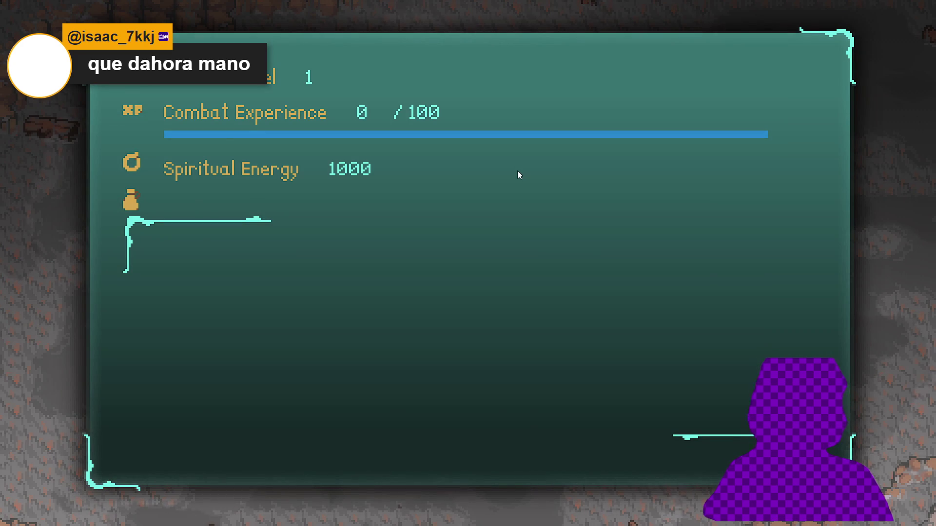
Dismiss the combat results and walk the party up through the cave.
key(Return)
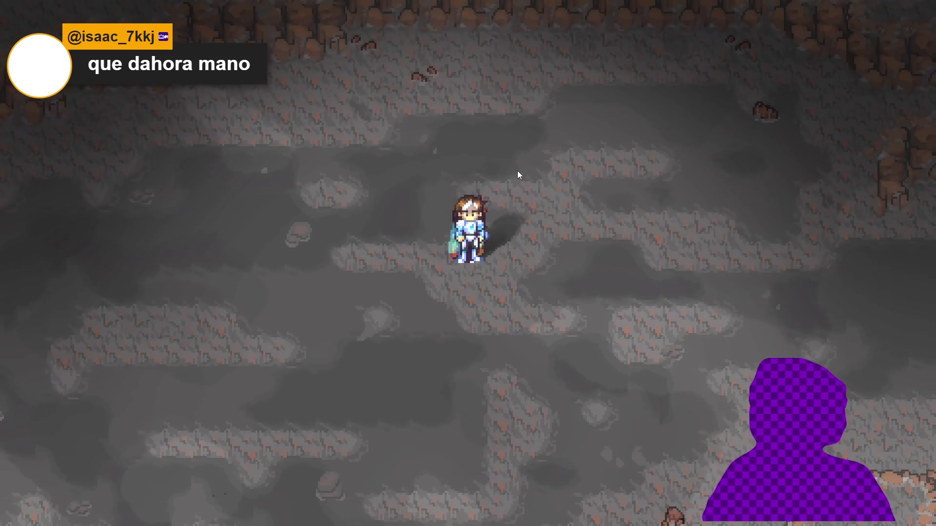
key(Left)
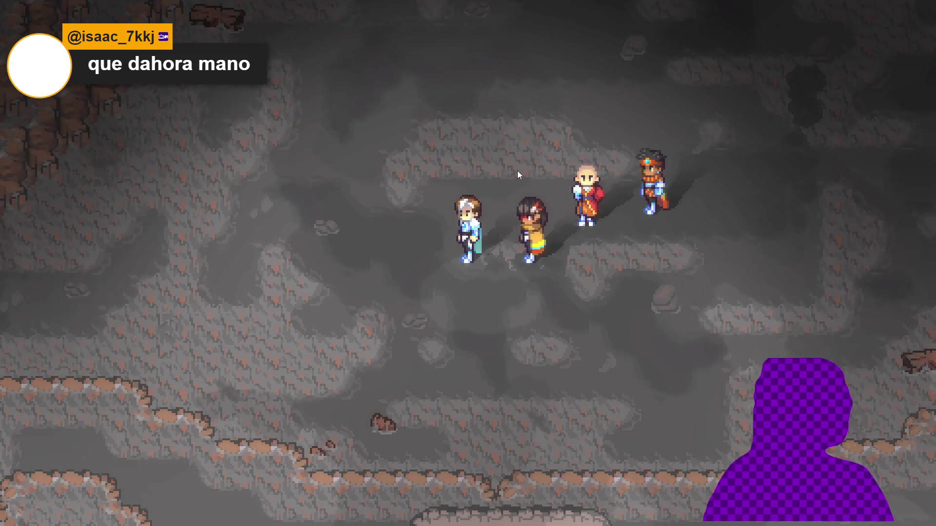
key(Left)
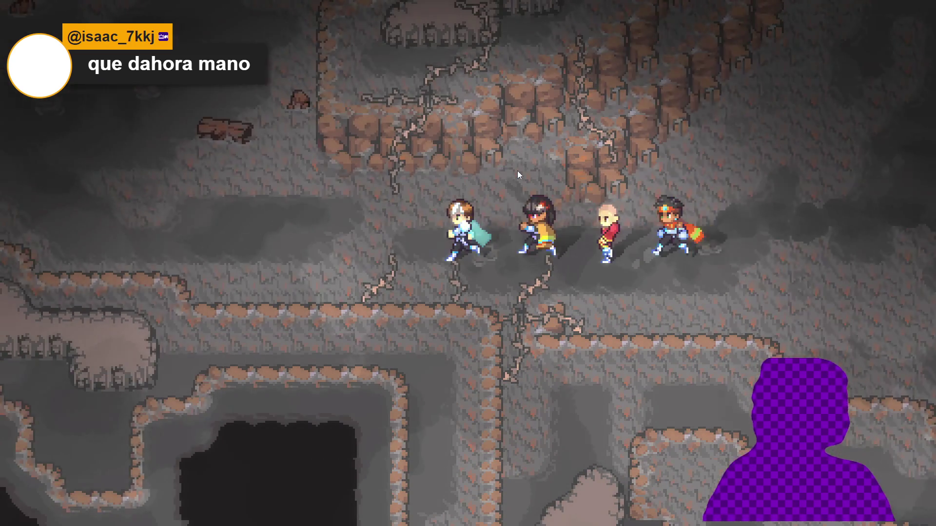
key(Up)
key(Up)
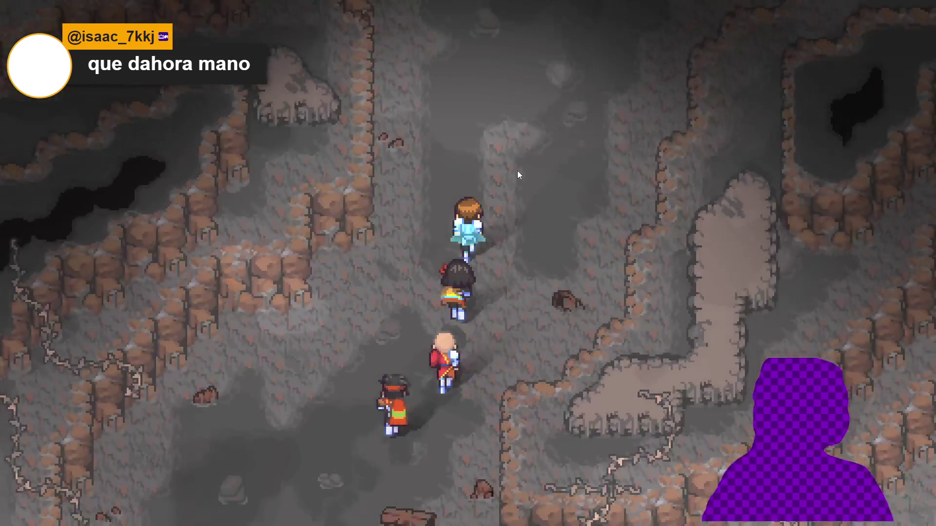
key(Left)
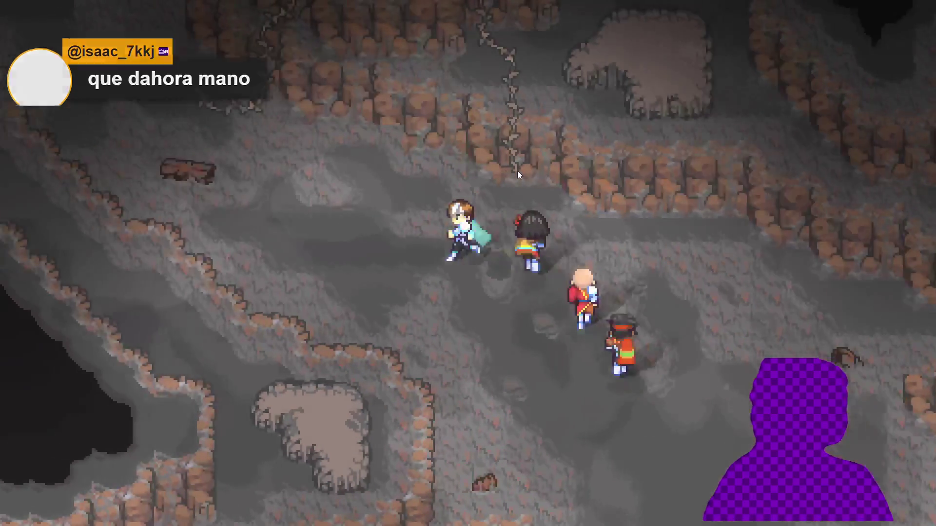
key(Up)
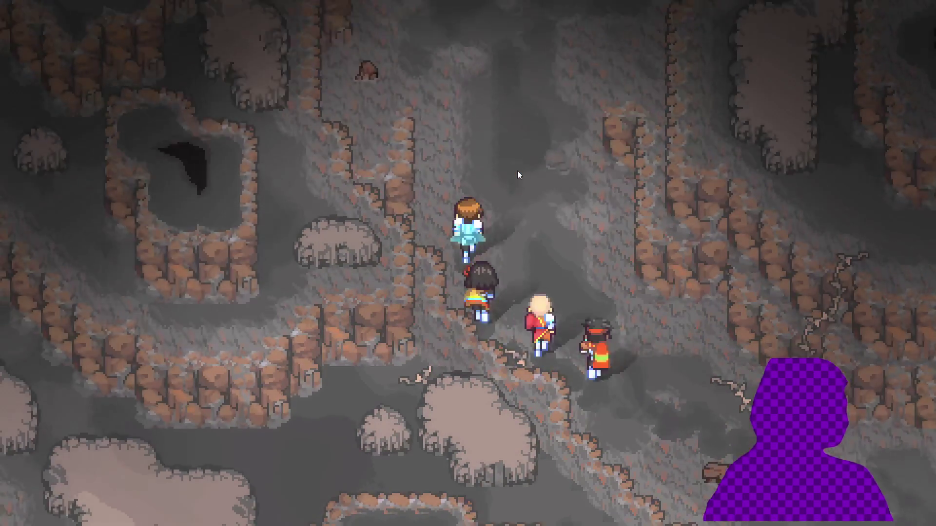
key(Right)
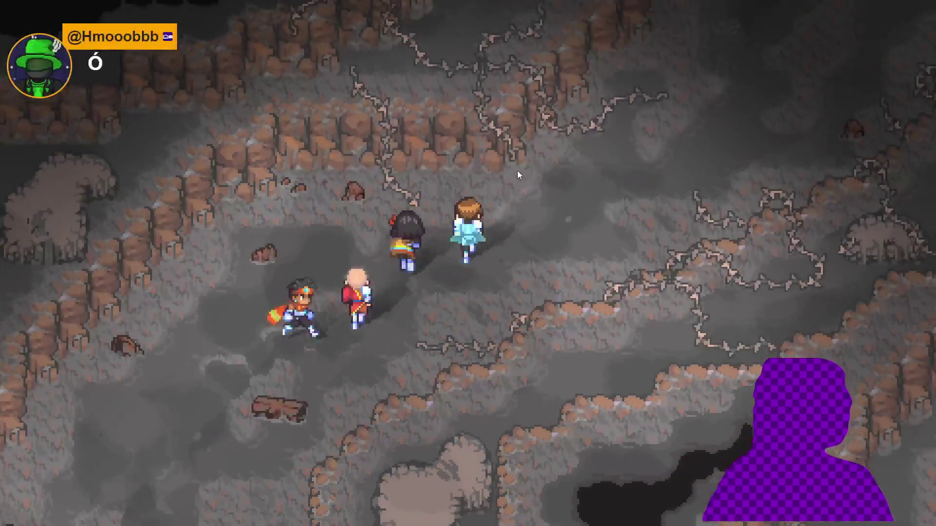
key(Up)
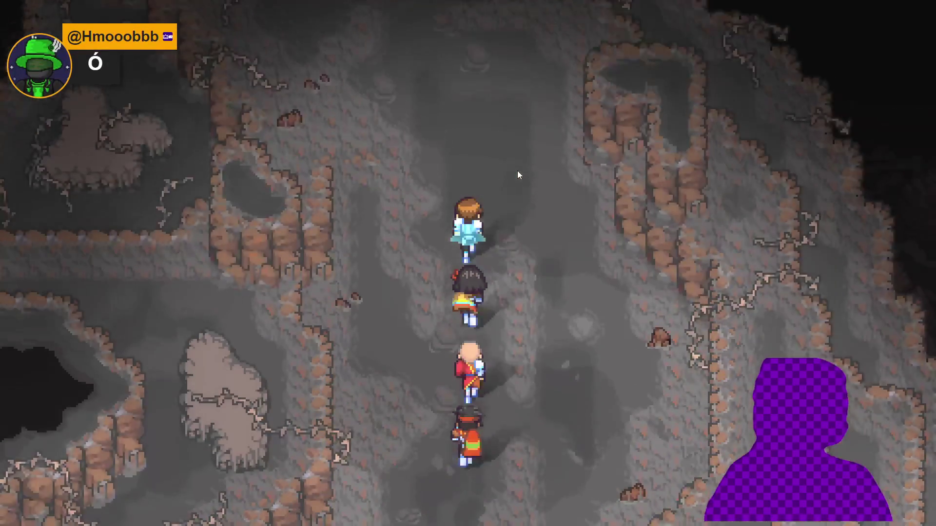
key(Left)
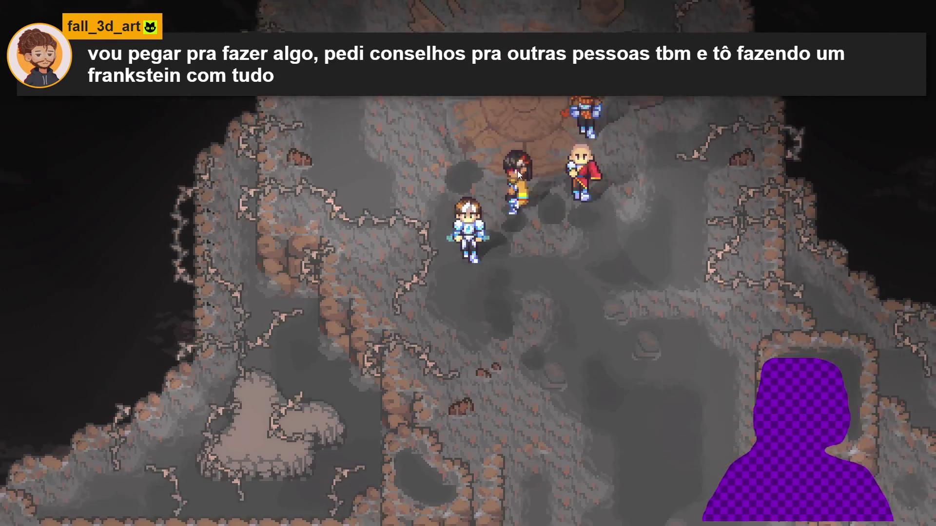
Walk the party down and left across the cave, then up into the darker area.
key(Down)
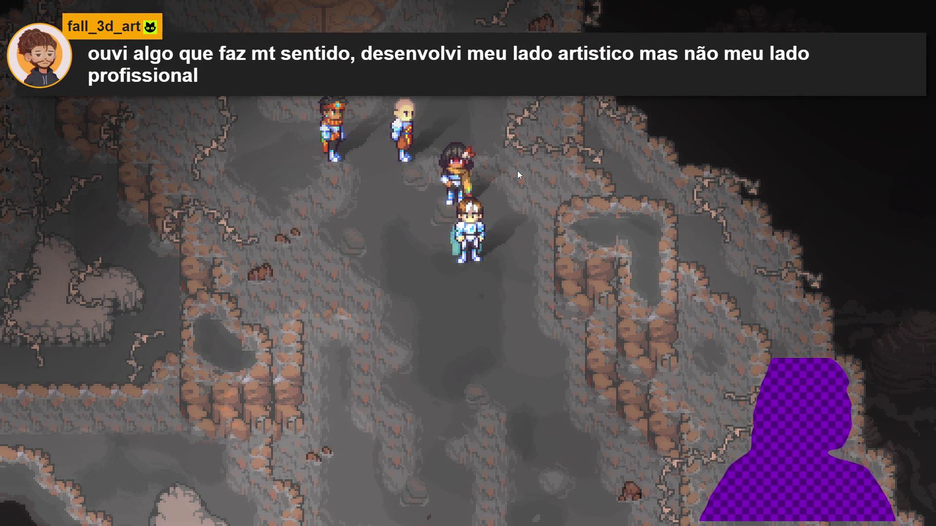
key(Down)
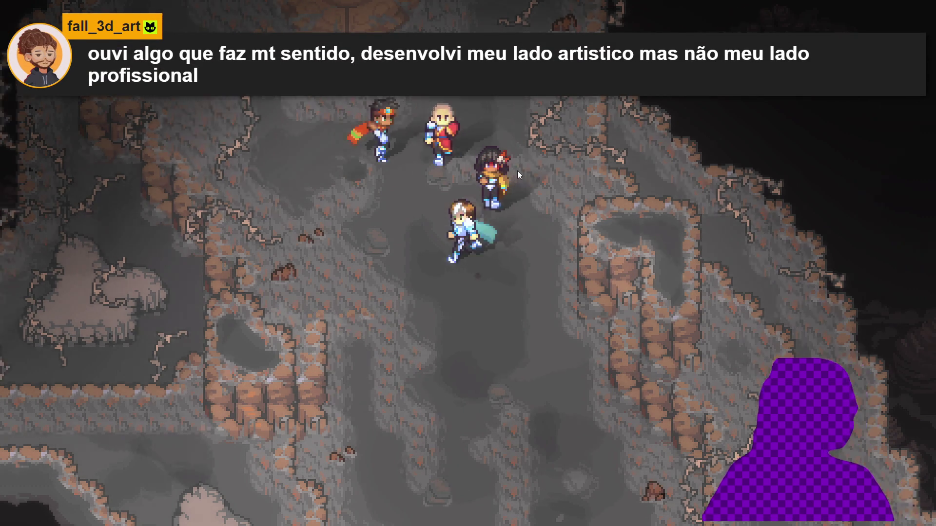
key(Left)
key(Down)
key(Left)
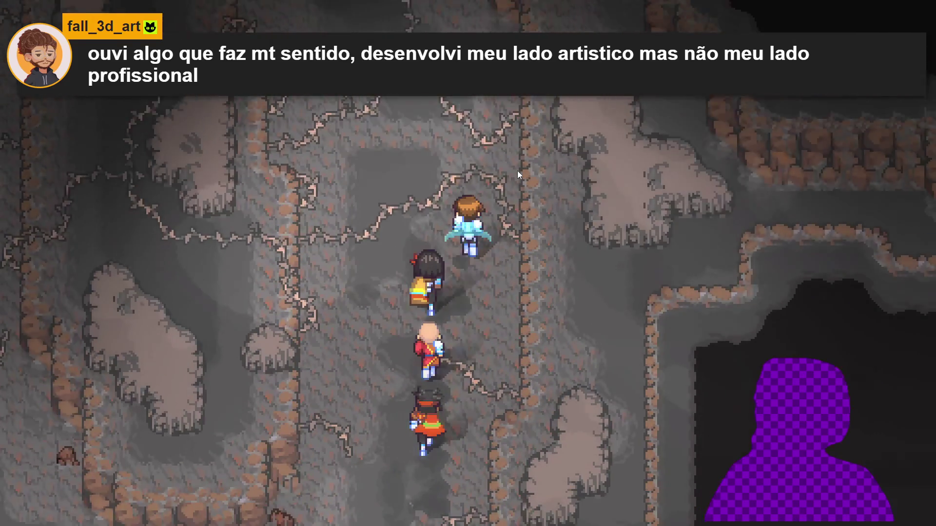
key(Left)
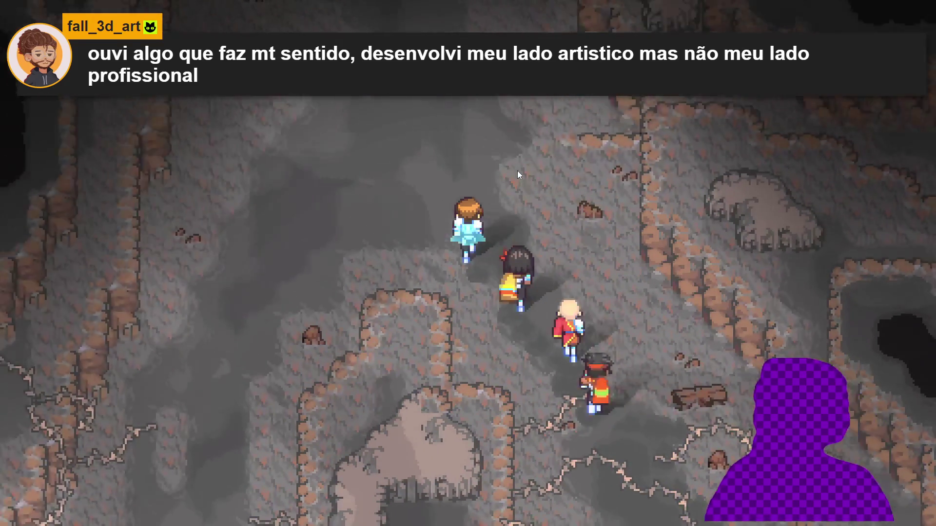
key(Up)
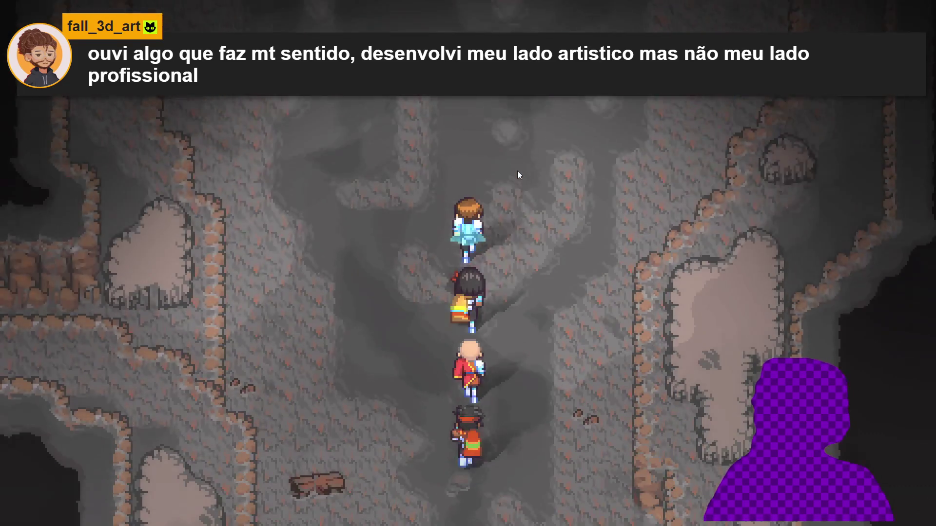
key(Up)
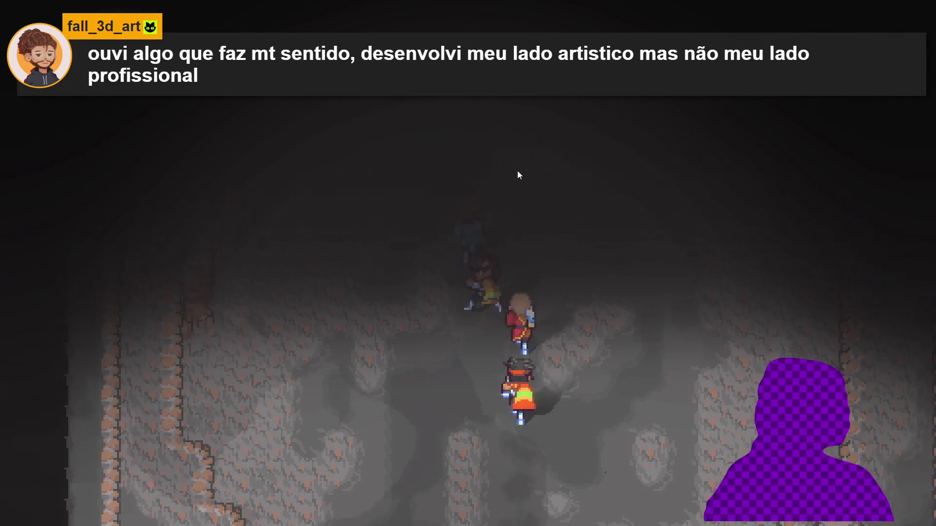
Walk the party into the brighter area, then bring Blockbench to the front from the taskbar.
key(Down)
key(Down)
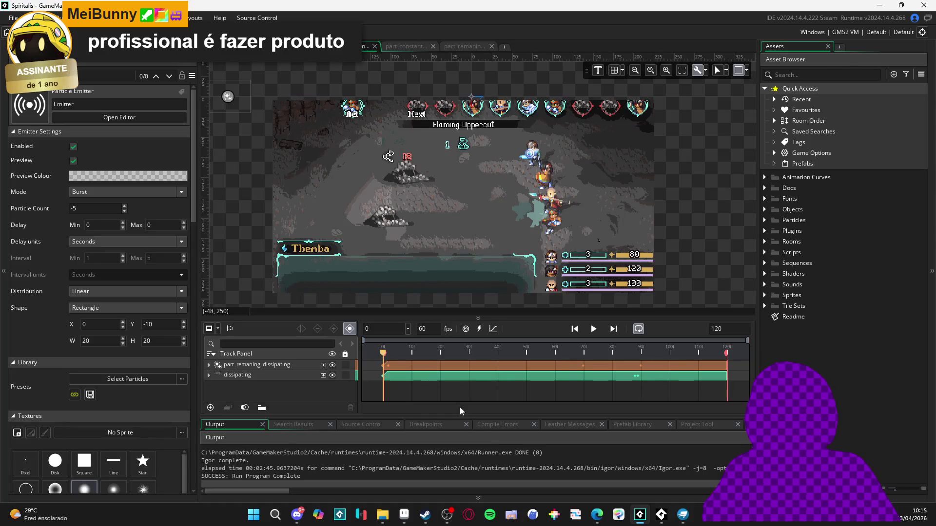
click(684, 518)
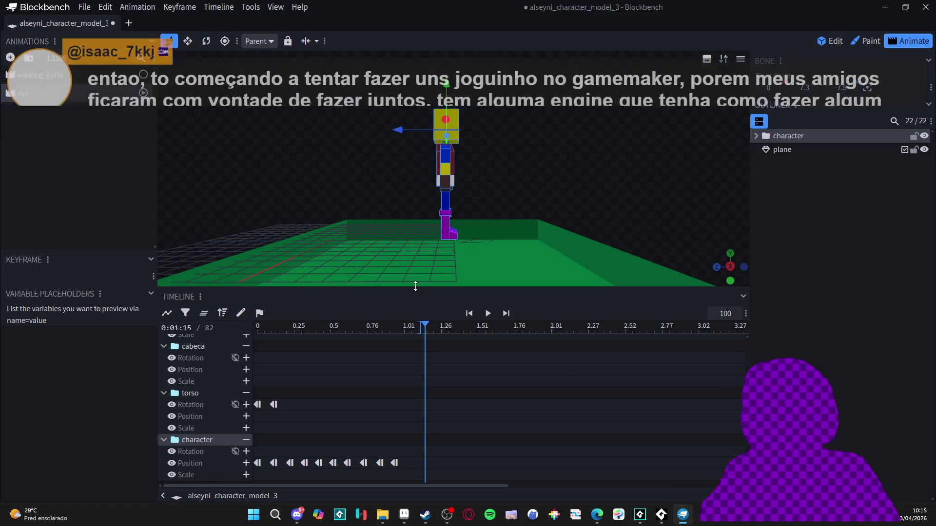
Scrub the run animation from near its start to about 0.94.
right_click(109, 97)
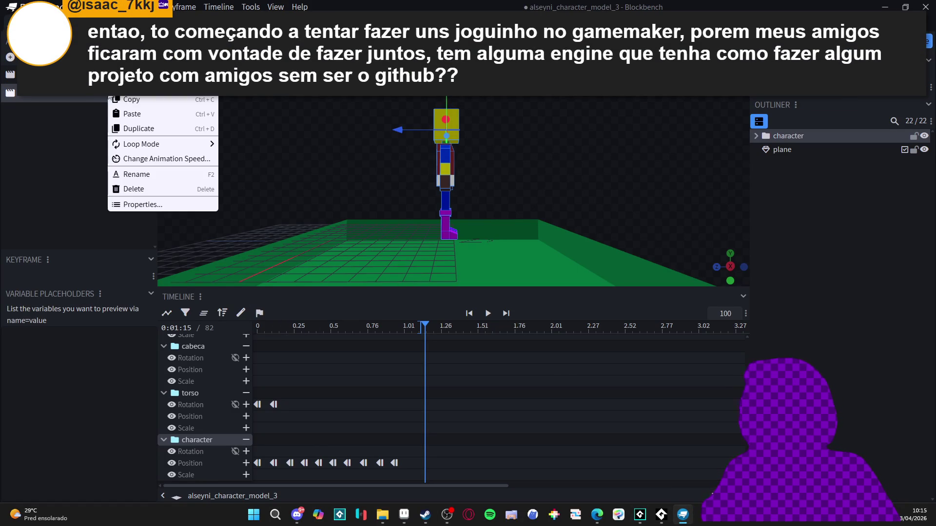
click(95, 99)
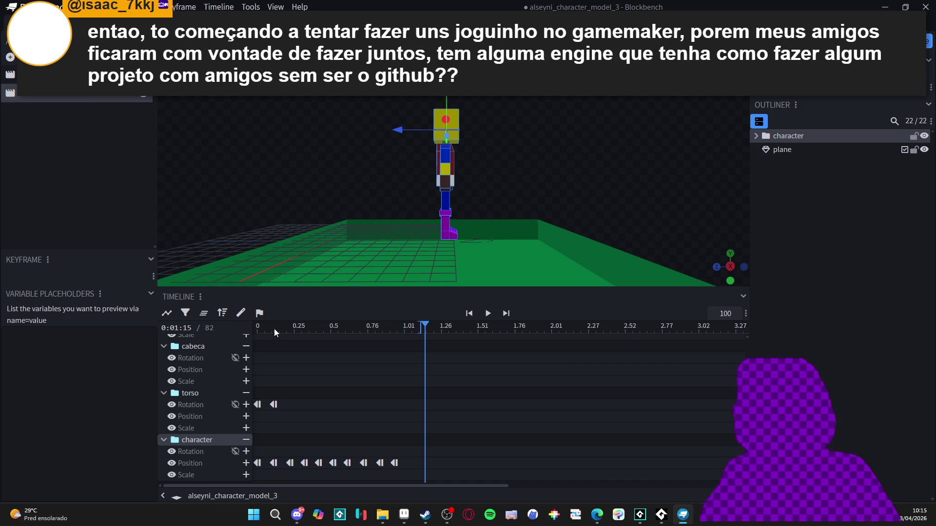
click(274, 329)
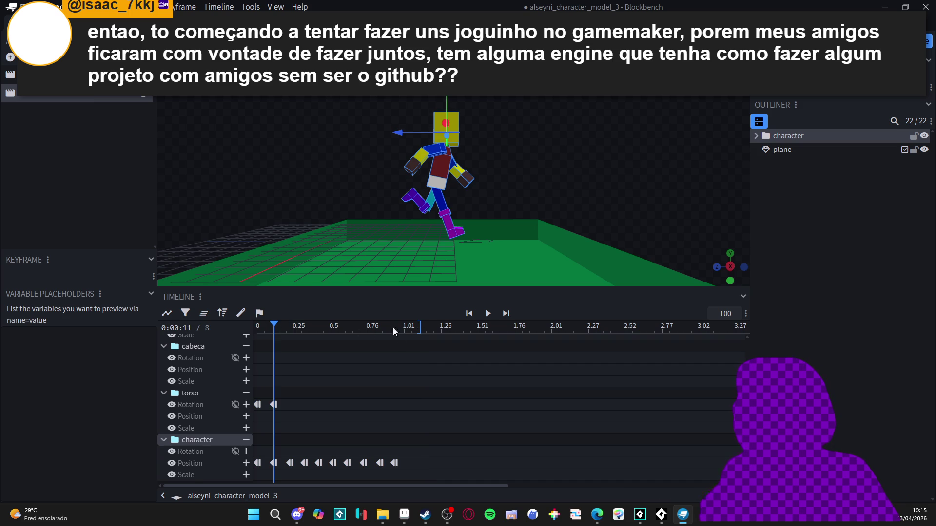
drag(263, 328, 417, 332)
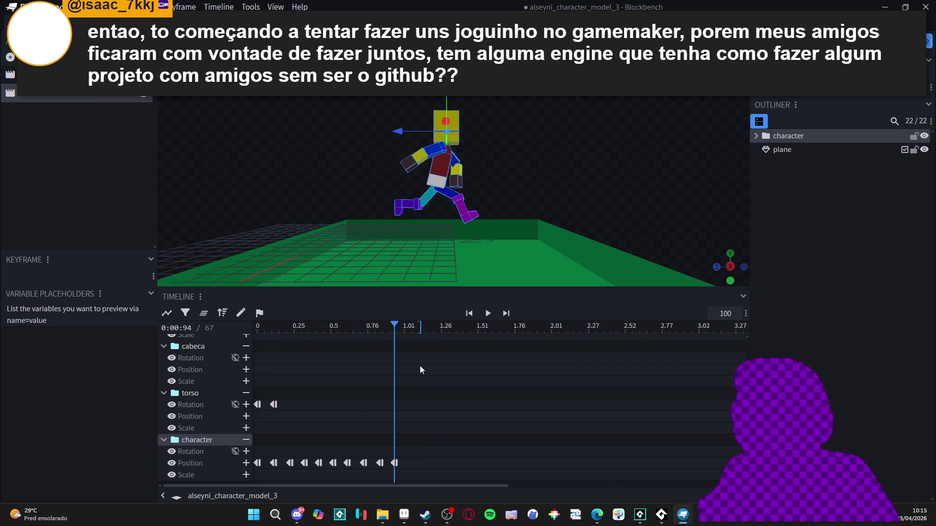
Open and close the Customize Toolbar and Timeline panel menus, then scrub to the crouched pose.
click(746, 314)
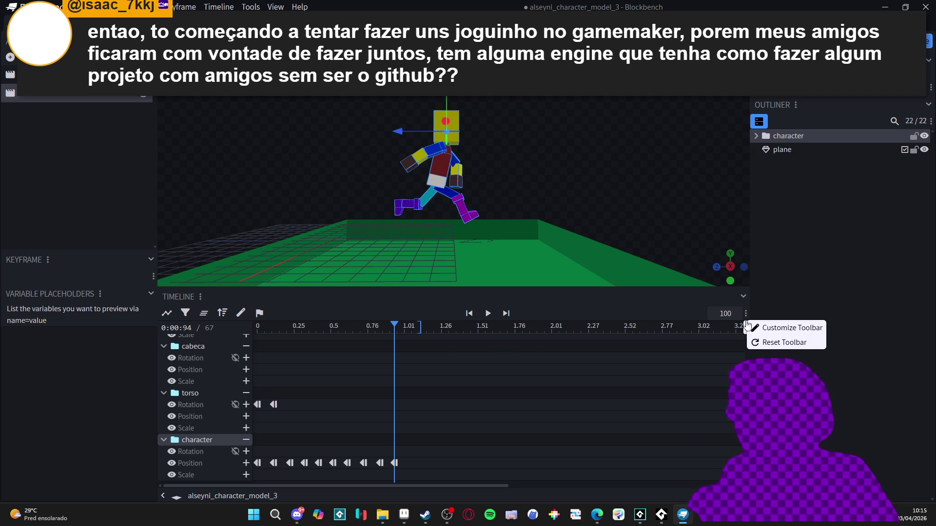
click(758, 329)
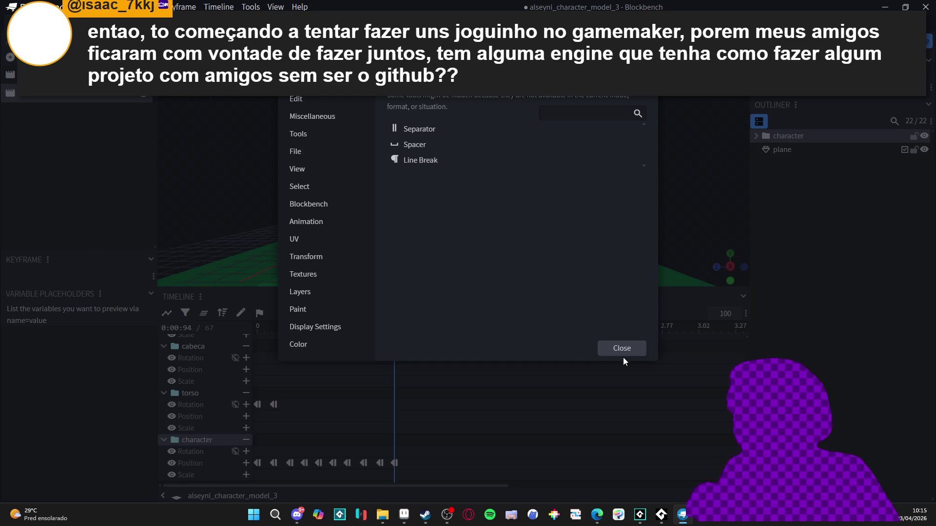
click(623, 349)
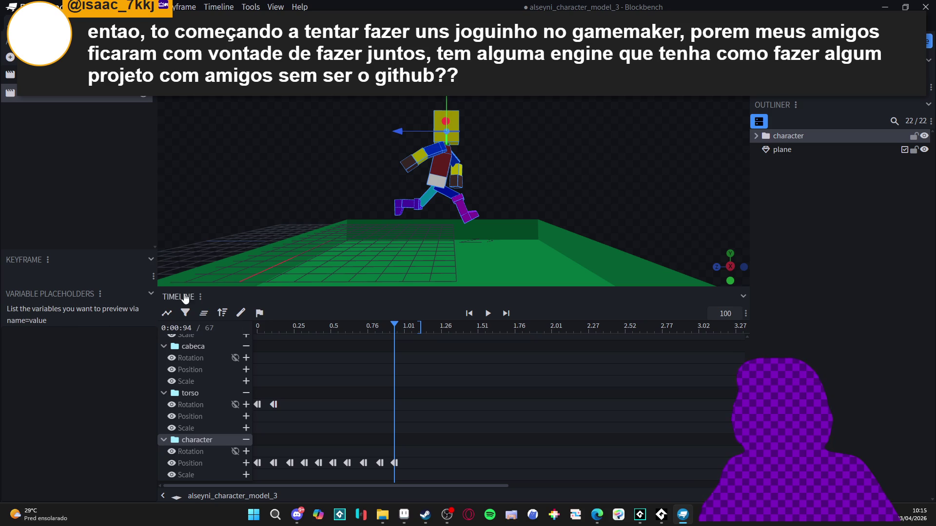
click(201, 296)
mouse_move(231, 326)
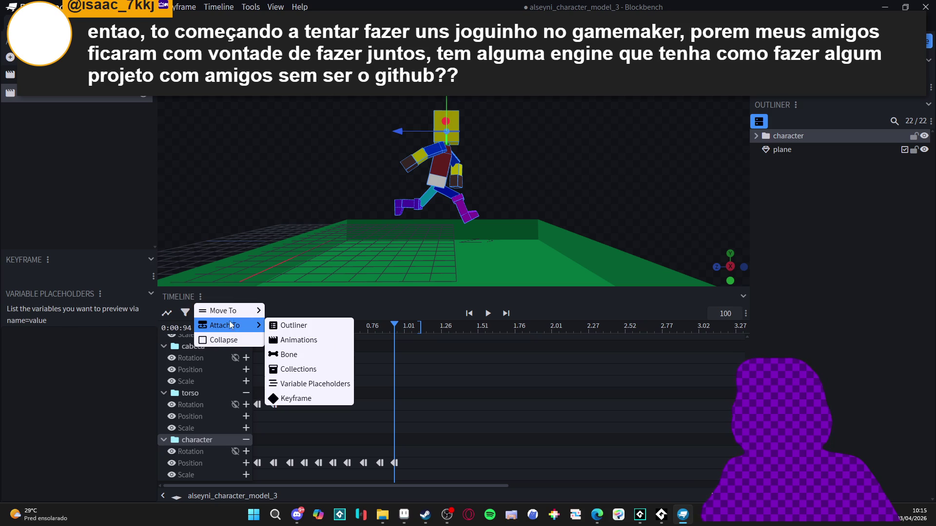
click(119, 362)
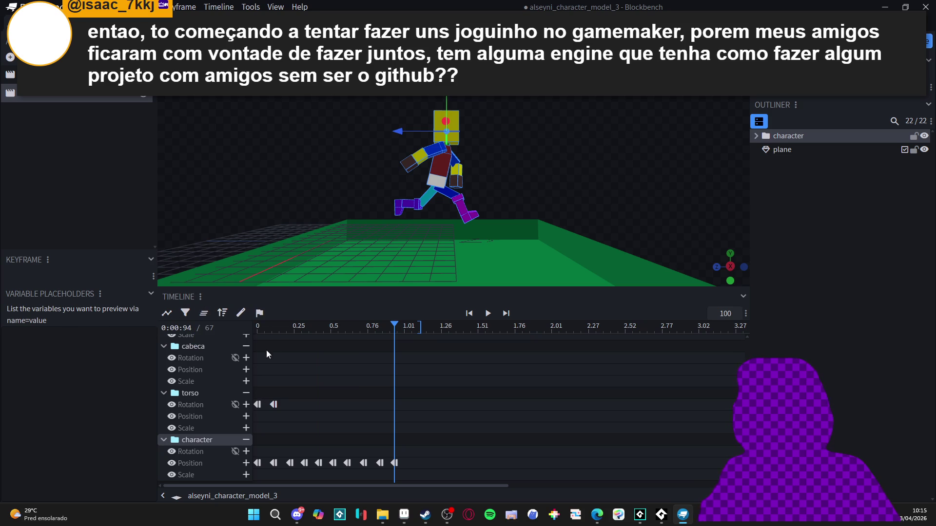
click(271, 324)
mouse_move(282, 331)
mouse_down()
mouse_move(251, 332)
mouse_move(349, 332)
mouse_move(391, 344)
mouse_up()
Switch the viewport to an orthographic East side view.
right_click(699, 97)
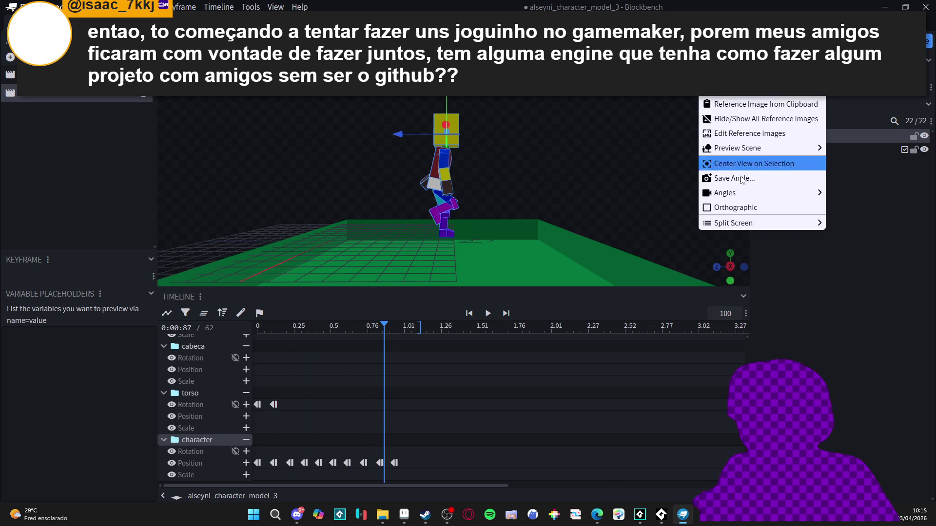
click(739, 207)
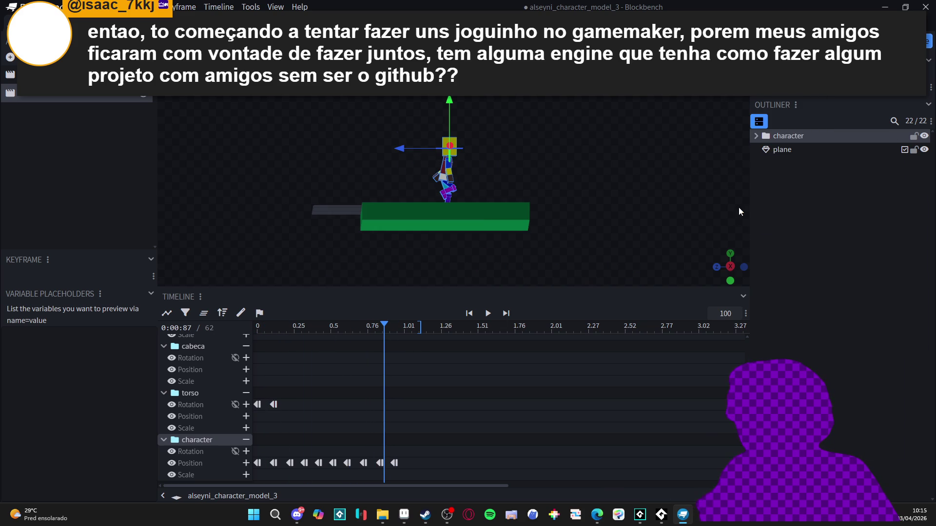
click(732, 267)
Deselect the character and orbit down to a low perspective side view of the runner.
scroll(550, 170, up, 3)
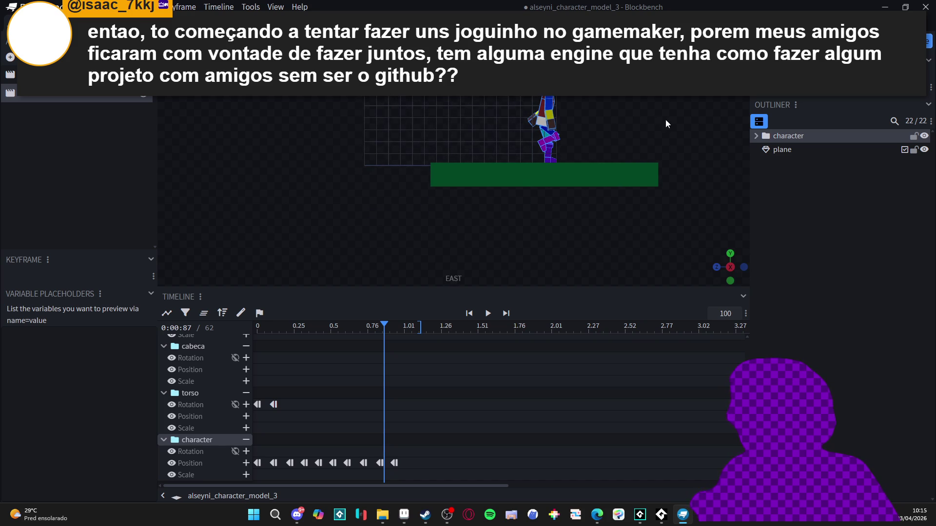
click(690, 126)
mouse_move(635, 127)
mouse_down()
mouse_move(497, 184)
mouse_move(492, 147)
mouse_up()
scroll(487, 186, up, 2)
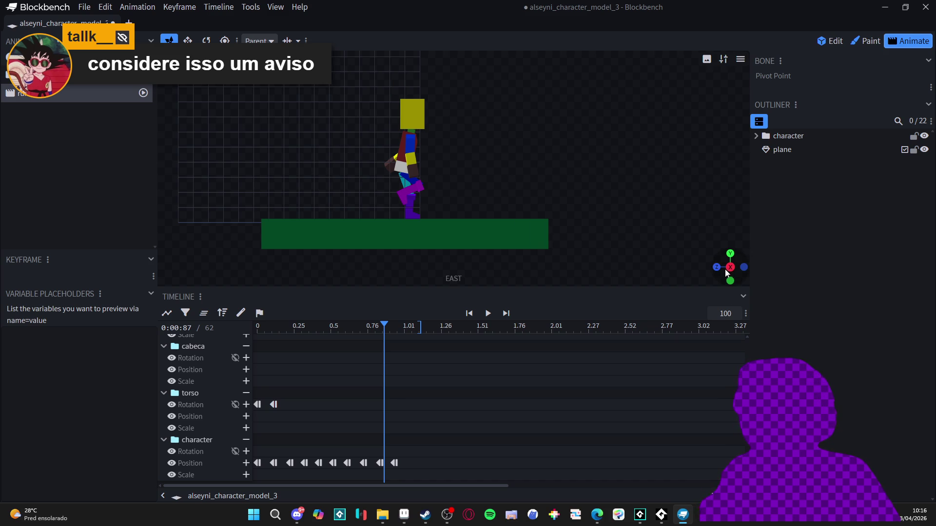
mouse_move(723, 263)
mouse_down()
mouse_move(723, 292)
mouse_move(723, 267)
mouse_move(724, 290)
mouse_move(712, 270)
mouse_up()
scroll(518, 249, down, 3)
mouse_move(537, 256)
mouse_down()
mouse_move(489, 192)
mouse_move(519, 200)
mouse_move(521, 186)
mouse_move(555, 186)
mouse_up()
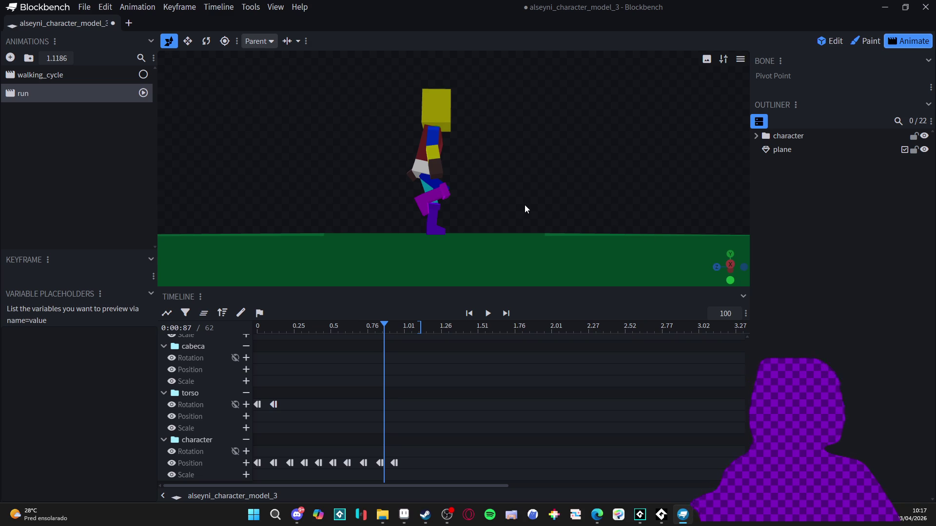
Orbit the camera around the model and browse the preset camera angles.
drag(527, 205, 532, 205)
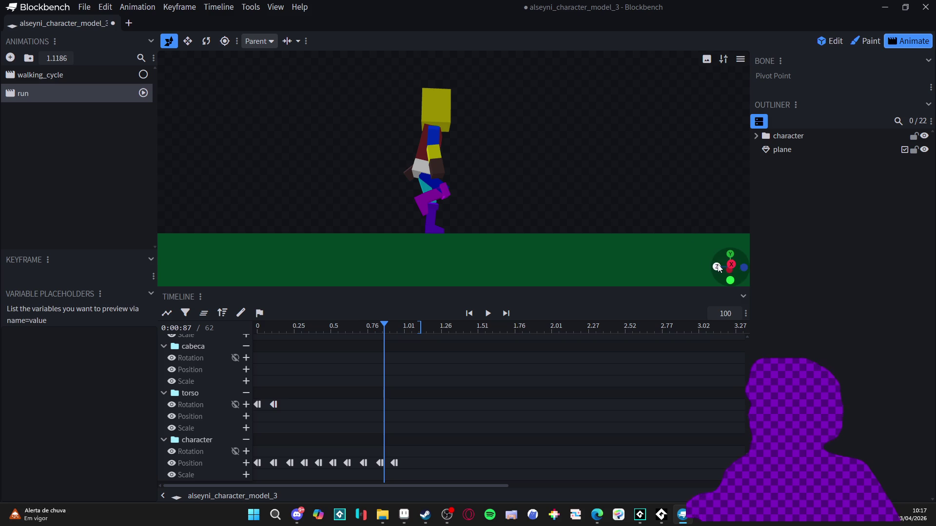
mouse_move(650, 190)
mouse_down()
mouse_move(525, 192)
mouse_move(542, 191)
mouse_up()
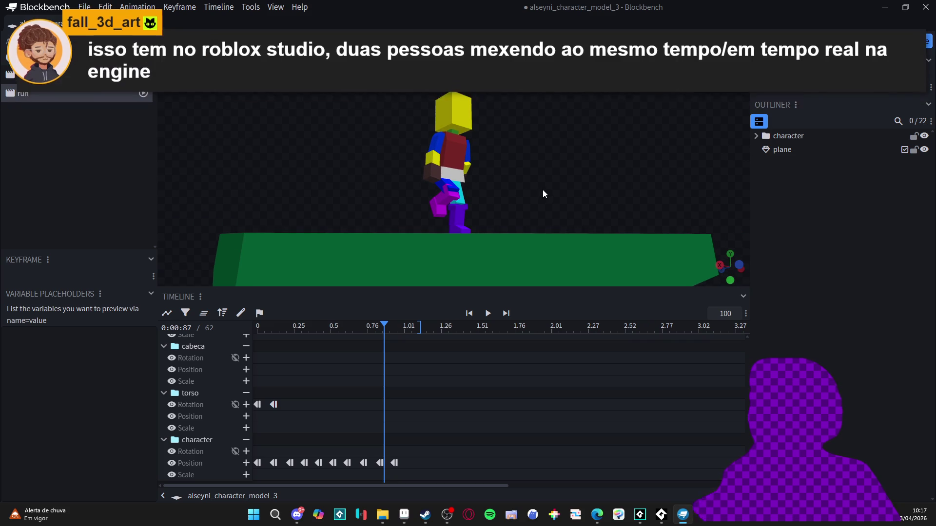
right_click(698, 96)
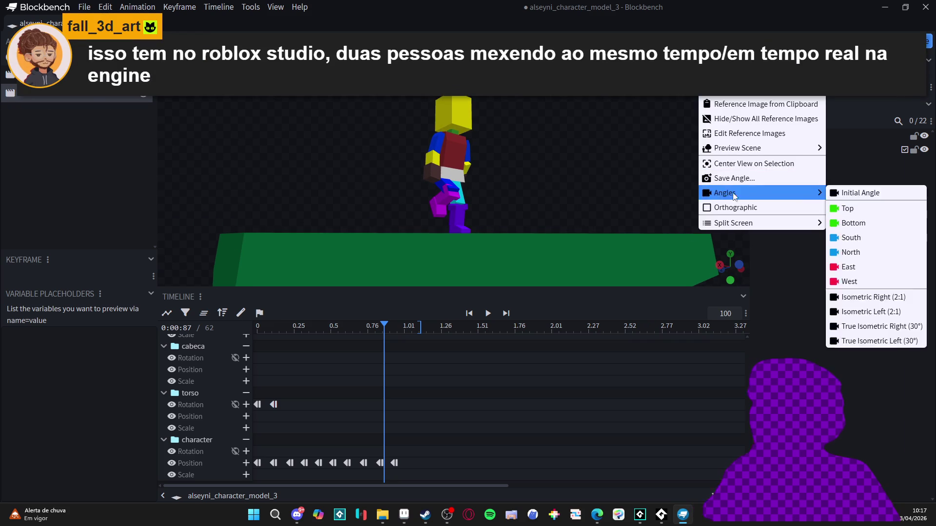
click(633, 203)
Snap to a level orthographic side view with numpad 3 and play the run animation on loop.
click(740, 59)
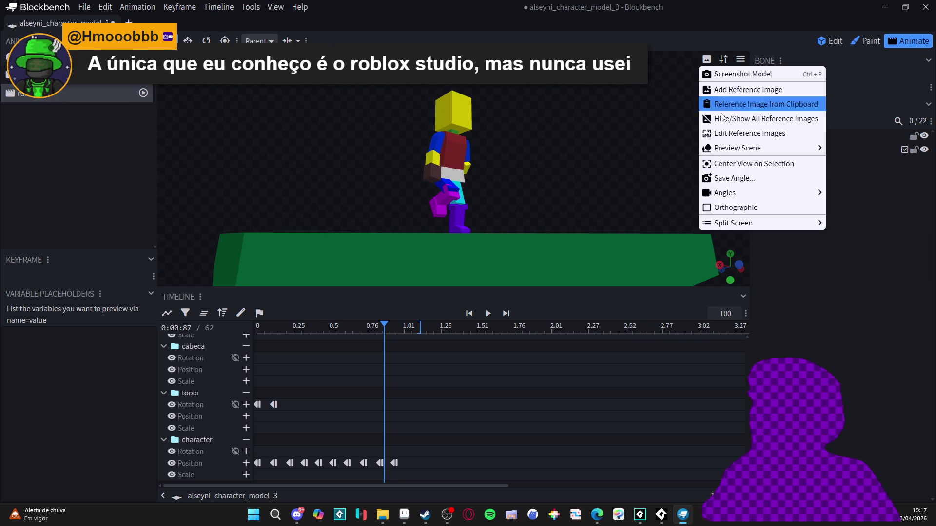
click(709, 210)
key(KP_3)
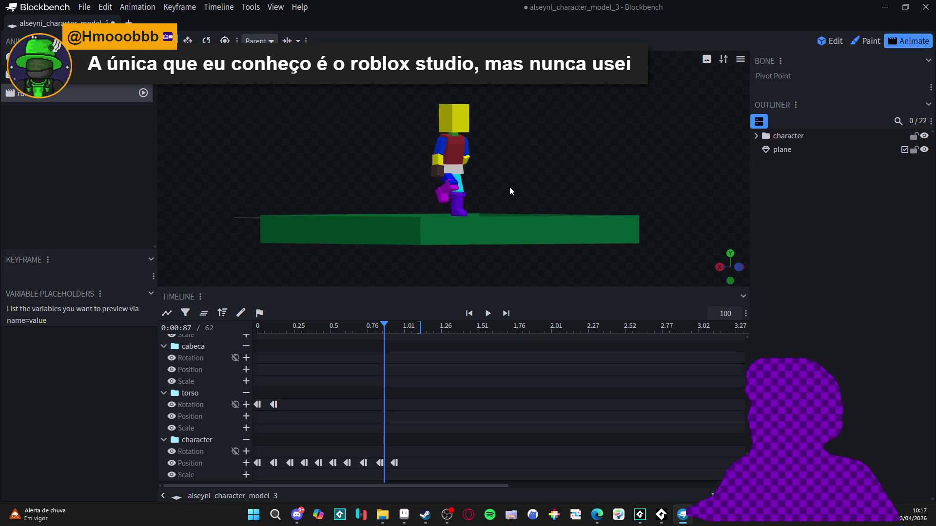
key(KP_3)
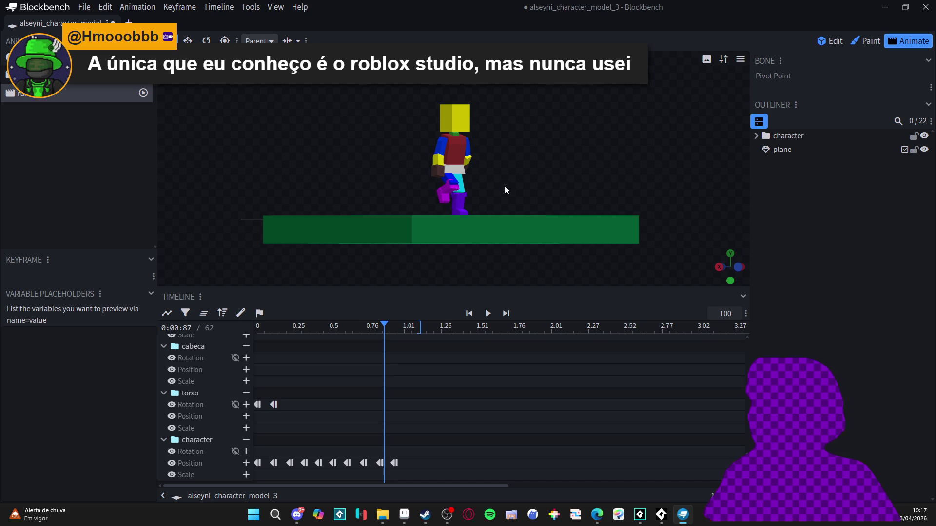
click(488, 315)
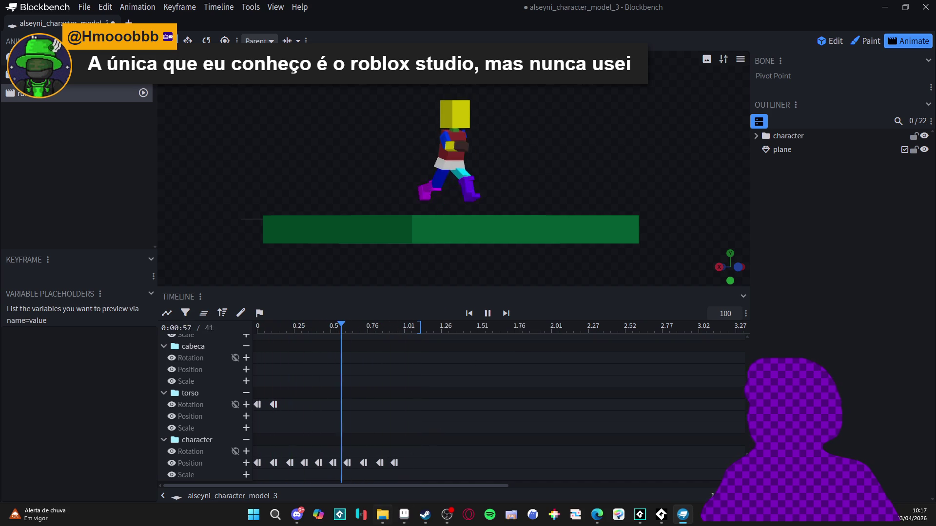
click(378, 519)
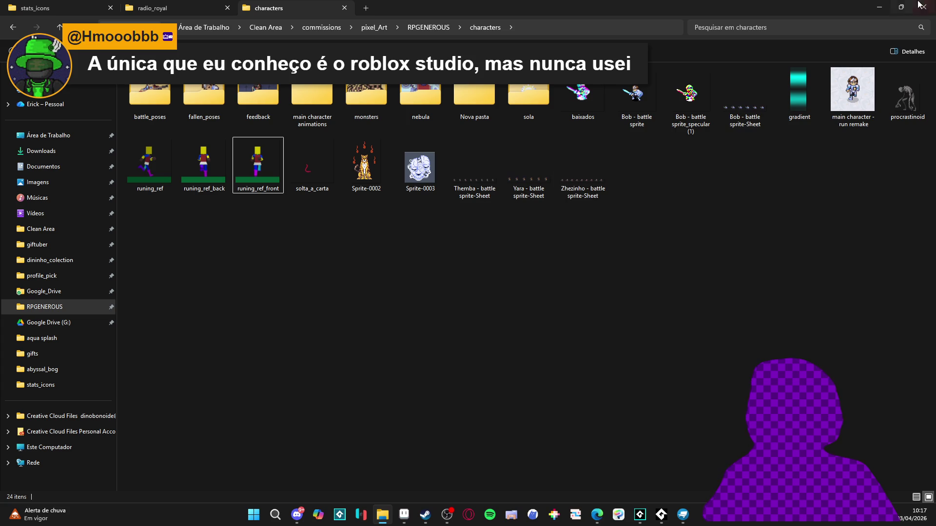
Minimize the folder window and pause the run animation at 0.95 seconds.
click(881, 6)
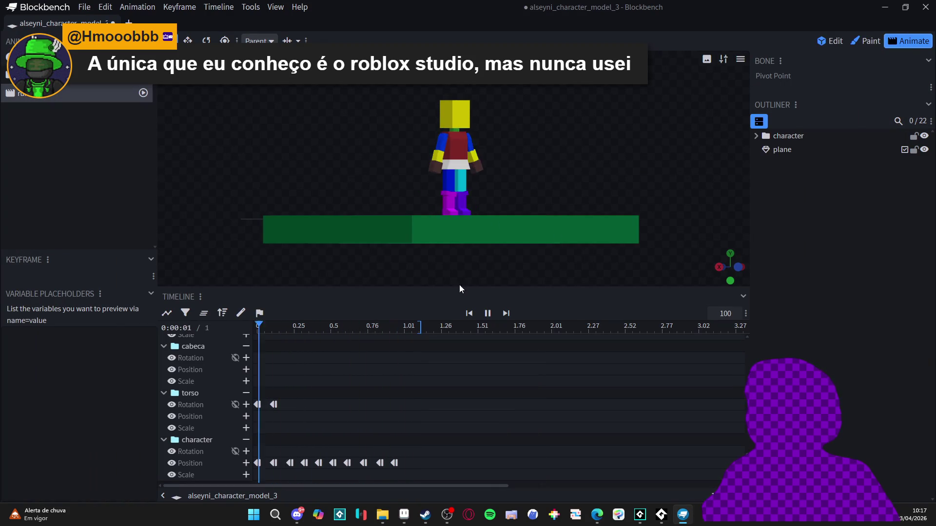
click(488, 314)
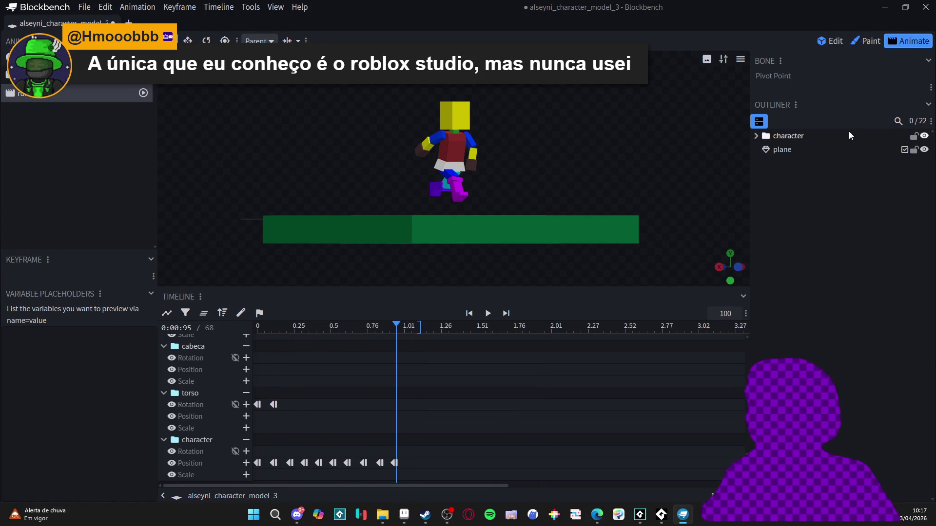
click(840, 41)
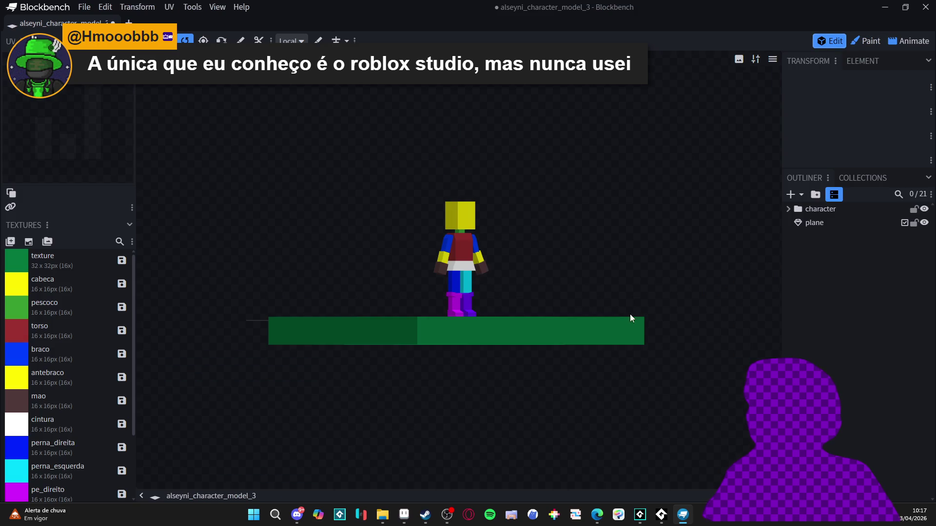
click(909, 41)
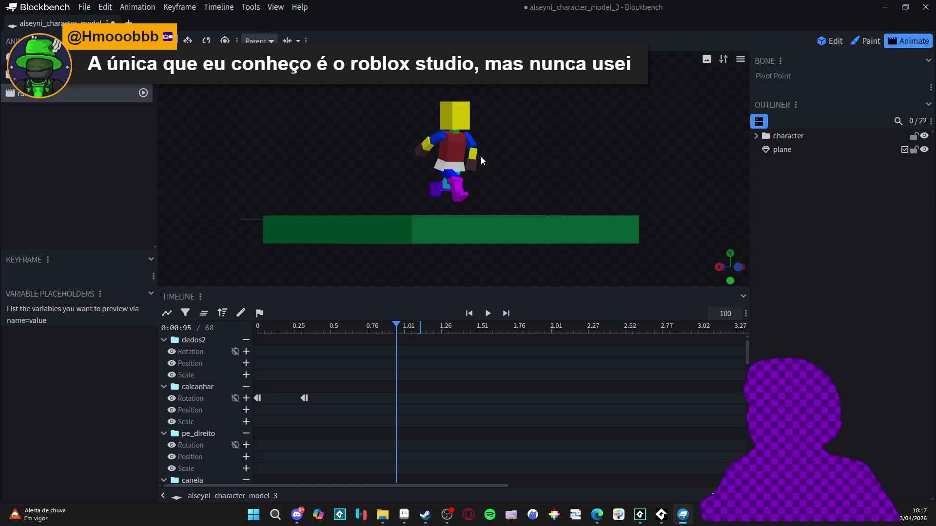
click(478, 156)
click(823, 195)
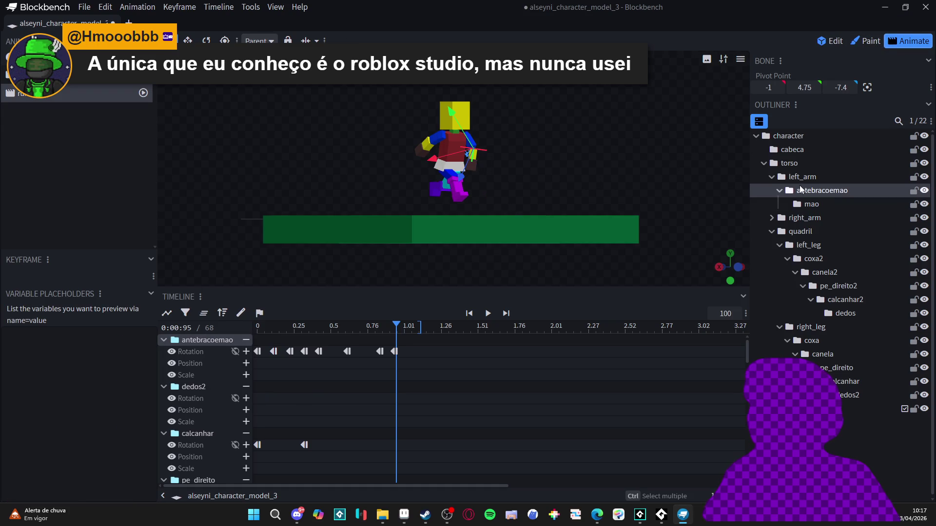
mouse_move(337, 326)
mouse_down()
mouse_move(272, 325)
mouse_move(389, 340)
mouse_up()
click(832, 49)
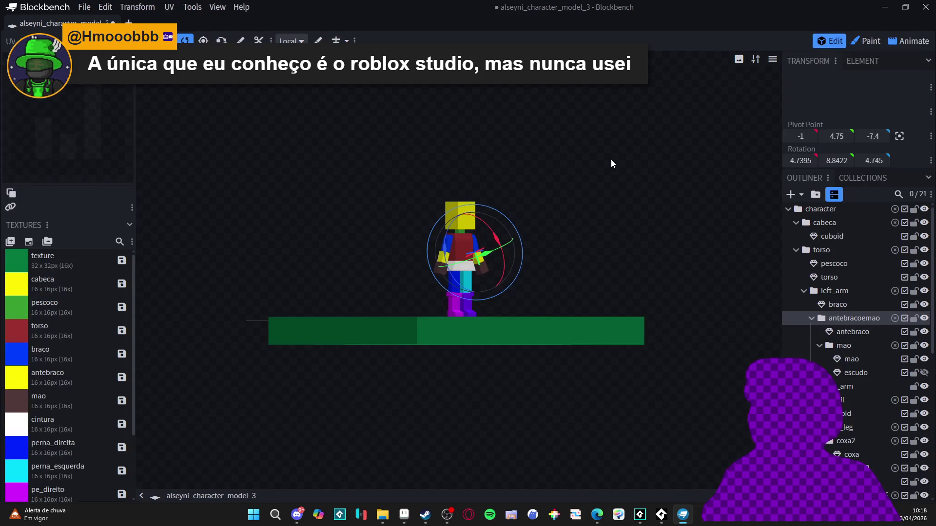
key(4)
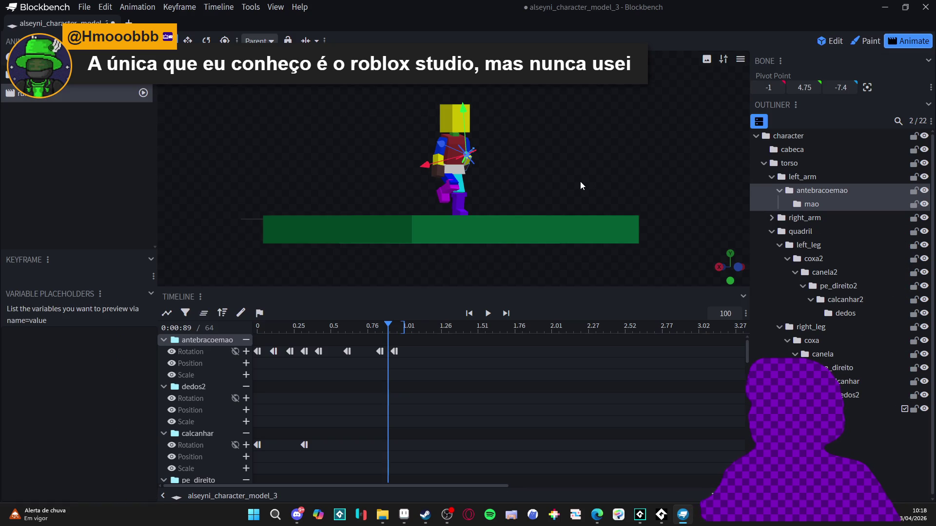
key(1)
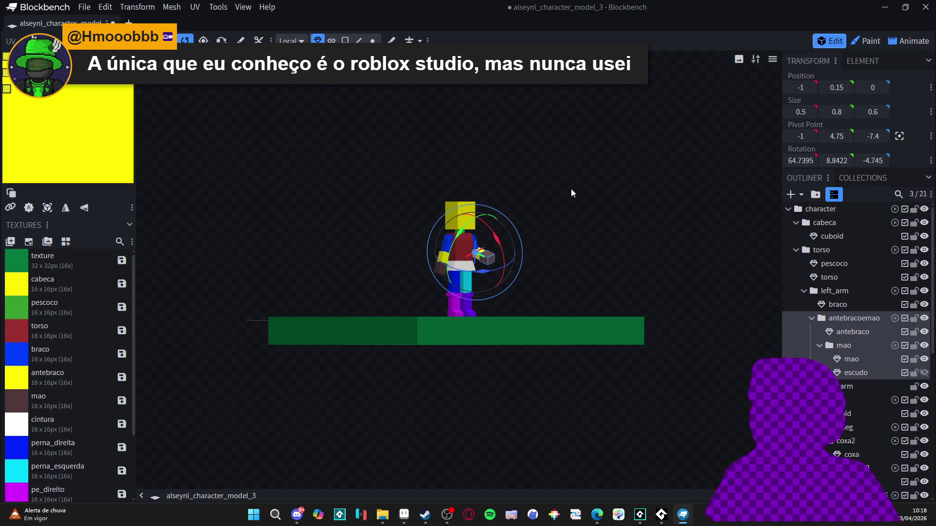
click(870, 41)
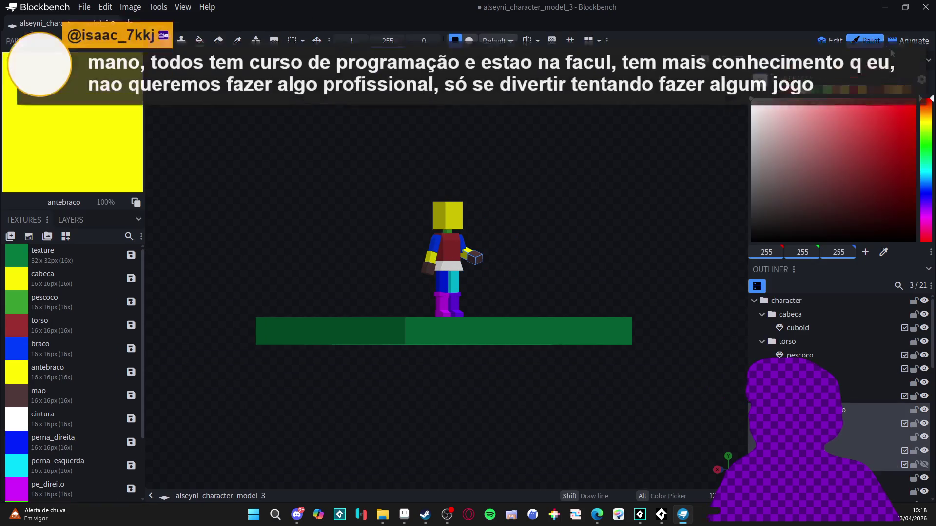
click(909, 41)
click(490, 307)
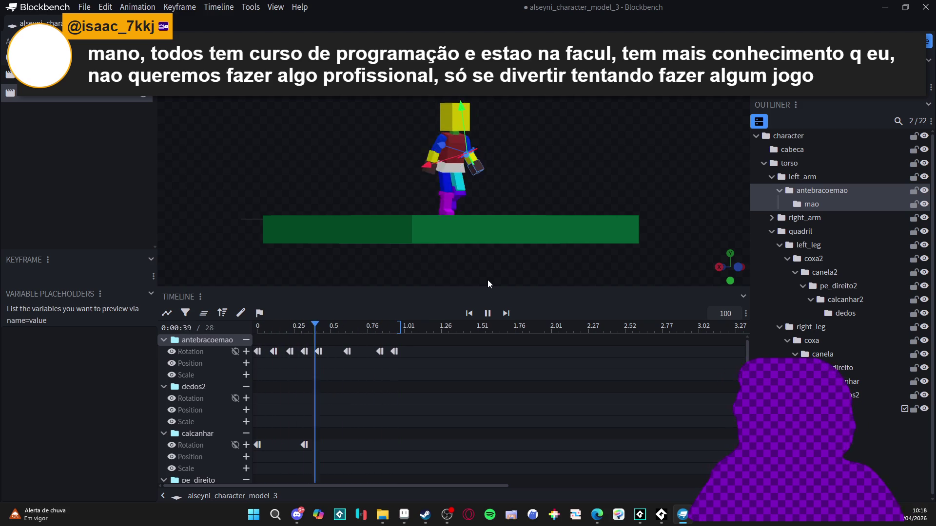
click(772, 176)
click(776, 163)
click(775, 137)
click(778, 138)
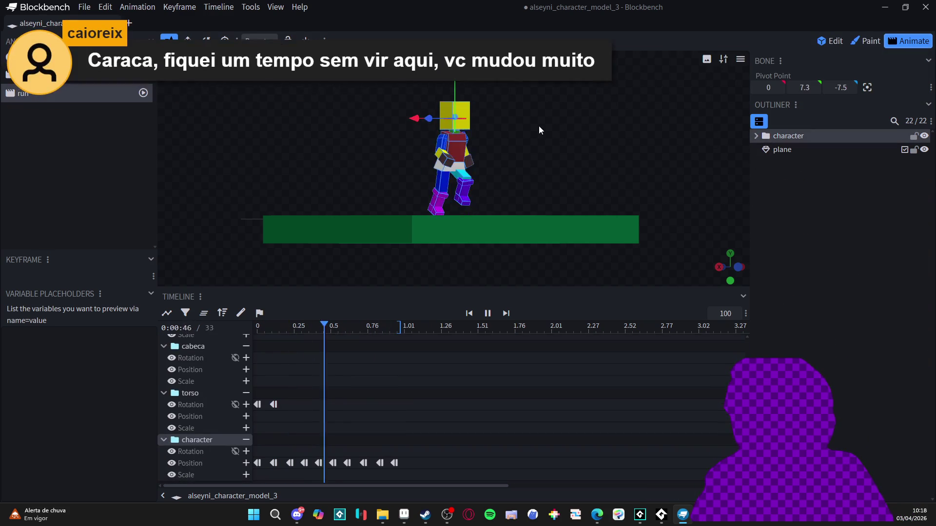
click(615, 170)
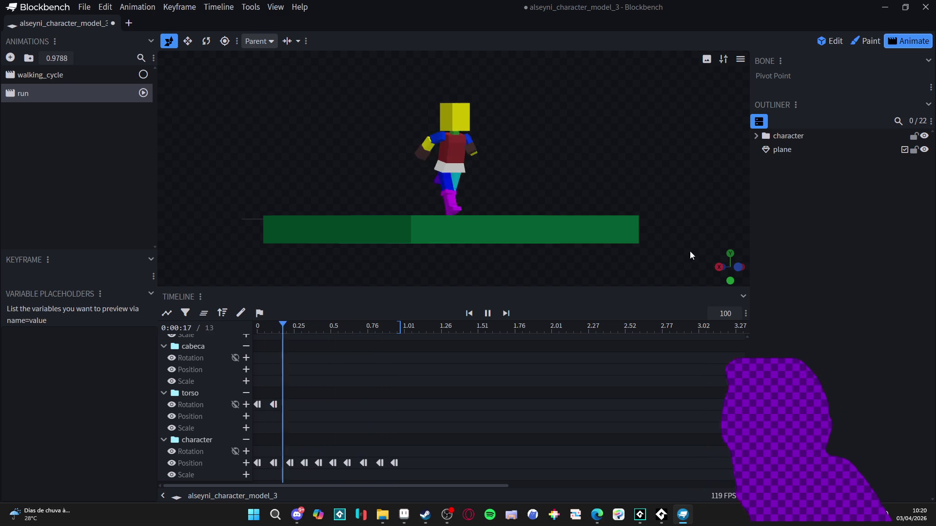
click(267, 42)
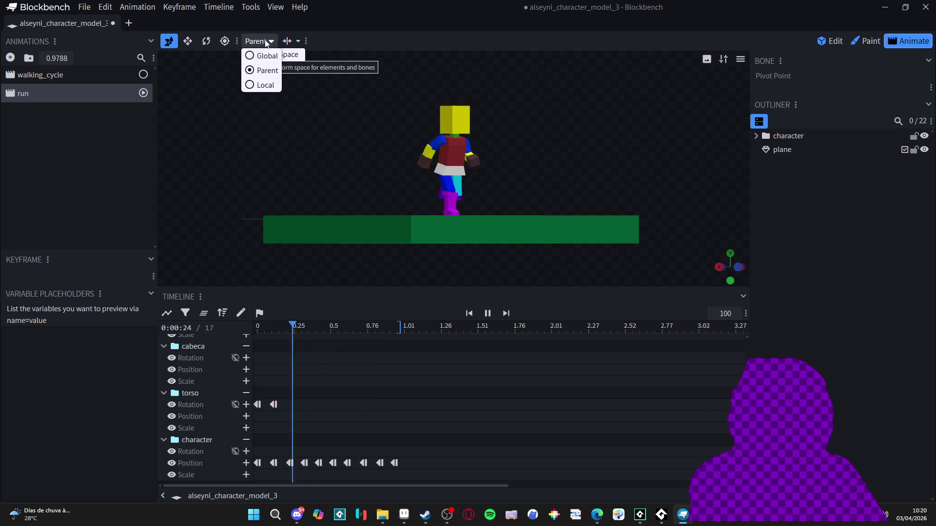
Leave transform space unchanged and open View > Record GIF, set to GIF at 20 FPS.
click(312, 44)
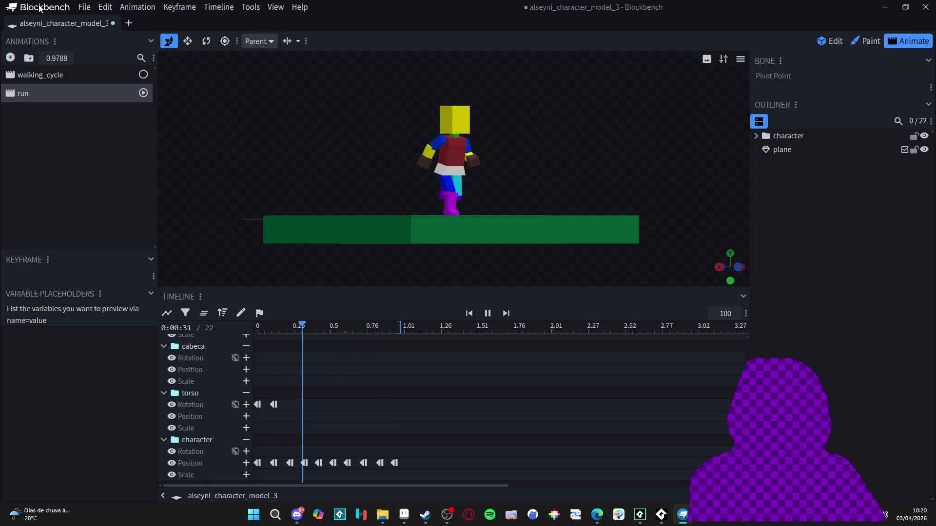
click(250, 7)
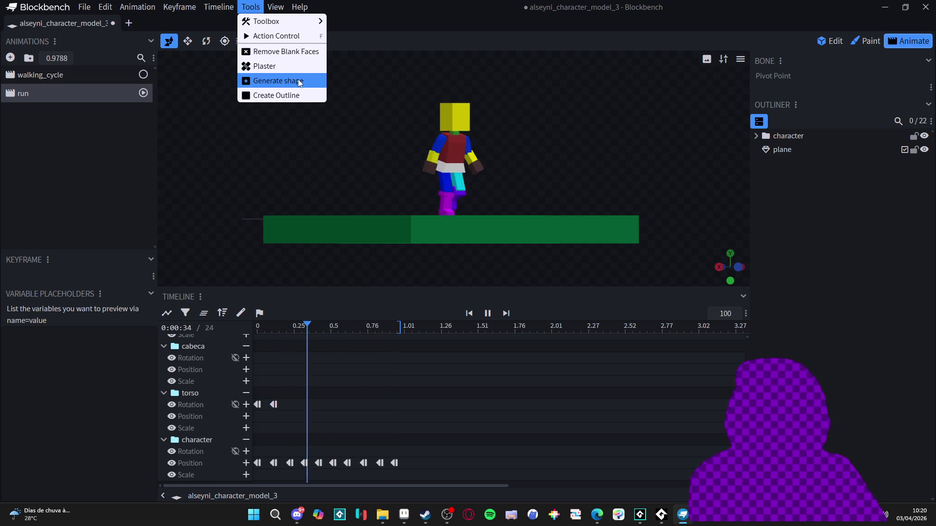
mouse_move(275, 7)
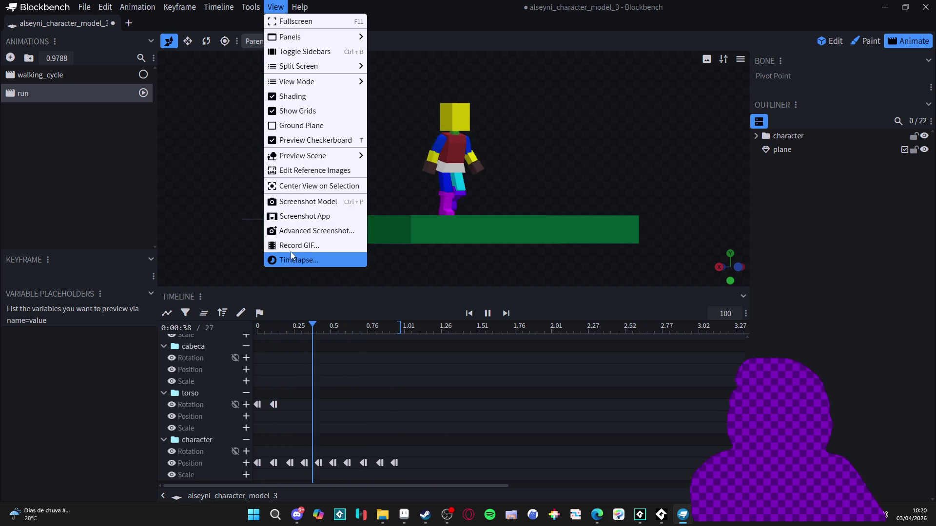
click(295, 246)
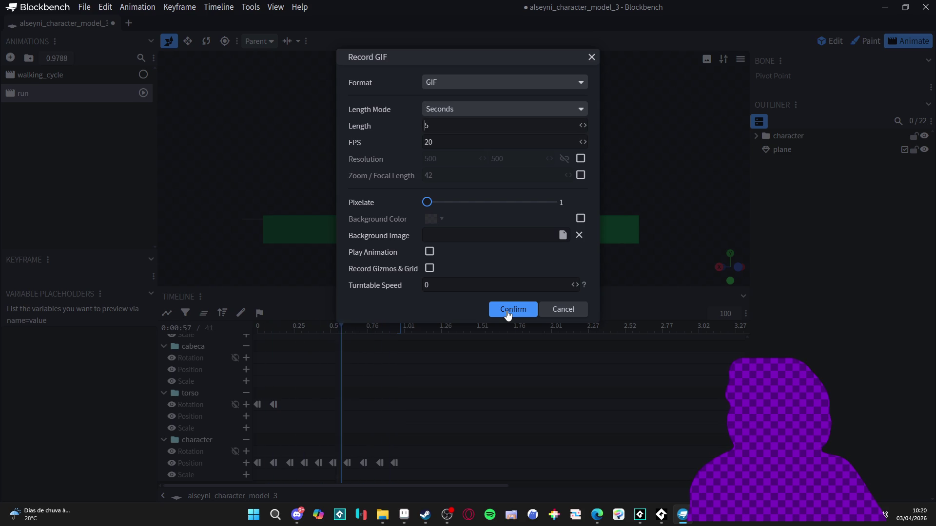
Record the run as a 457 KB, 1215 × 484 GIF and choose to save it.
click(507, 314)
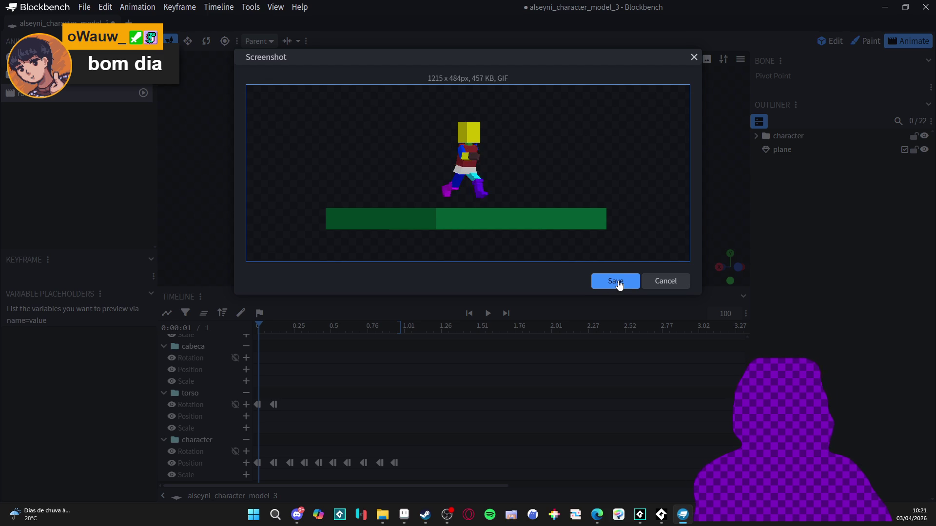
click(615, 281)
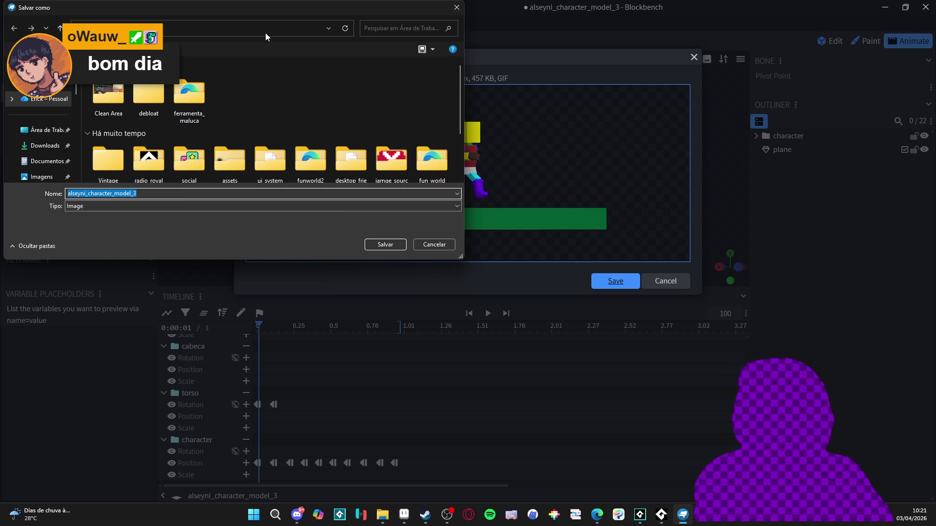
Save the GIF as runing_ref_so in the RPGENEROUS > characters folder.
drag(290, 12, 375, 36)
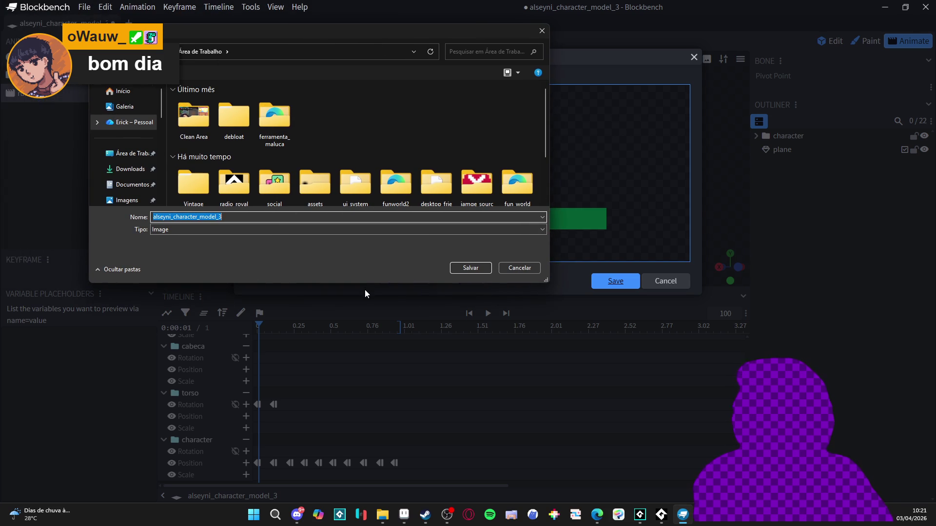
mouse_move(366, 285)
mouse_down()
mouse_move(341, 435)
mouse_move(344, 420)
mouse_up()
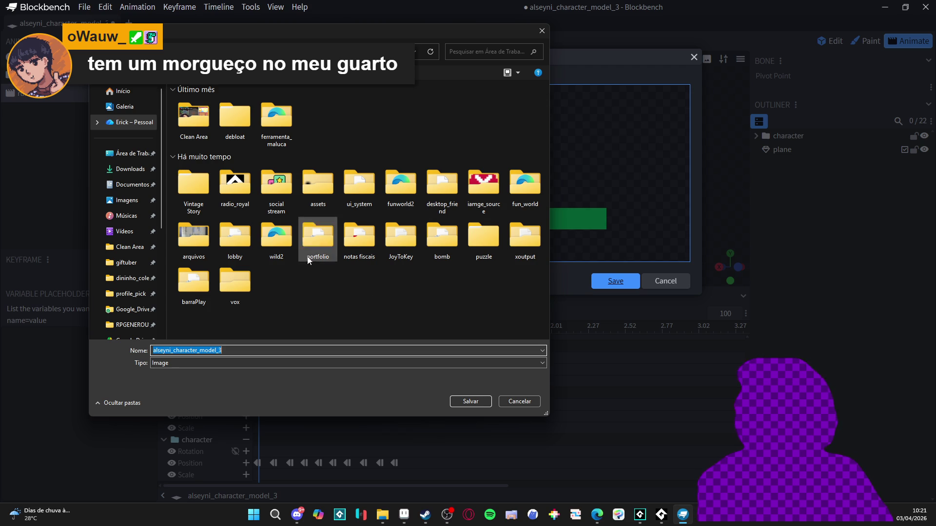
mouse_move(405, 34)
mouse_down()
mouse_move(733, 244)
mouse_move(510, 84)
mouse_up()
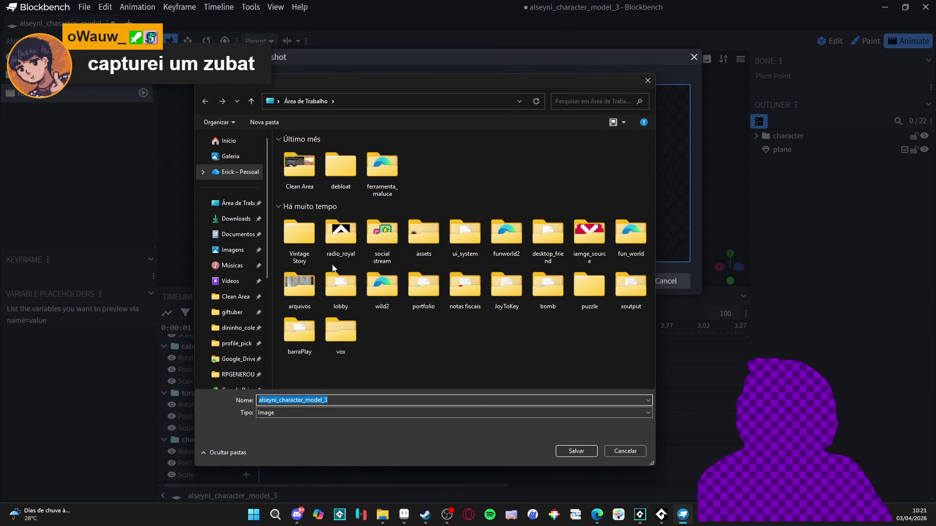
click(215, 375)
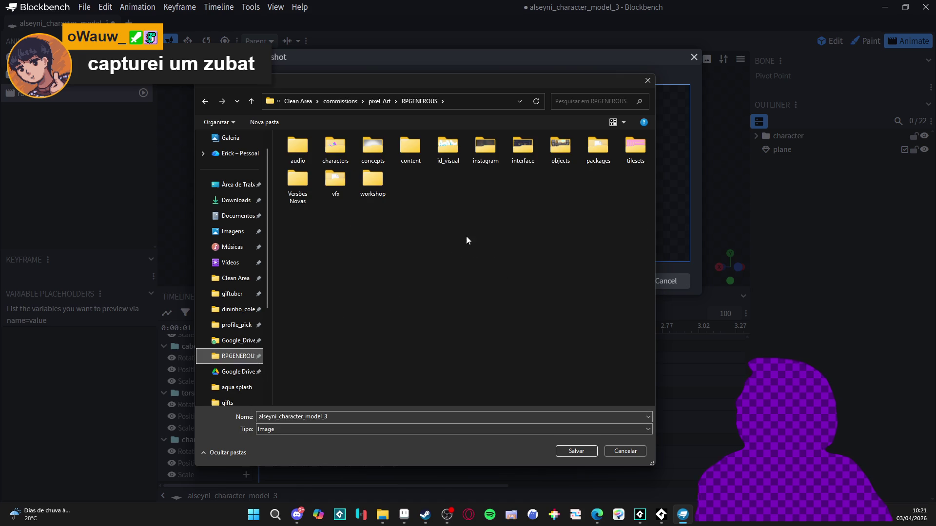
double_click(346, 145)
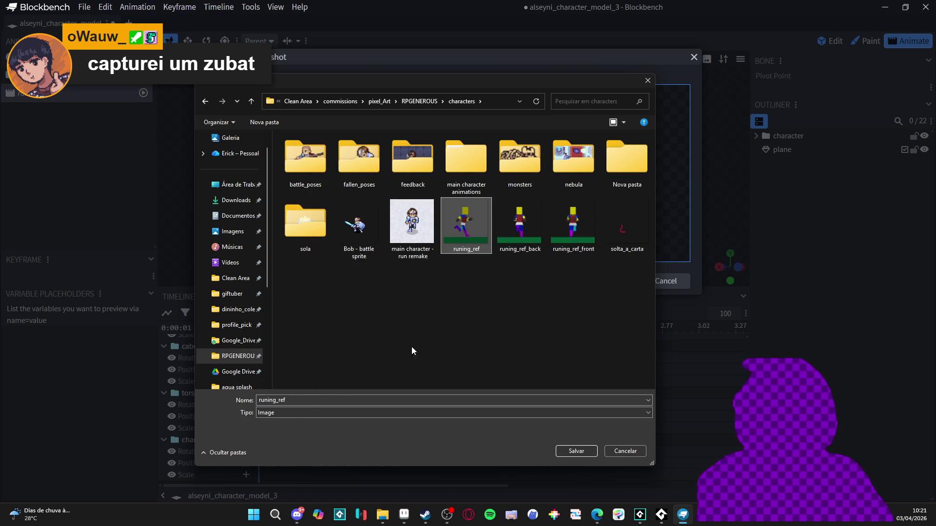
click(314, 399)
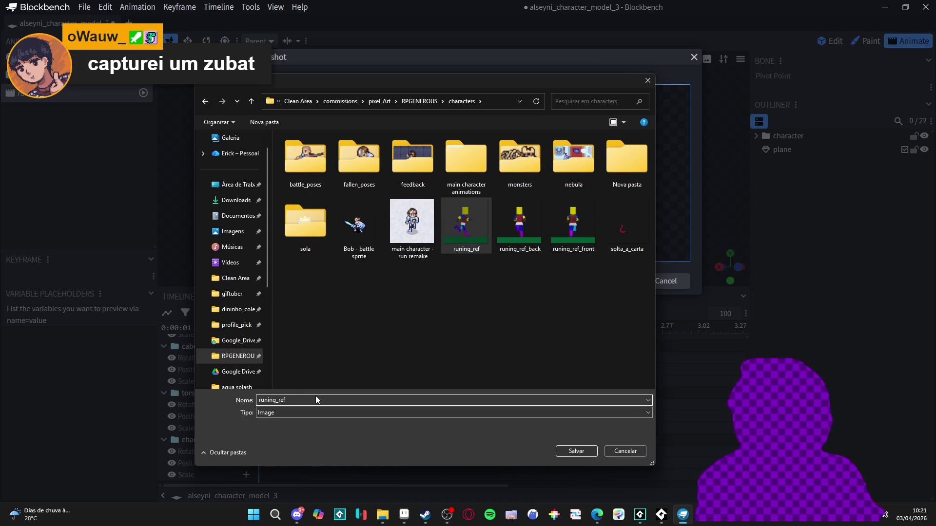
text(_)
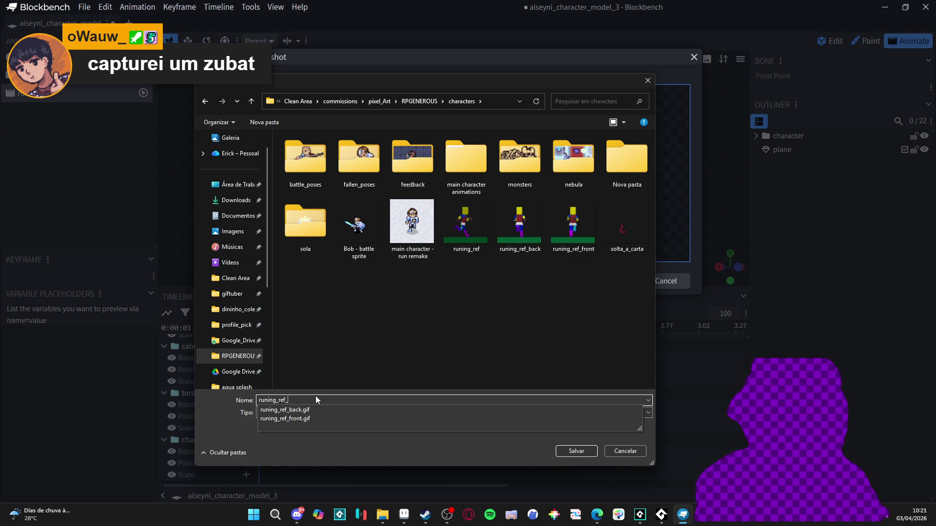
text(so)
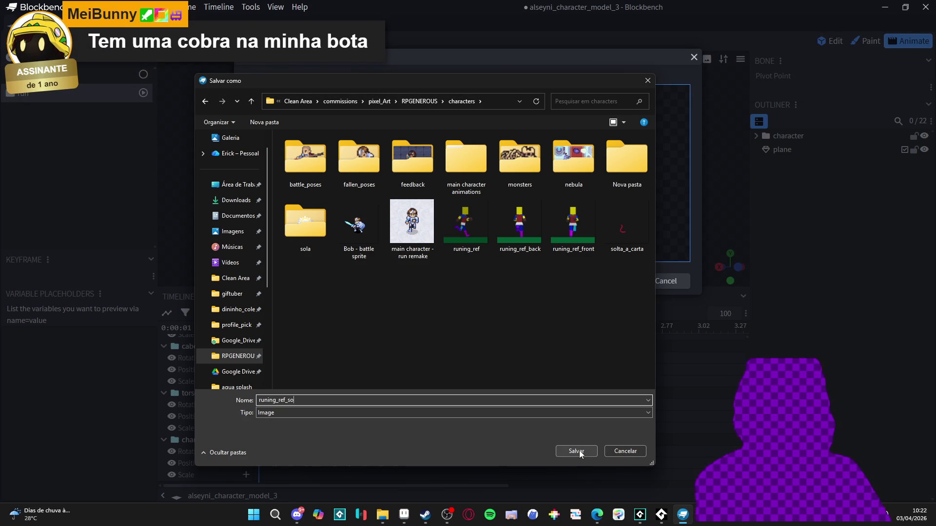
click(579, 450)
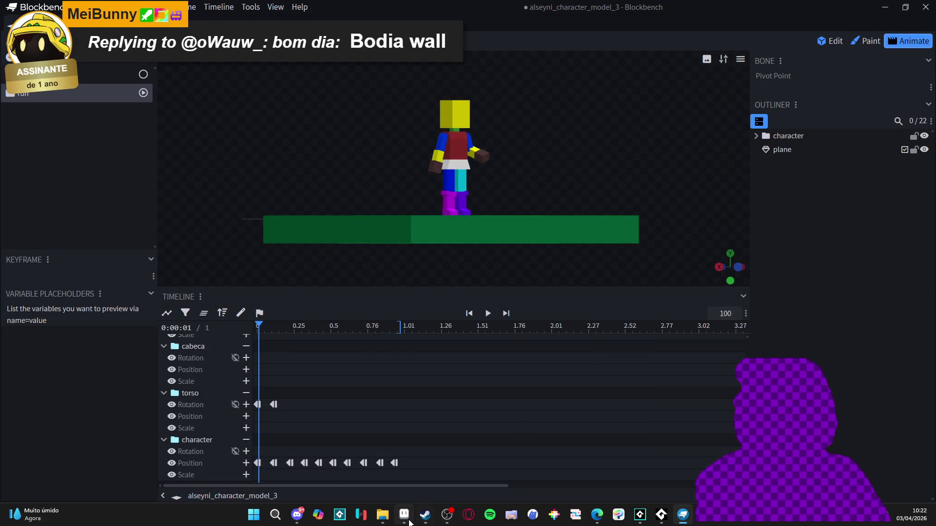
Switch over to Aseprite, minimizing the characters folder window.
click(408, 521)
click(390, 514)
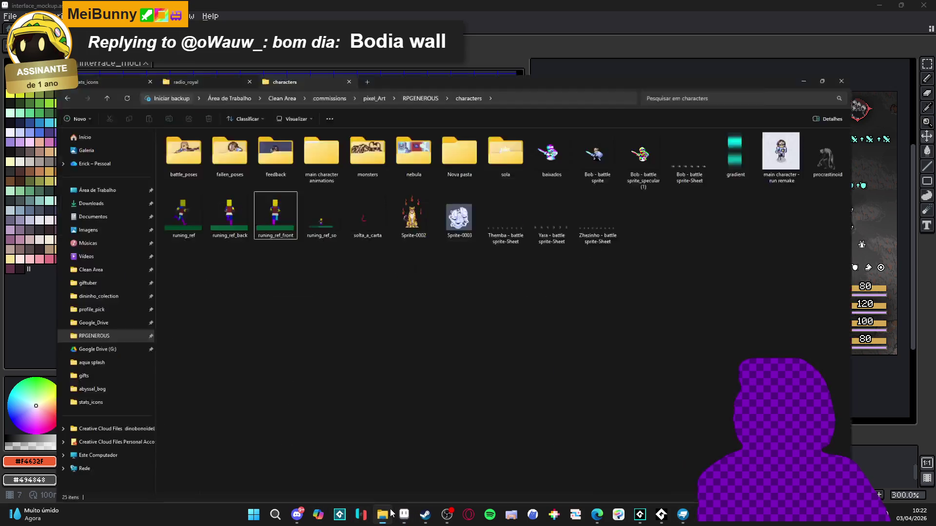
key(super+Down)
key(super+Down)
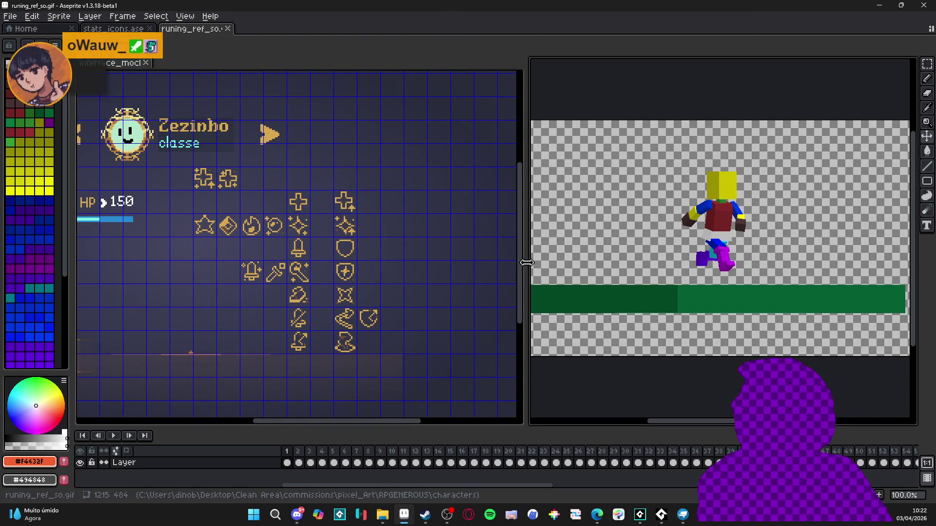
Play and stop the runing_ref_so GIF, inspect frames 2 and 4, and select frames 4–20.
drag(530, 269, 237, 270)
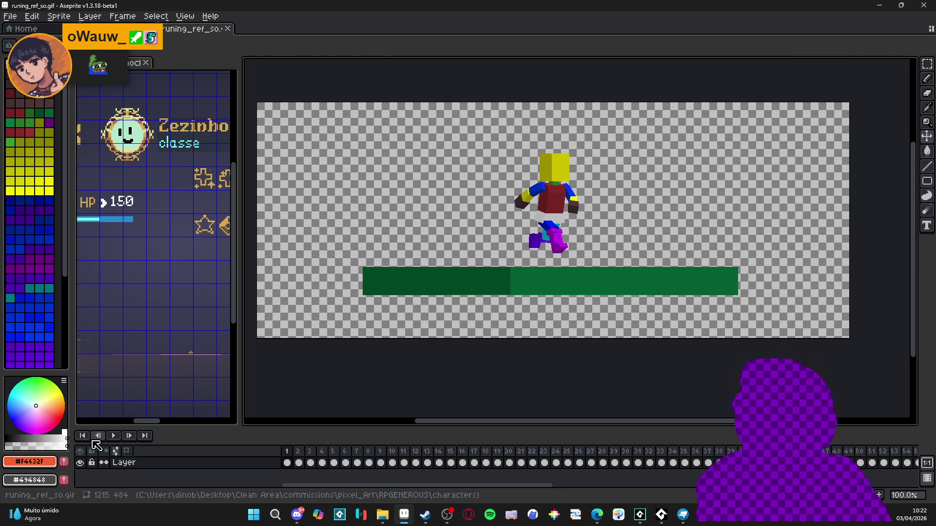
click(113, 435)
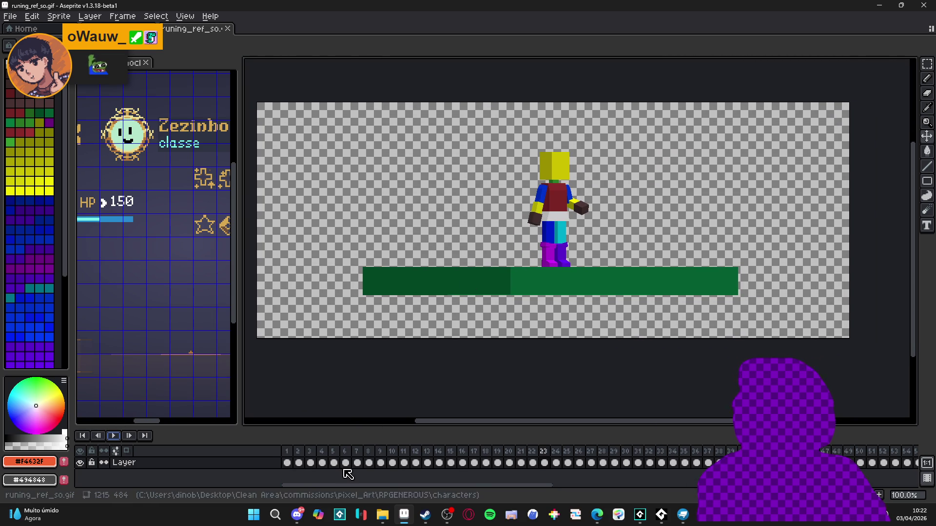
key(Return)
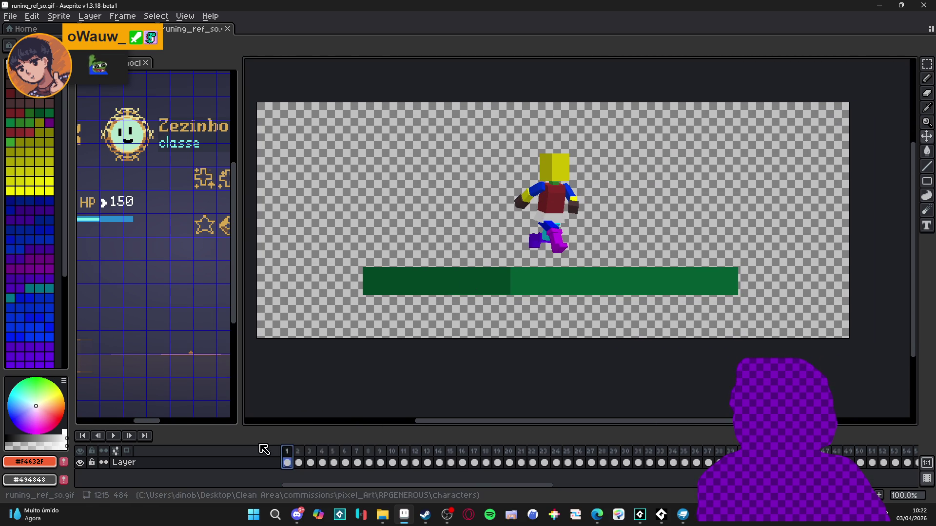
click(297, 452)
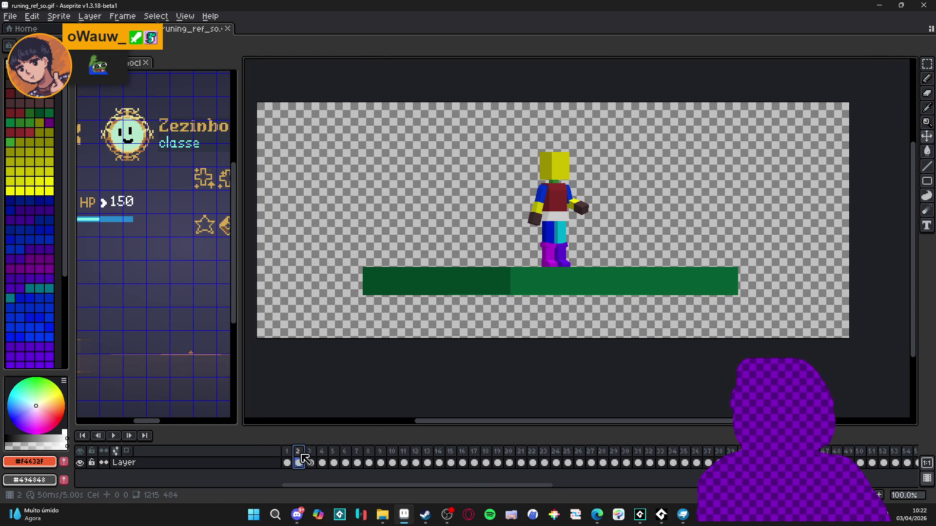
click(322, 462)
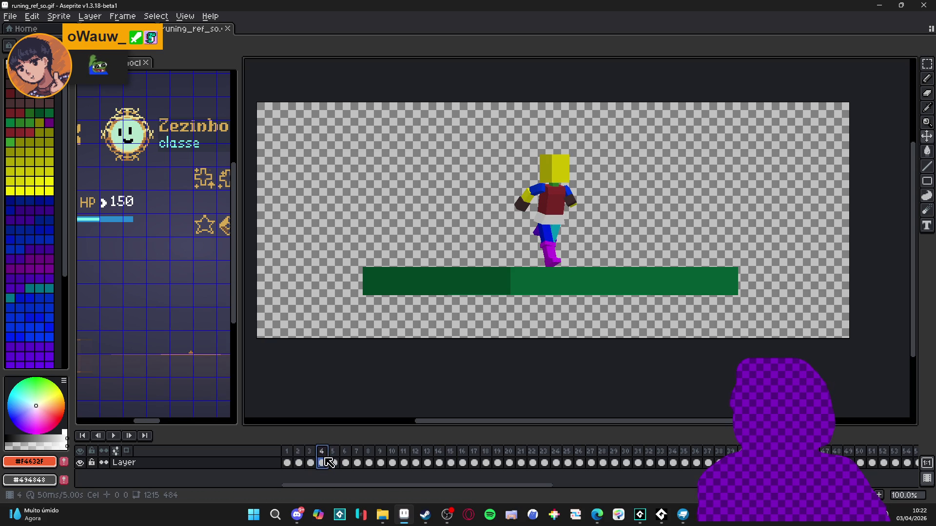
mouse_move(325, 460)
mouse_down()
mouse_move(525, 452)
mouse_move(510, 454)
mouse_up()
right_click(512, 456)
Tag frames 4–20 as 'run' and watch the stride in the F7 Preview window.
click(560, 455)
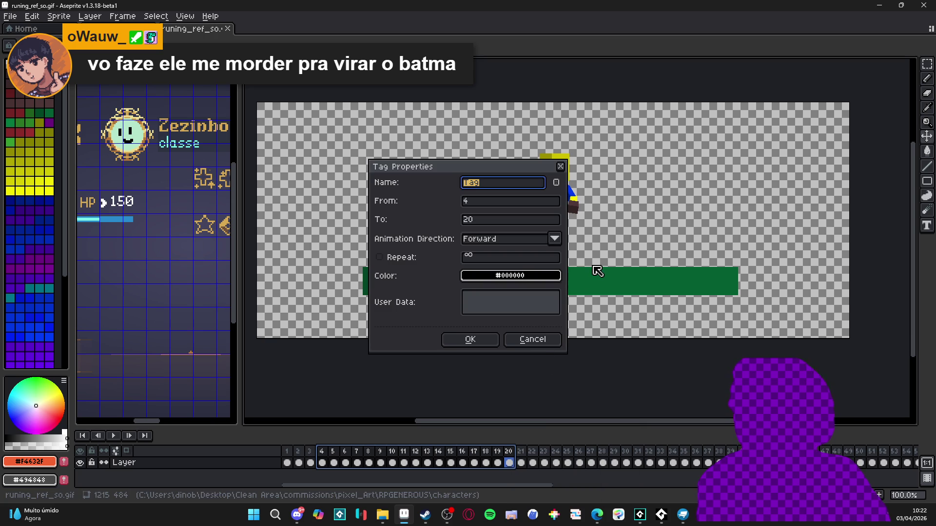
text(run)
key(Return)
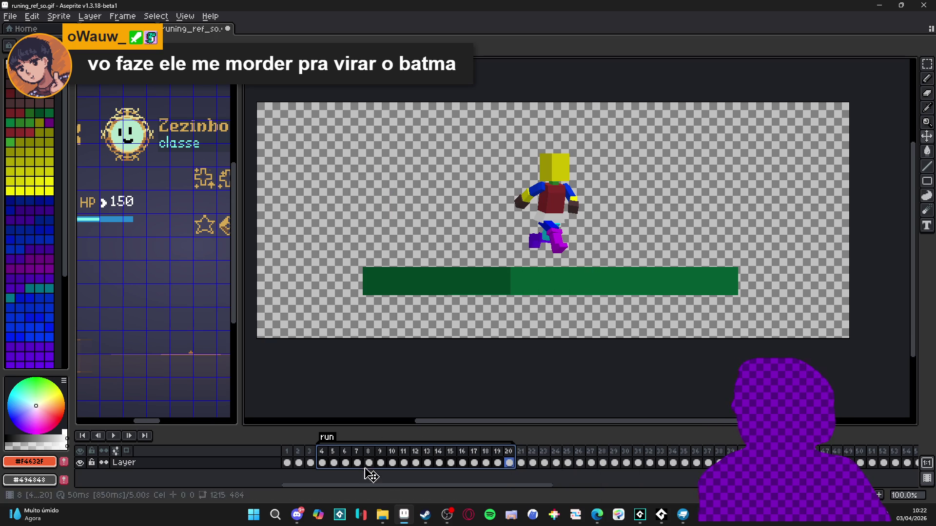
click(369, 461)
key(F7)
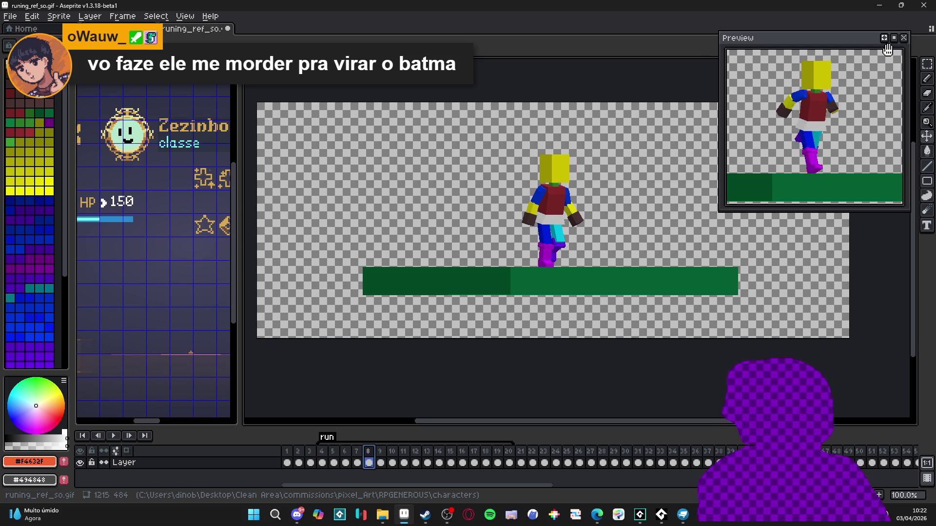
key(Return)
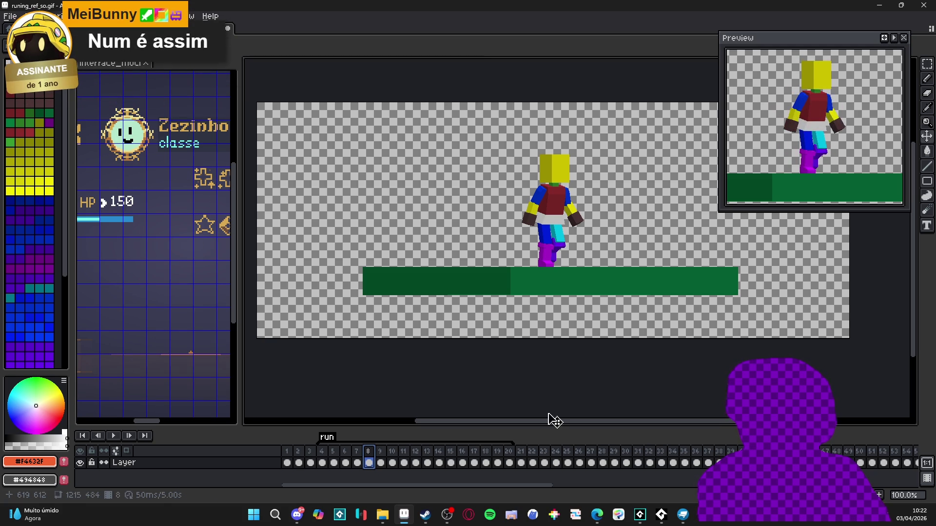
Open runing_ref_back.gif and runing_ref.gif in the viewer for comparison, closing each afterward.
key(Return)
key(alt+Tab)
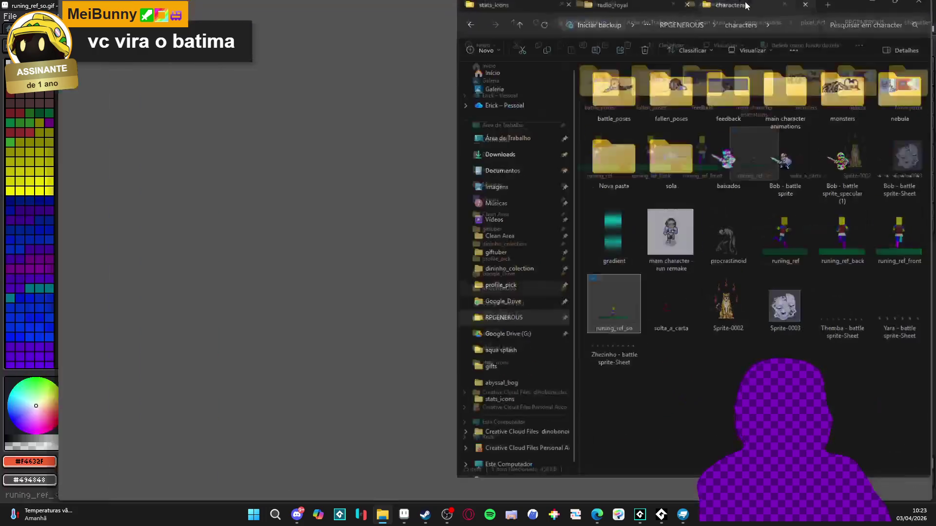
double_click(203, 183)
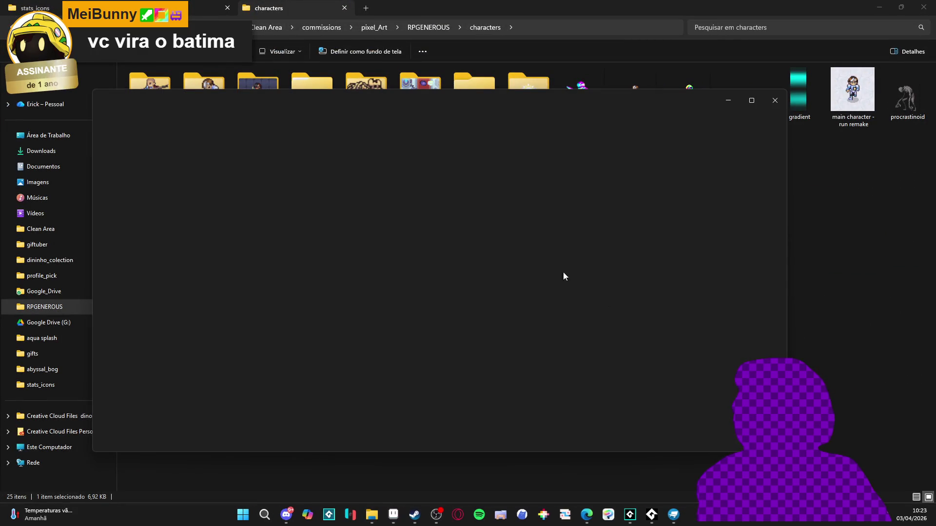
click(779, 103)
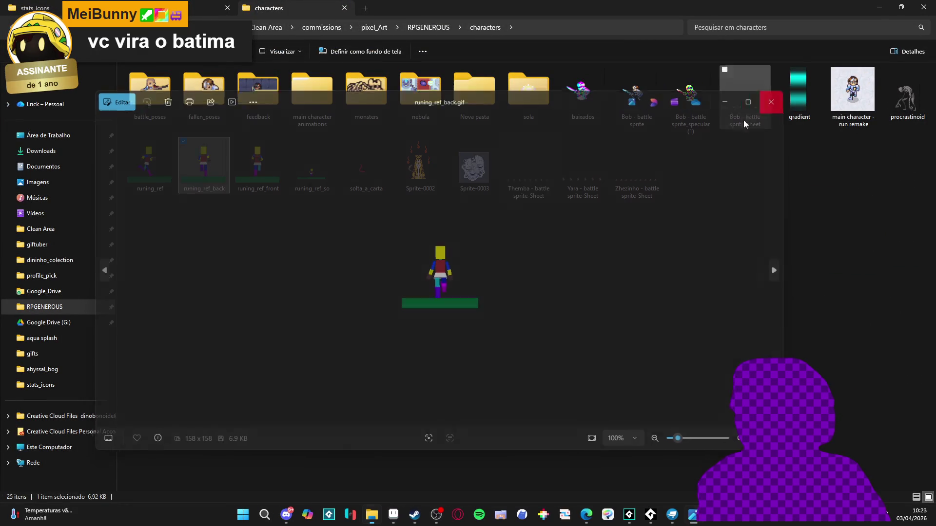
double_click(166, 181)
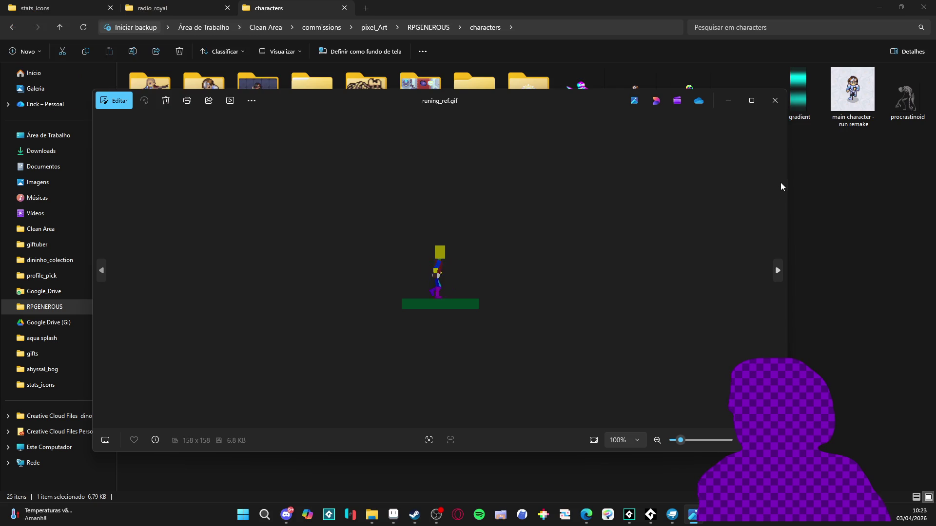
click(775, 100)
click(880, 7)
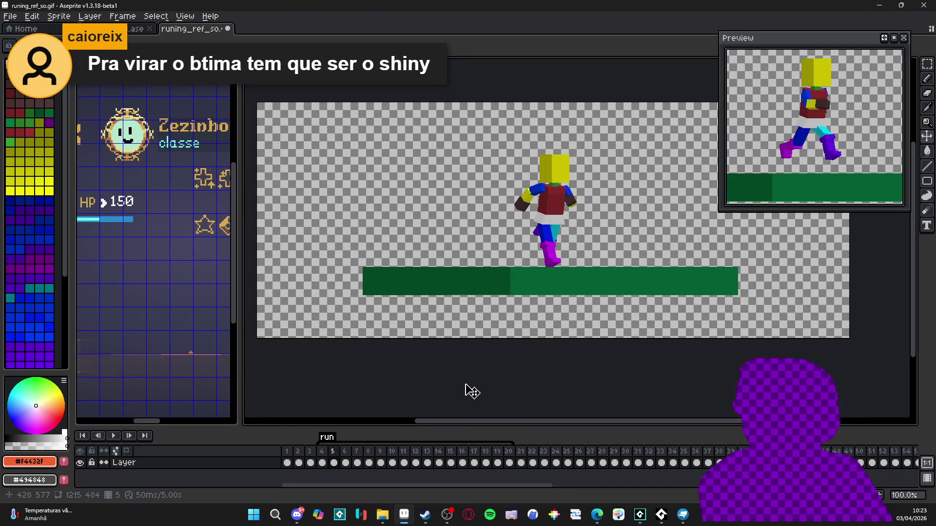
click(382, 515)
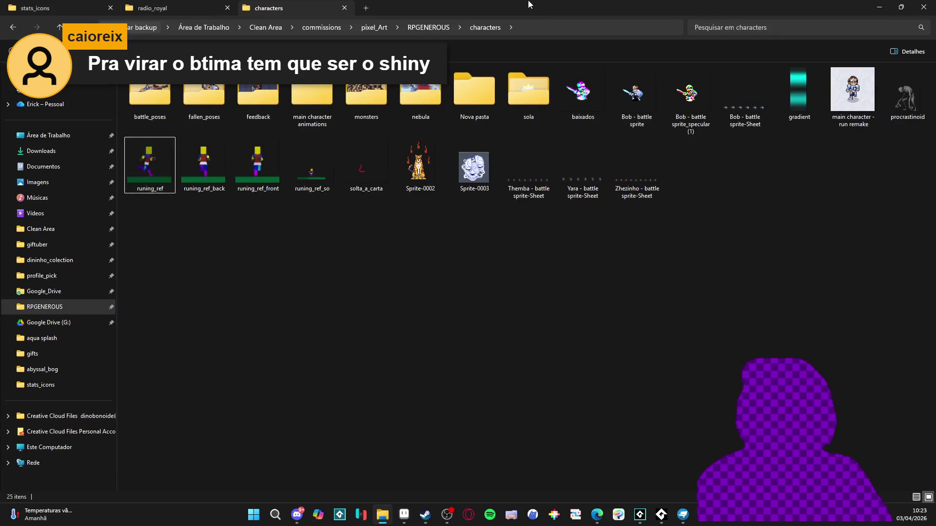
Crop the runing_ref_so canvas to 361×332 around the runner, then add a new layer.
key(alt+Tab)
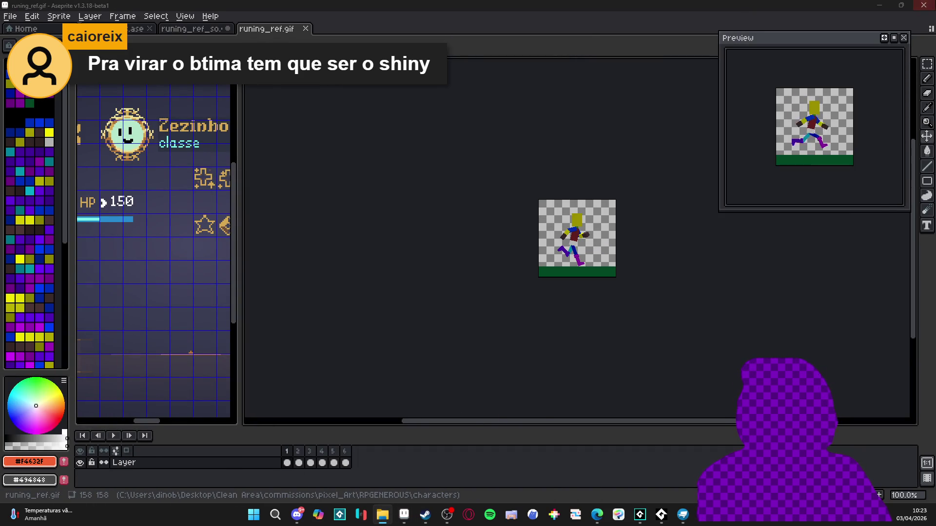
key(ctrl+shift+Tab)
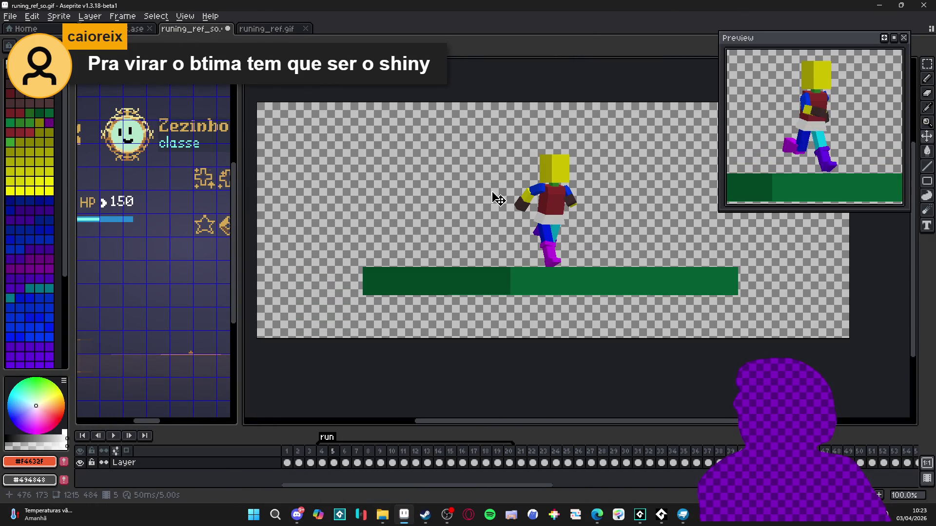
key(ctrl+alt+c)
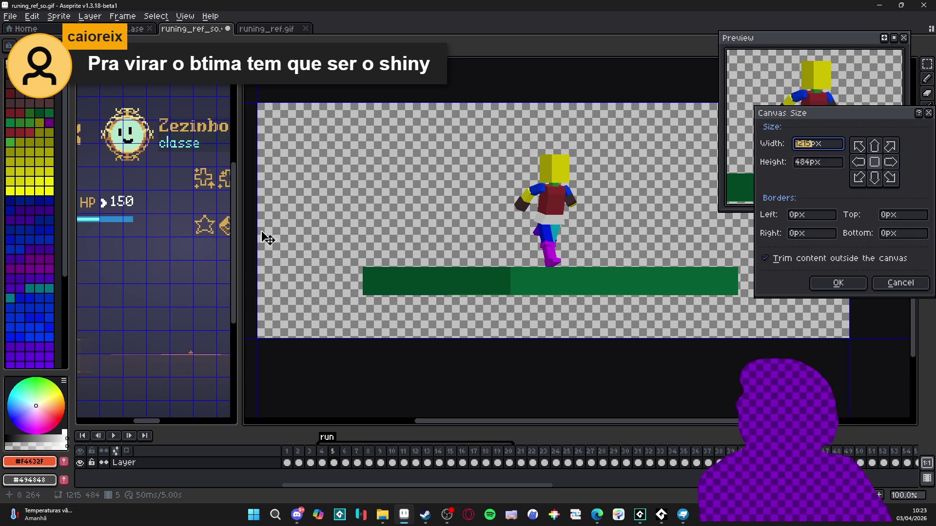
drag(257, 232, 465, 242)
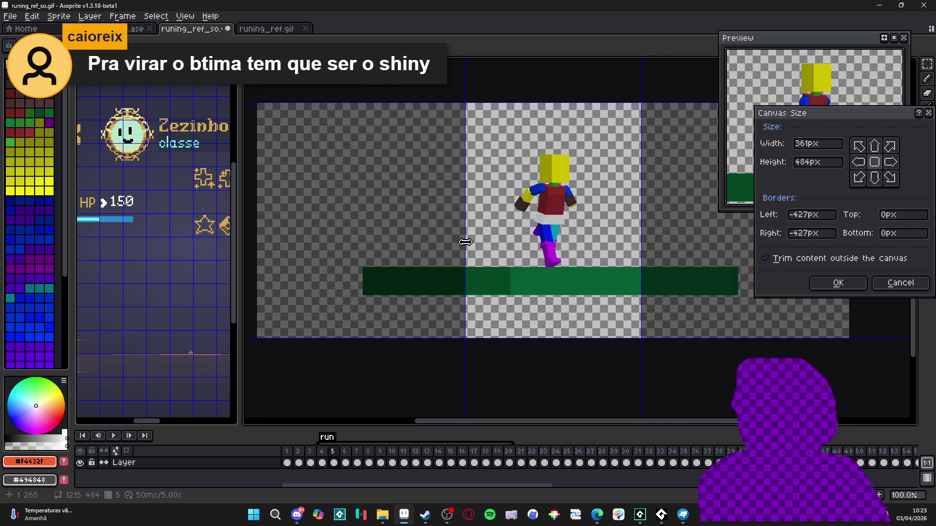
scroll(561, 149, down, 3)
scroll(580, 146, up, 5)
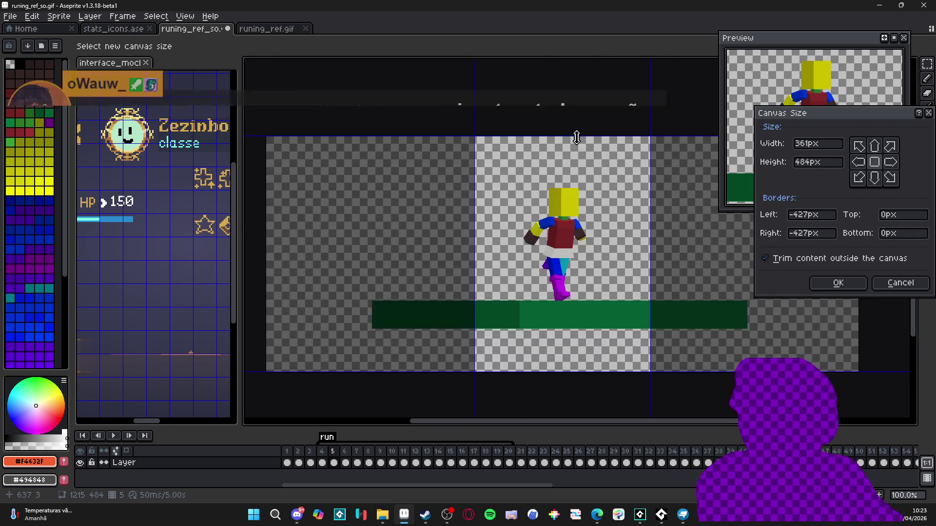
scroll(584, 149, down, 1)
mouse_move(578, 139)
mouse_down()
mouse_move(578, 193)
mouse_move(576, 181)
mouse_up()
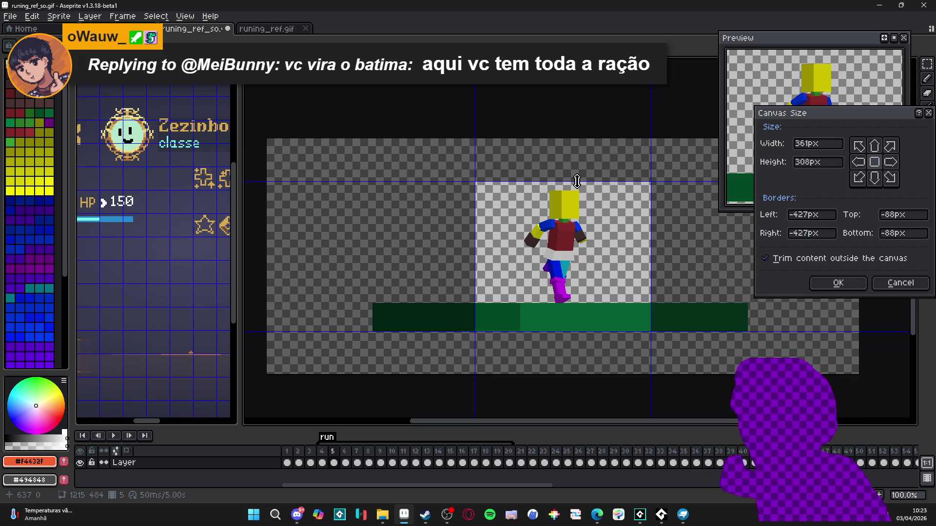
drag(581, 181, 579, 170)
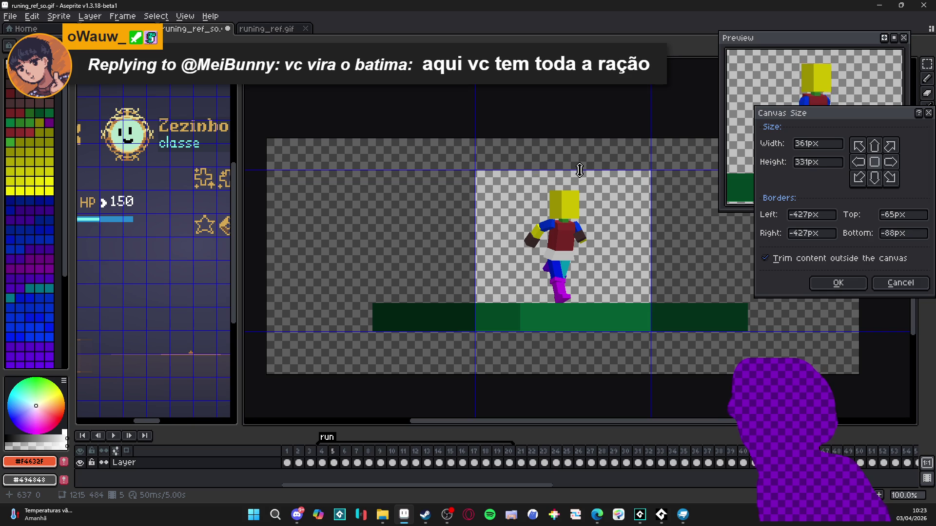
click(835, 287)
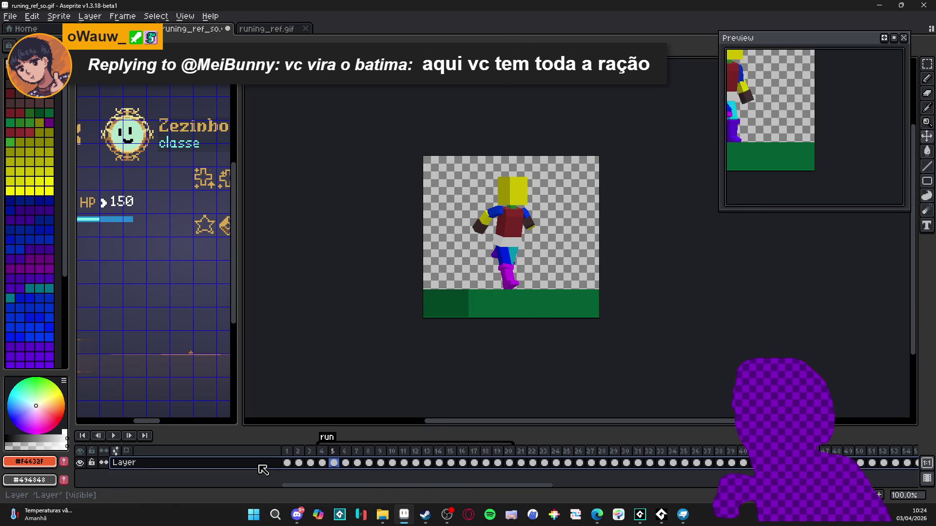
key(shift+n)
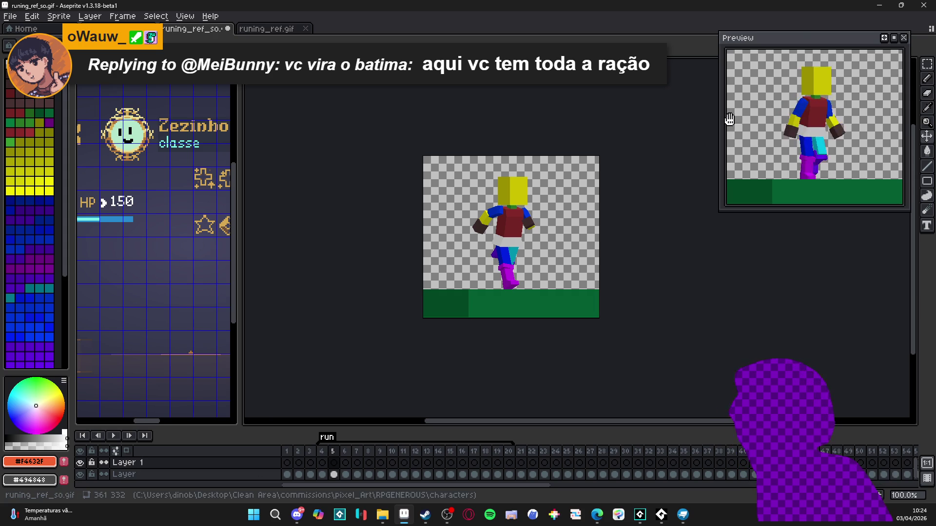
Rename the original run layer to 'so' and switch over to Blockbench.
double_click(209, 475)
text(so)
key(Return)
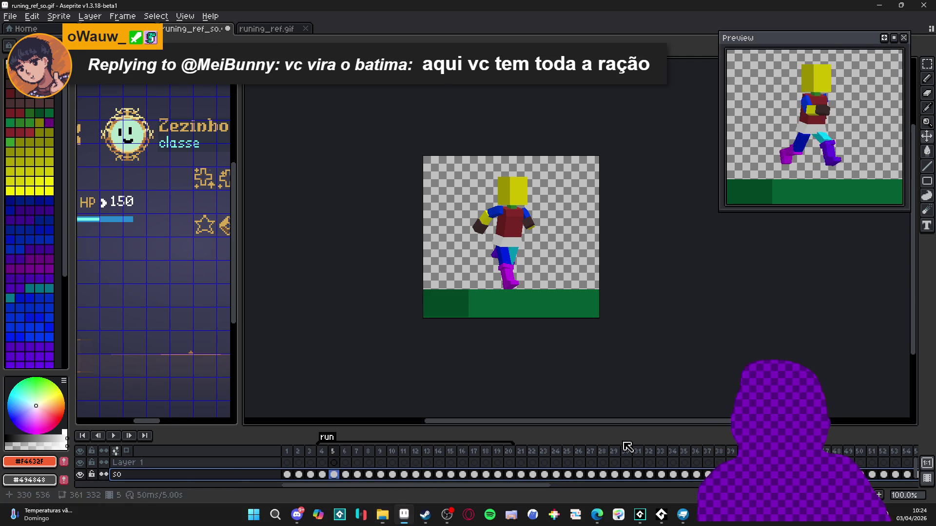
click(683, 517)
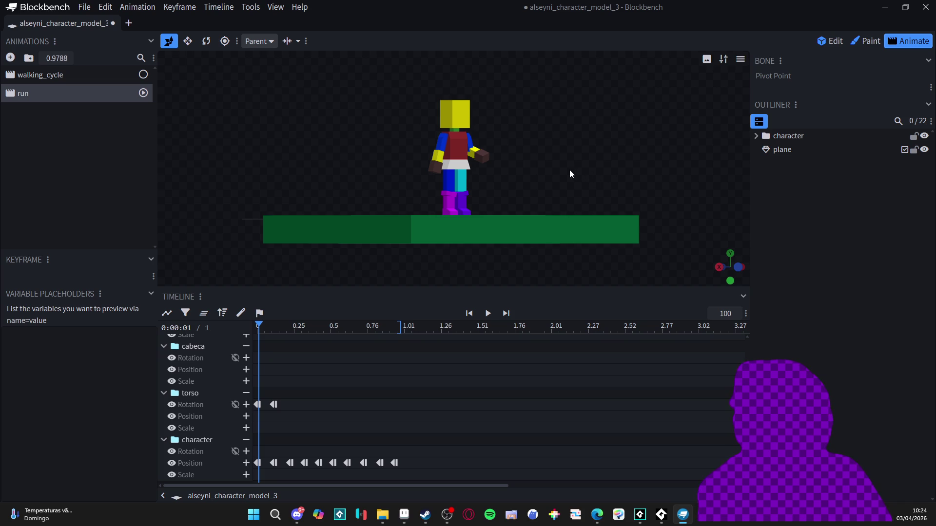
Orbit to a rear, elevated view of the running character on the green plane and play the run.
mouse_move(579, 165)
mouse_down()
mouse_move(253, 167)
mouse_move(282, 164)
mouse_up()
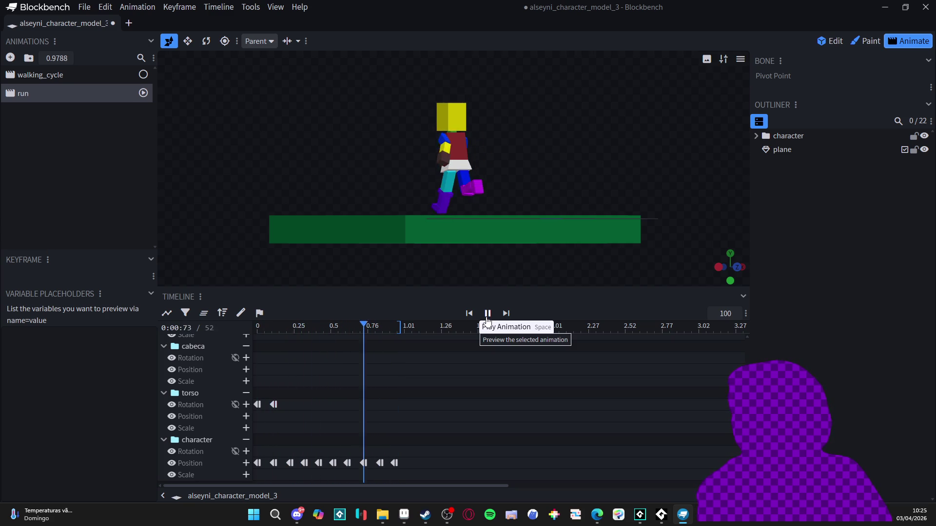
drag(513, 182, 513, 190)
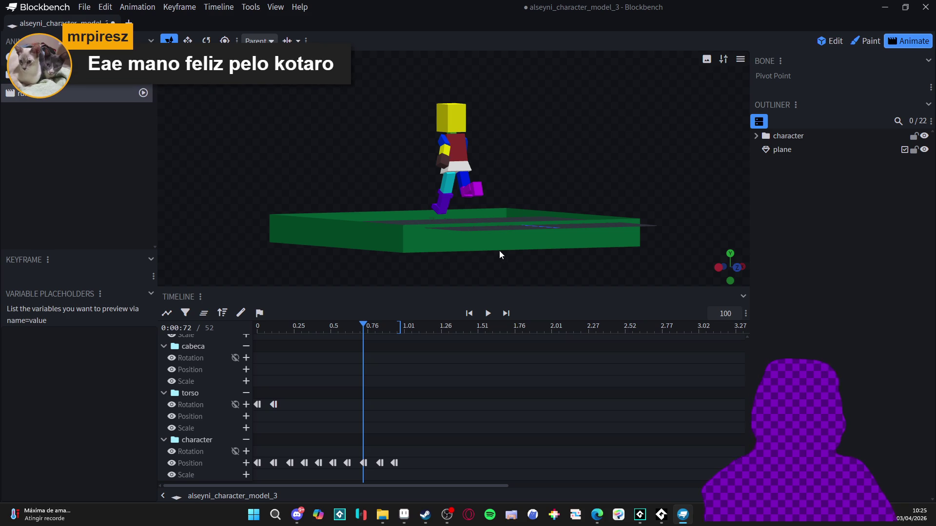
click(487, 314)
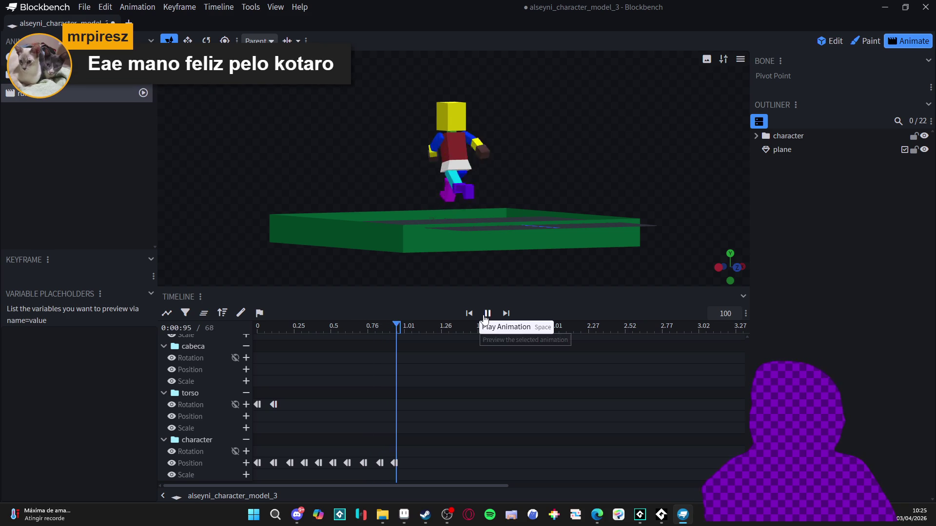
click(229, 9)
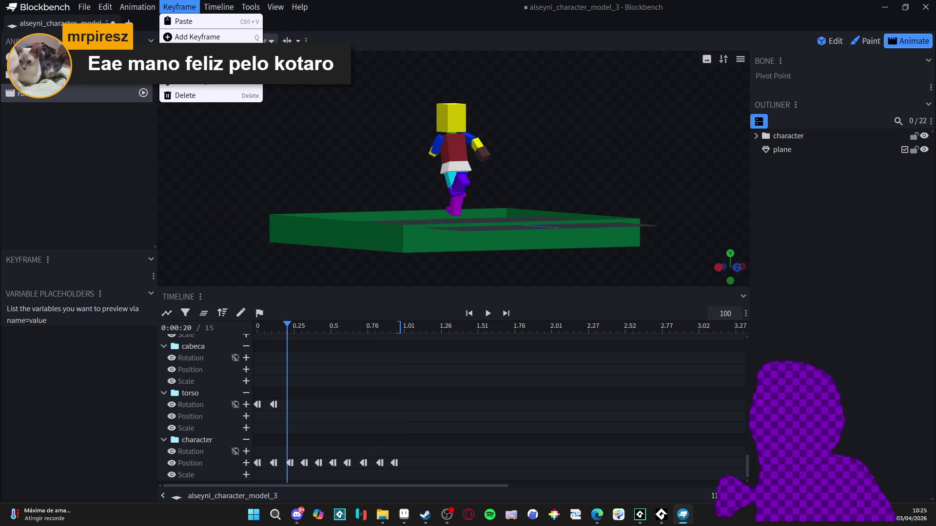
mouse_move(248, 16)
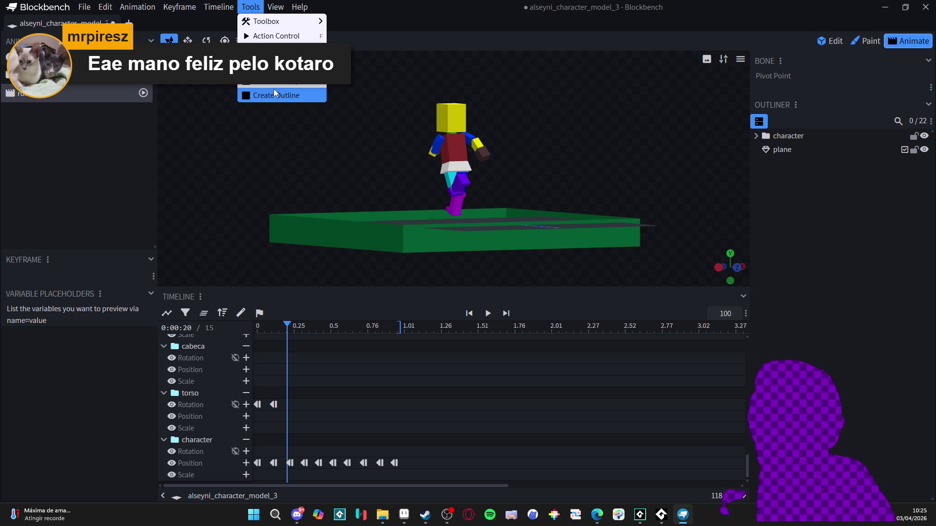
mouse_move(188, 14)
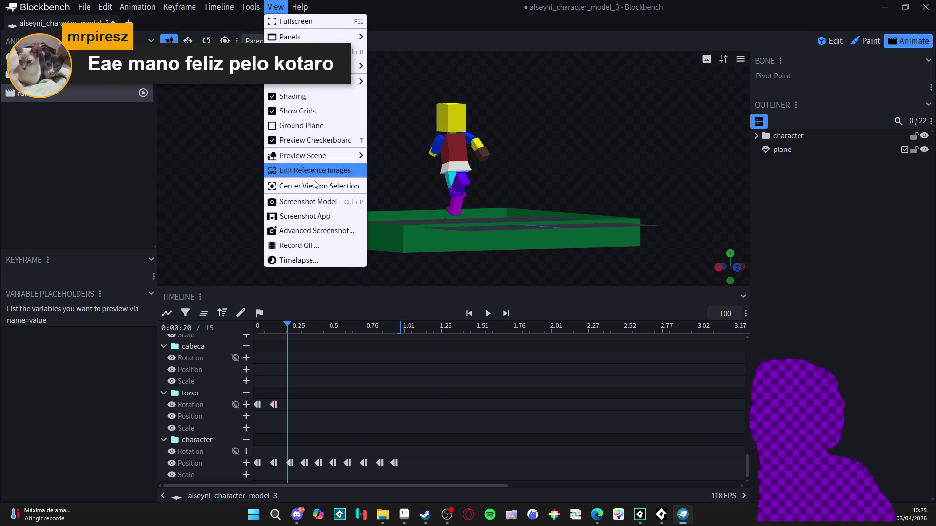
click(344, 246)
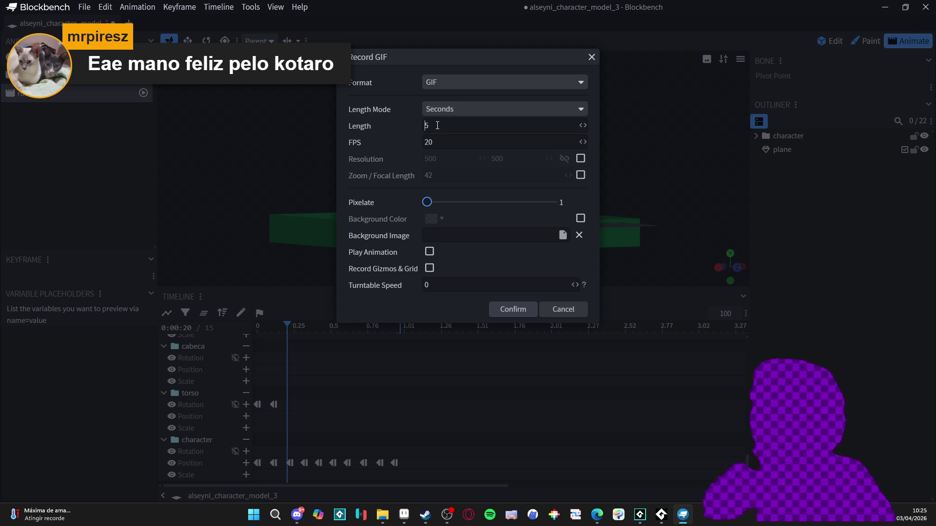
click(502, 308)
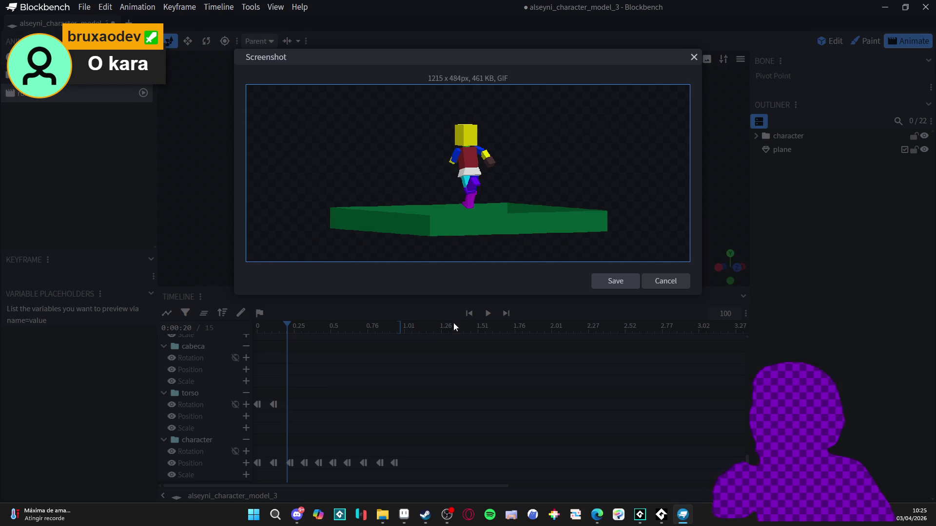
click(667, 284)
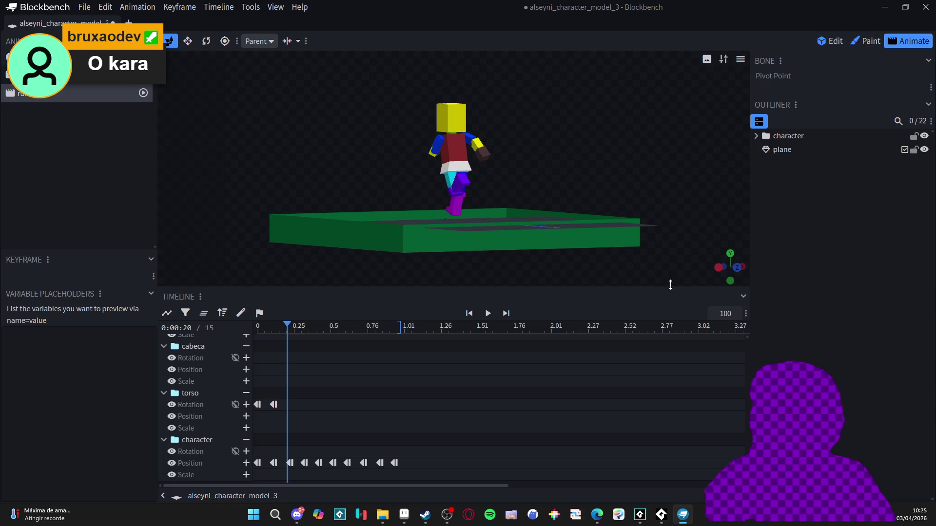
click(487, 313)
Record the run animation as a GIF with View > Record GIF.
click(250, 7)
mouse_move(214, 7)
mouse_move(275, 7)
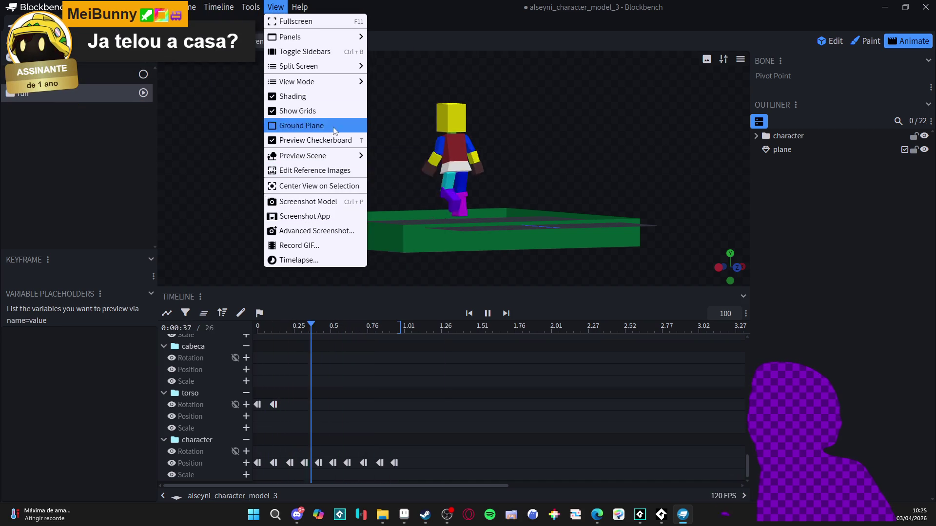
click(356, 244)
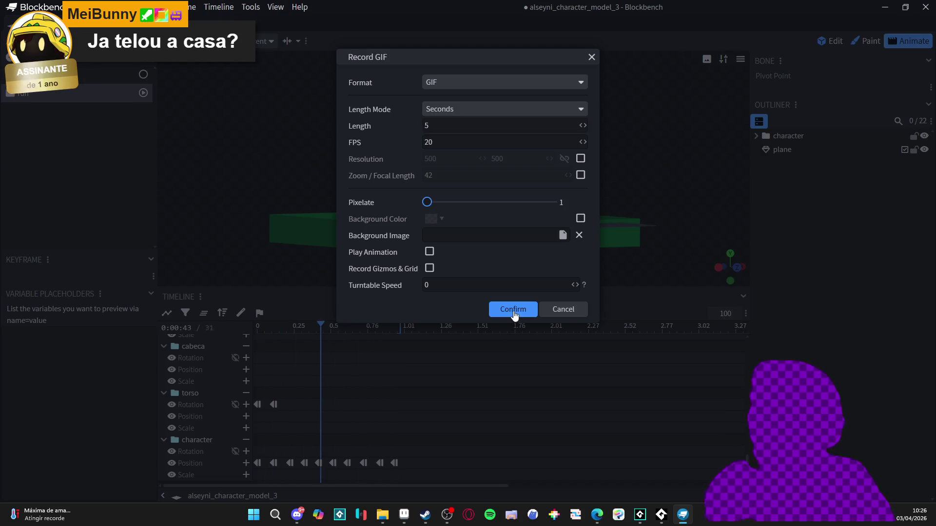
click(513, 310)
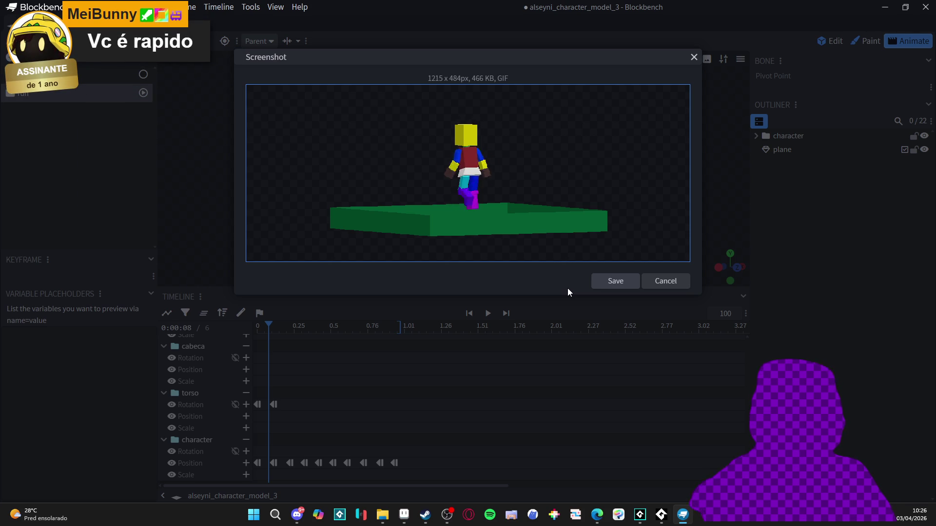
Save the recorded GIF as runing_ref_ne in the characters folder.
click(601, 281)
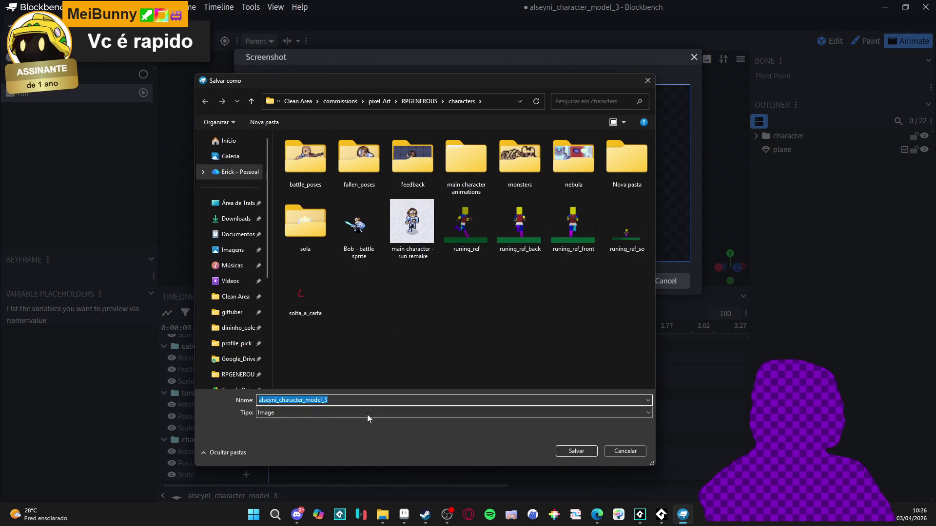
click(627, 225)
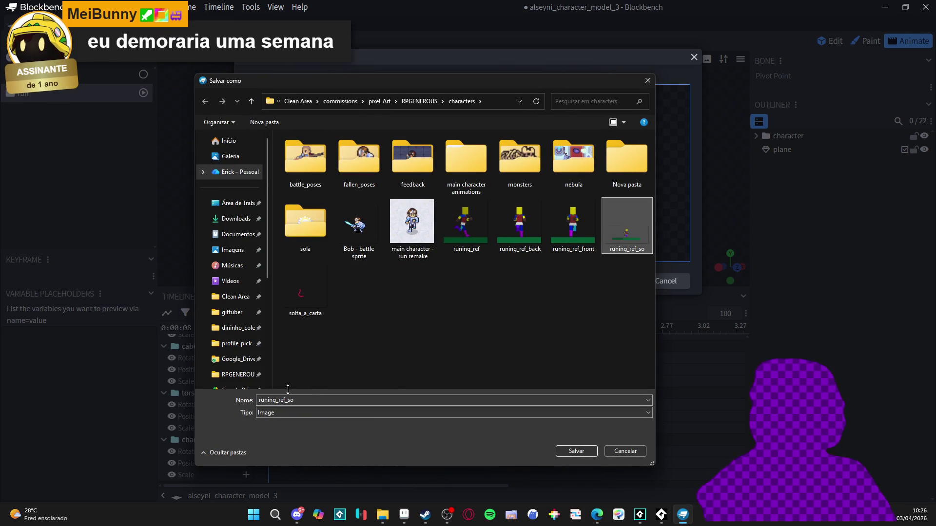
click(335, 401)
key(BackSpace)
key(BackSpace)
text(ne)
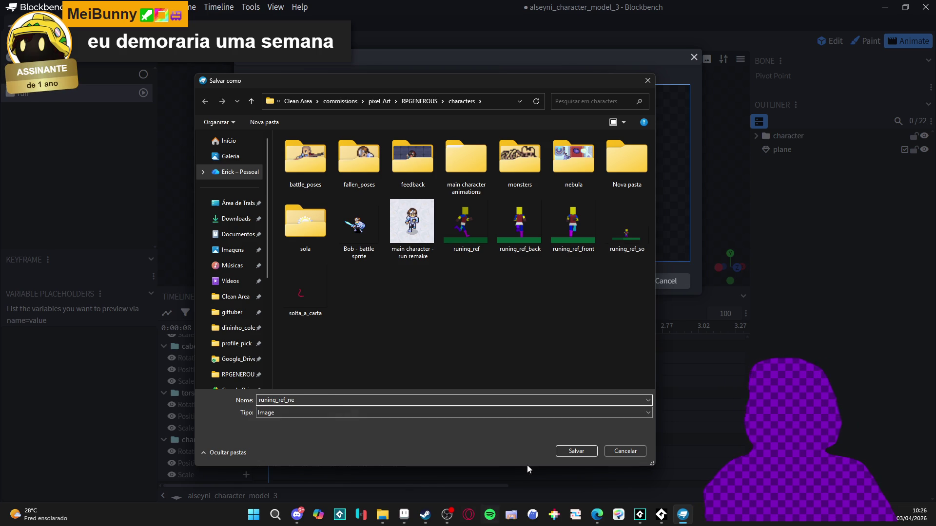
click(568, 453)
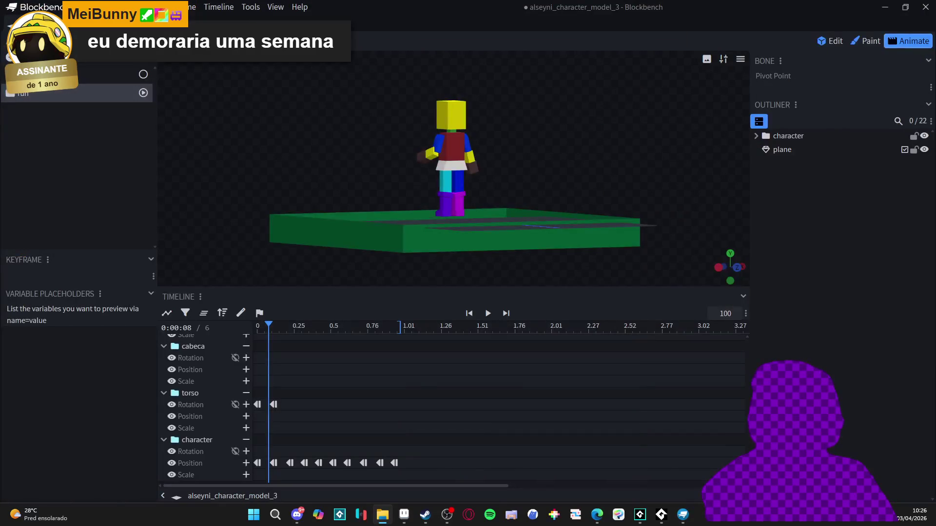
Back in Aseprite, open runing_ref_ne.gif in a new tab.
click(403, 516)
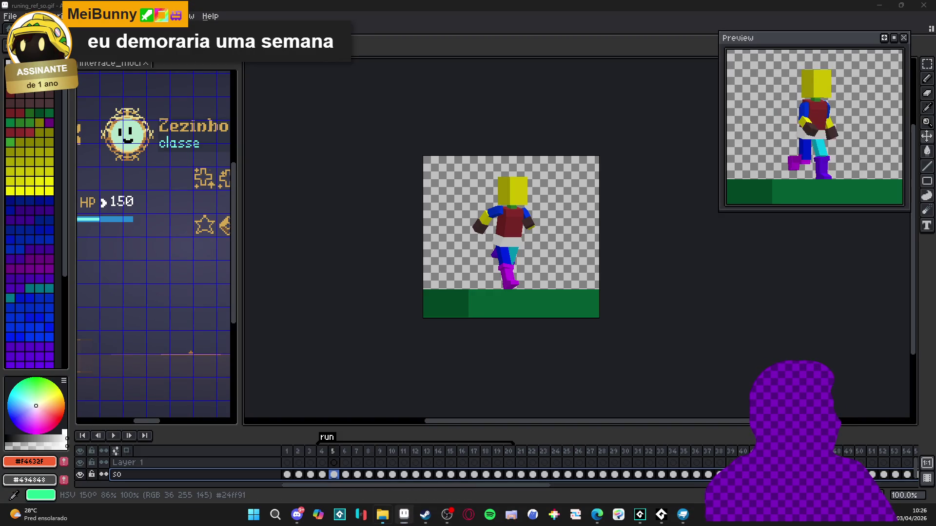
drag(378, 28, 378, 30)
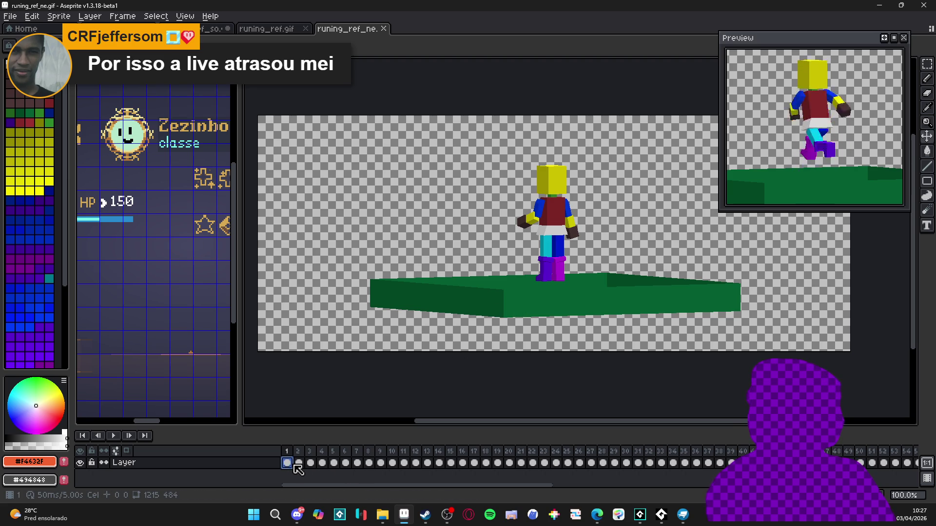
drag(288, 463, 933, 463)
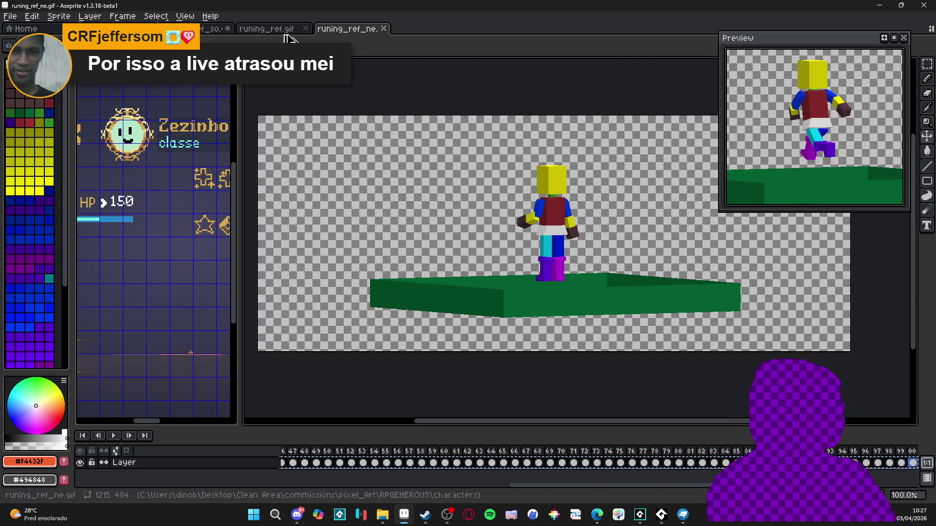
Review the runing_ref_so run by checking frames 1 and 4, playing it and toggling Layer 1's visibility.
click(193, 24)
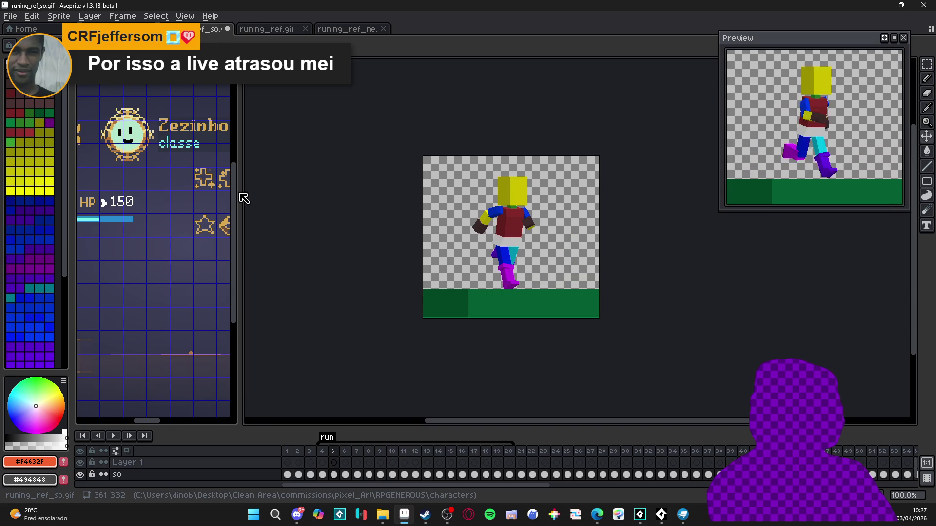
click(289, 464)
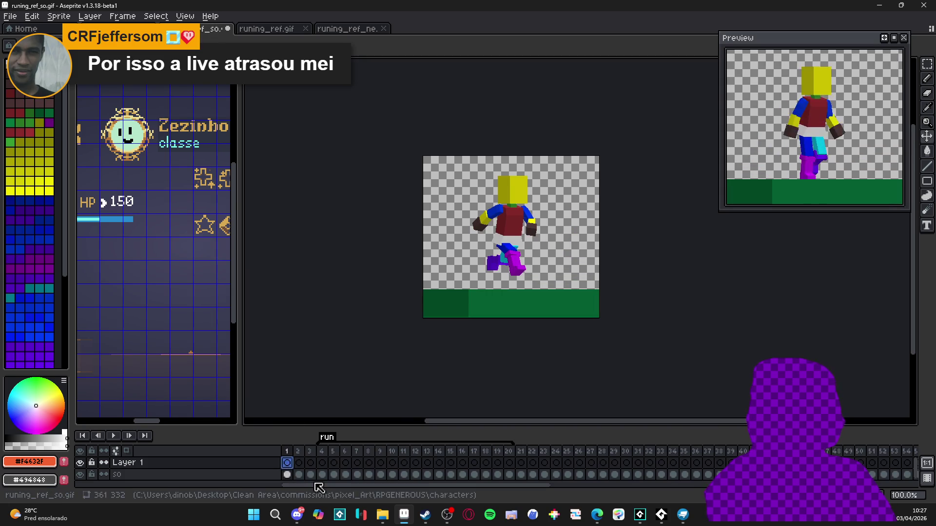
click(322, 464)
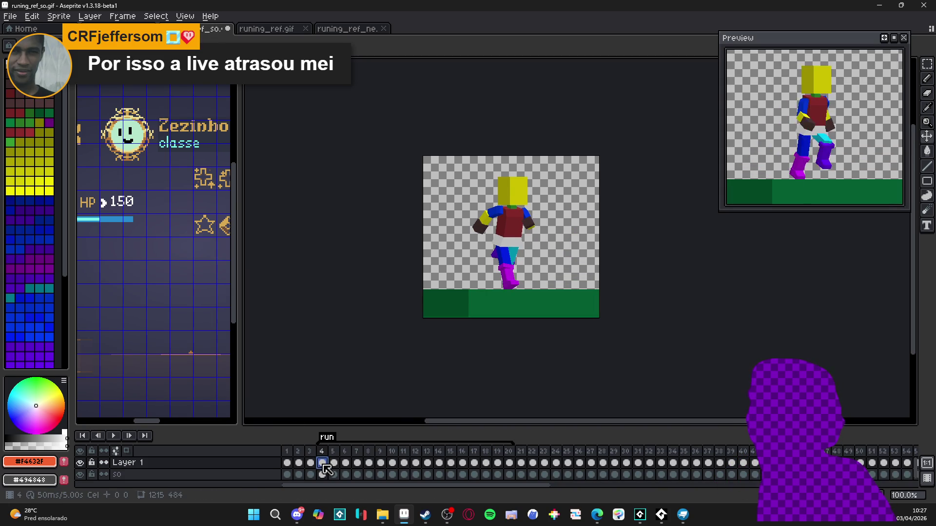
click(113, 436)
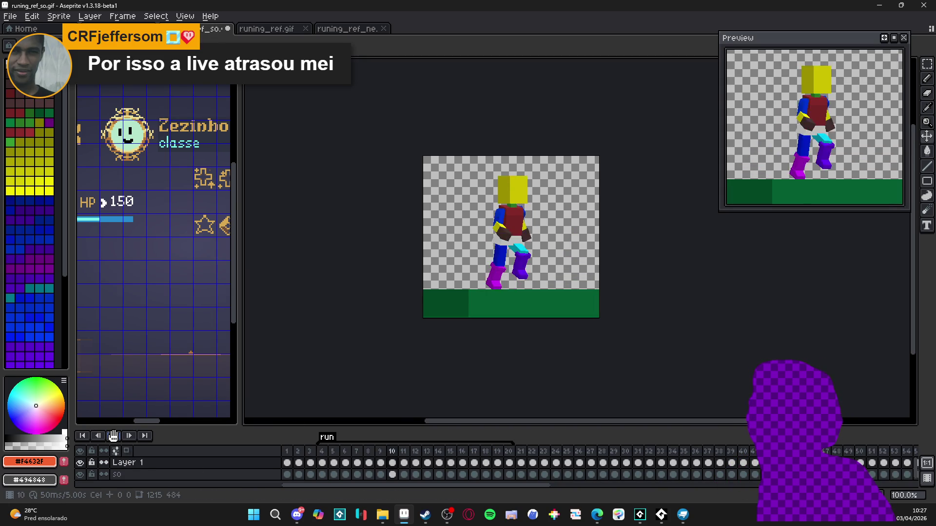
click(345, 463)
click(80, 464)
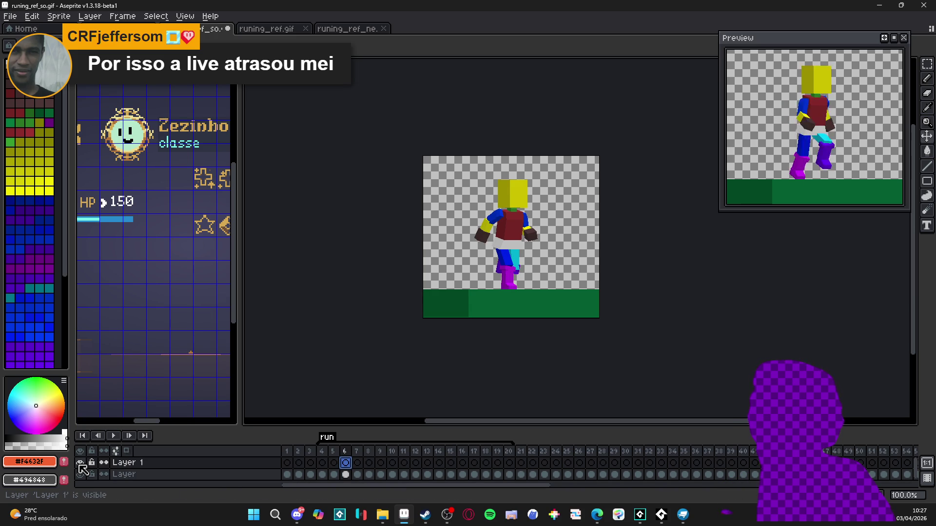
click(355, 30)
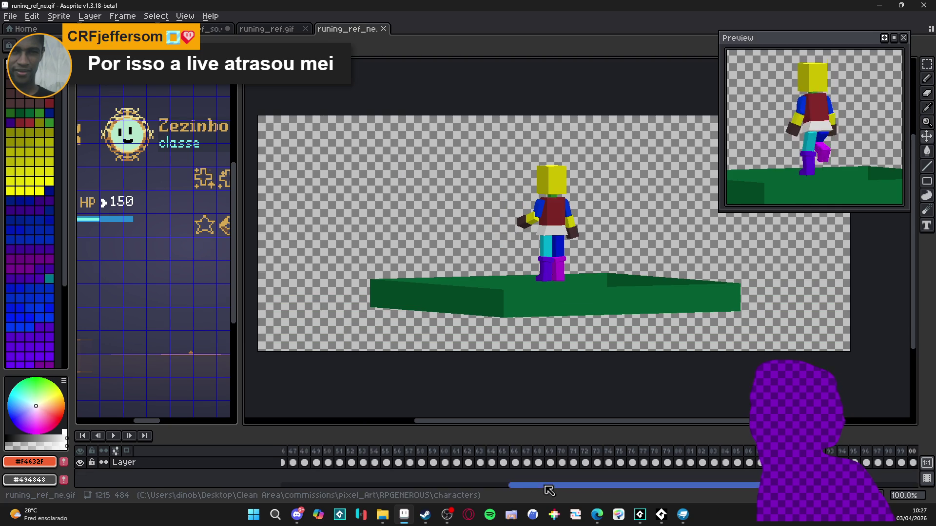
Scrub the runing_ref_ne timeline and try selecting the cels for frames 3 to 19.
drag(548, 488, 248, 492)
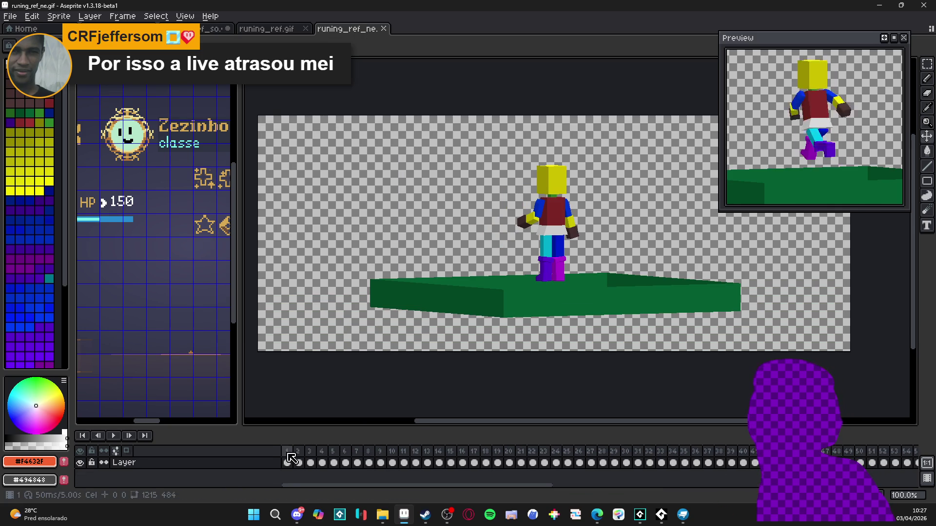
key(Return)
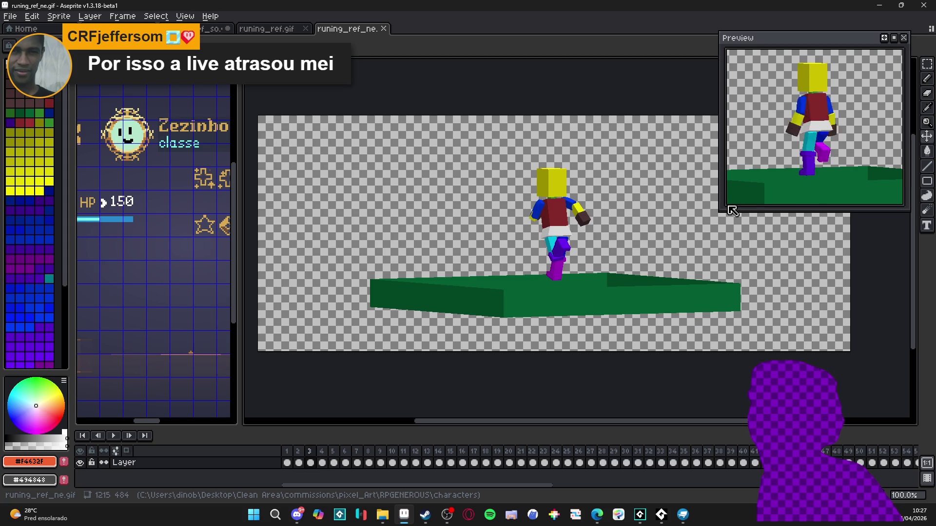
mouse_move(322, 466)
mouse_down()
mouse_move(515, 478)
mouse_move(492, 480)
mouse_move(501, 484)
mouse_up()
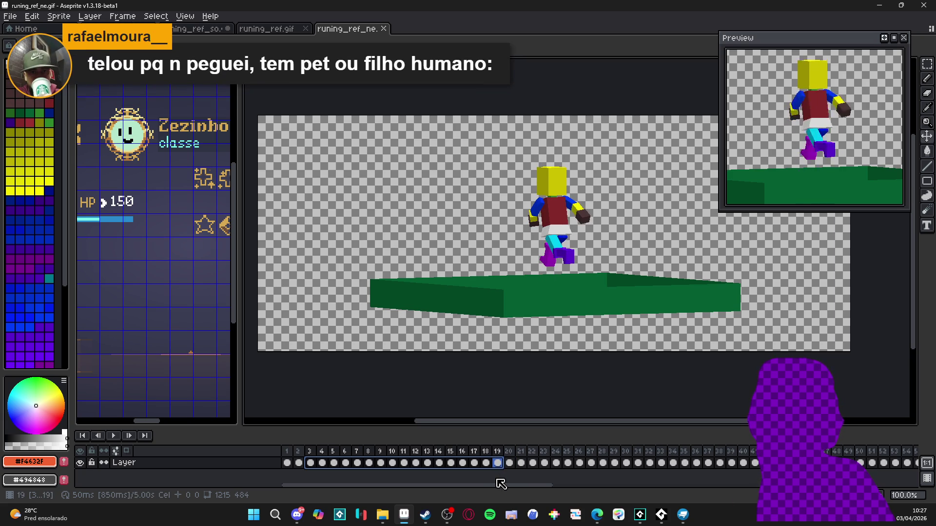
right_click(498, 480)
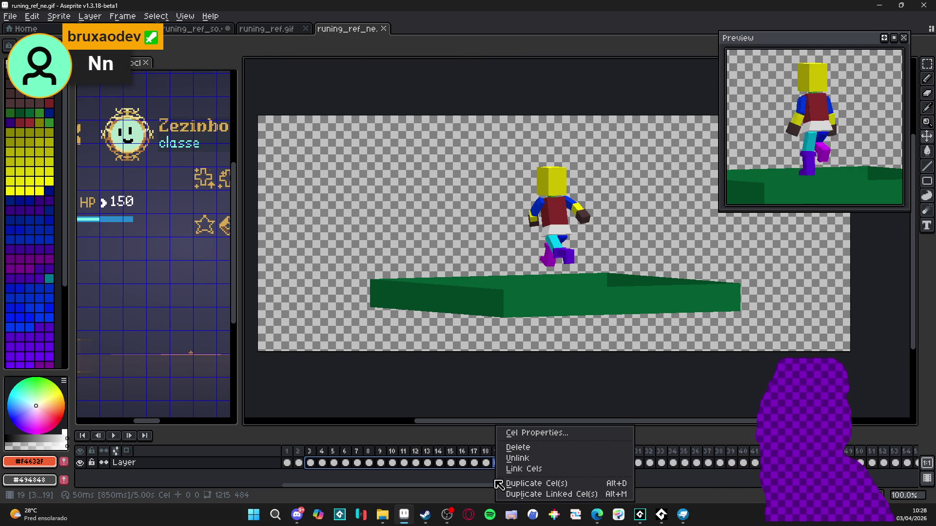
key(Escape)
click(508, 464)
mouse_move(498, 464)
mouse_down()
mouse_move(301, 469)
mouse_move(311, 468)
mouse_up()
right_click(310, 467)
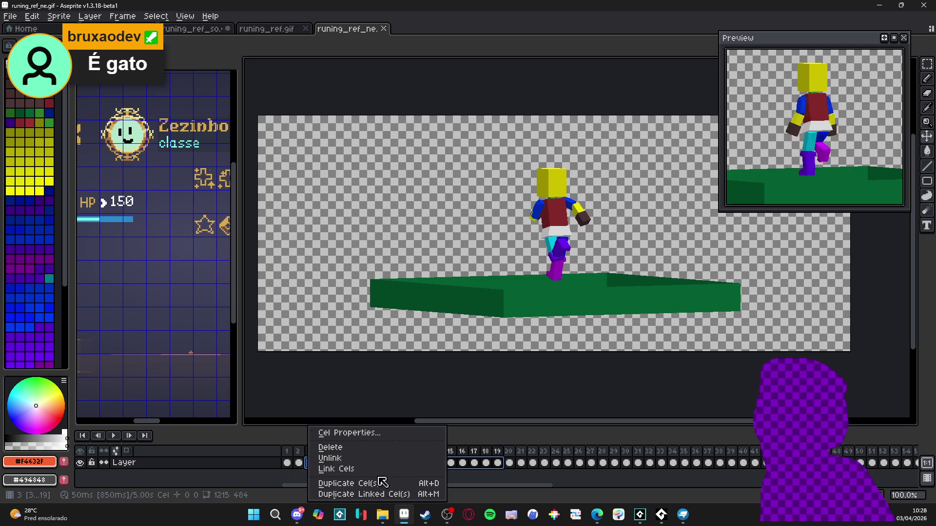
key(Escape)
Create a new tag named 'run' over frames 3 to 19 and play it.
drag(313, 455, 497, 453)
right_click(497, 452)
click(532, 456)
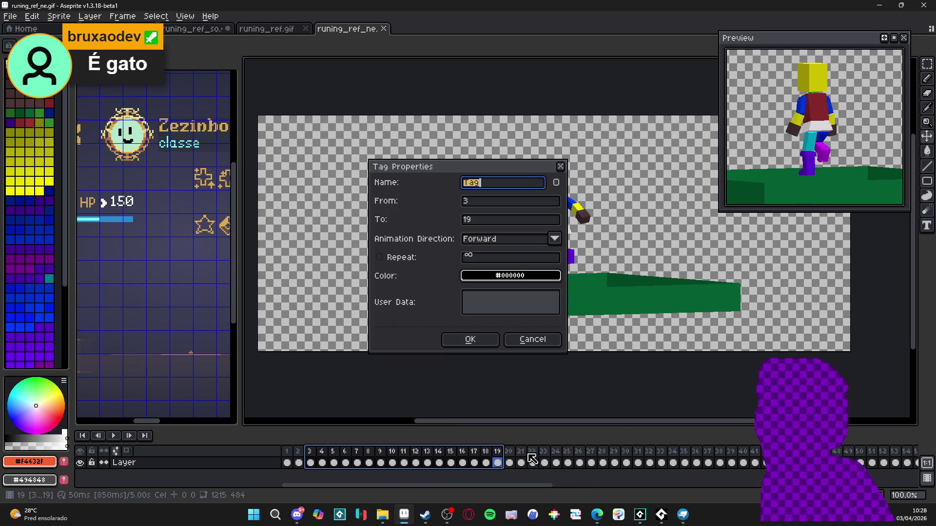
text(run)
click(482, 336)
key(Return)
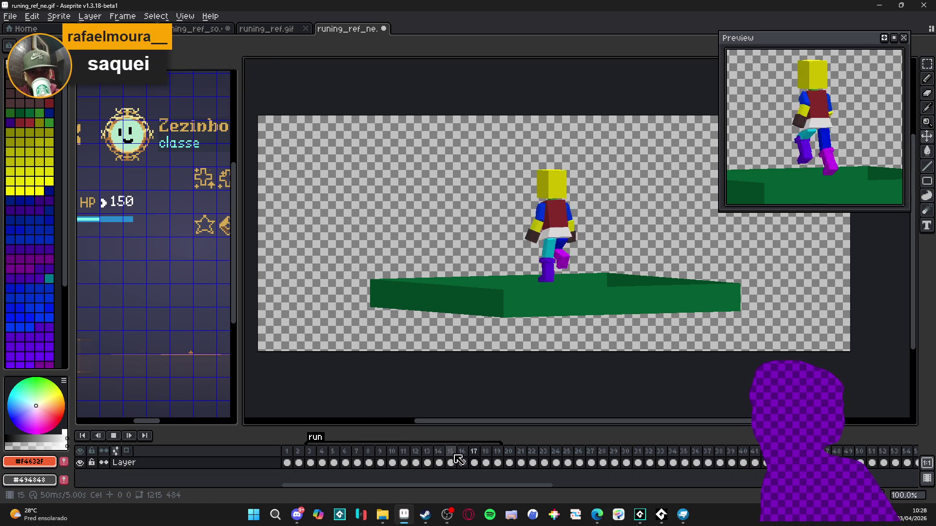
Stop playback and step through the run from frame 3 to frame 5.
click(114, 435)
key(Right)
key(Right)
key(Right)
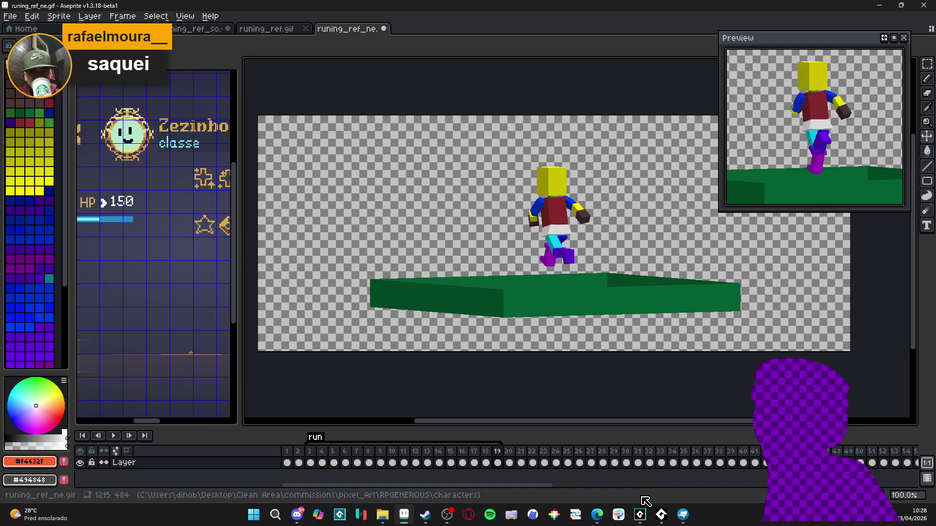
drag(304, 461, 310, 460)
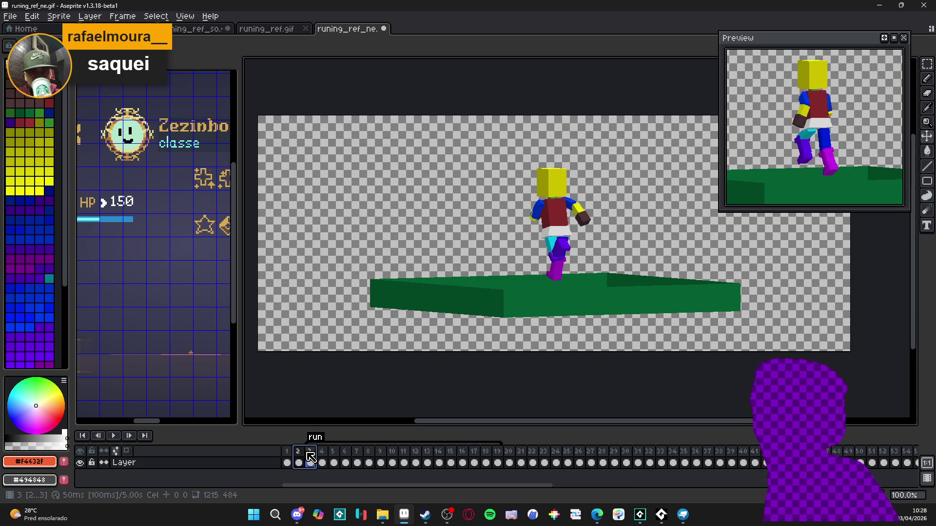
click(312, 456)
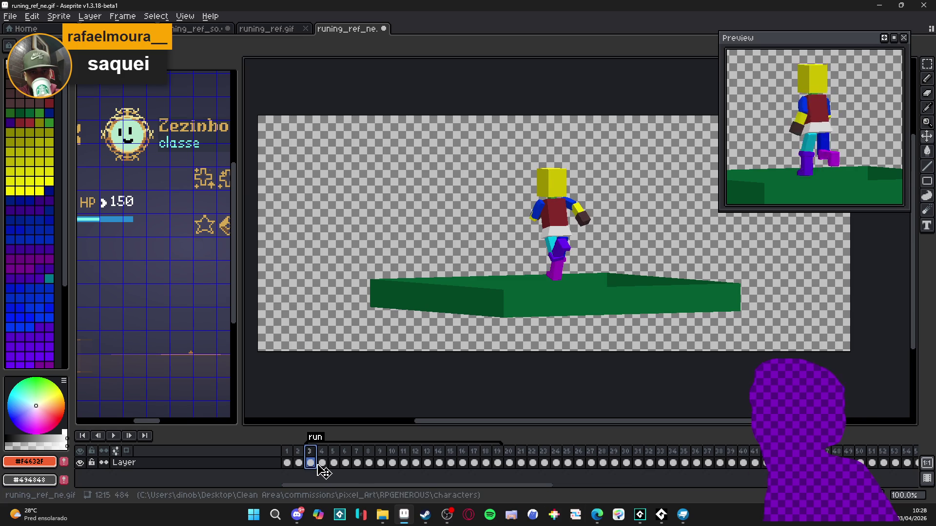
click(321, 464)
click(332, 463)
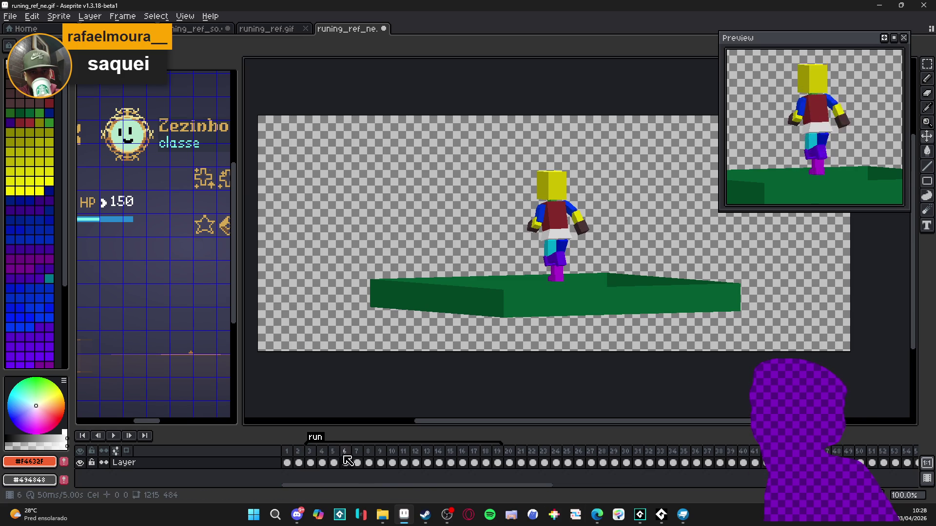
Continue stepping through the poses to frame 20, then bring up runing_ref.gif.
key(Right)
key(Right)
key(Right)
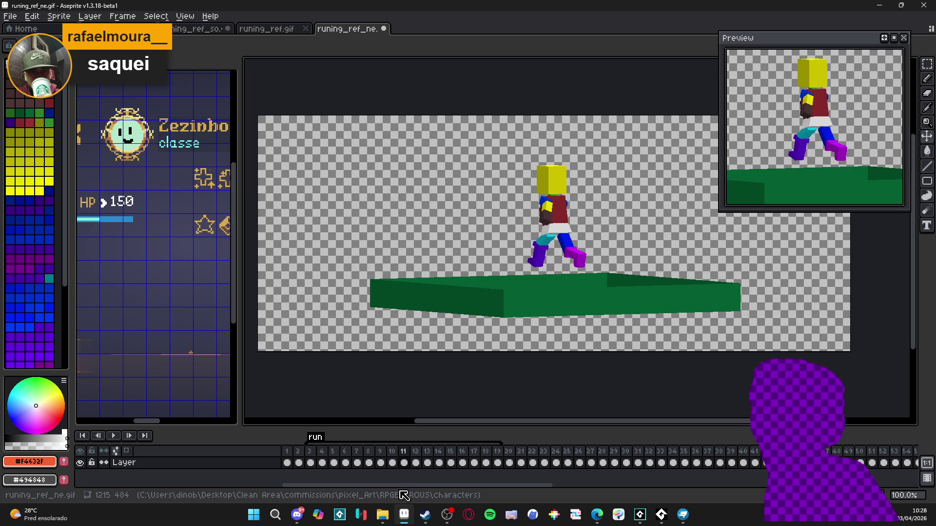
key(Right)
key(Right)
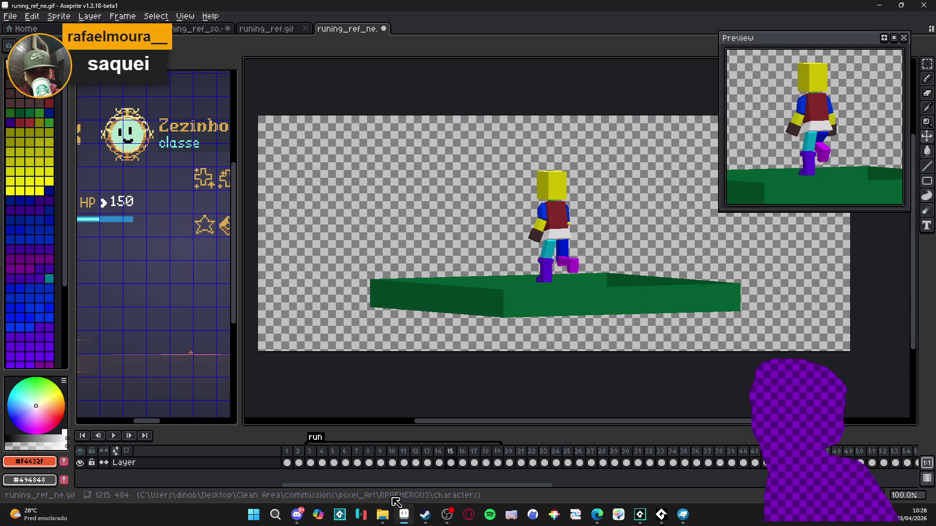
key(Right)
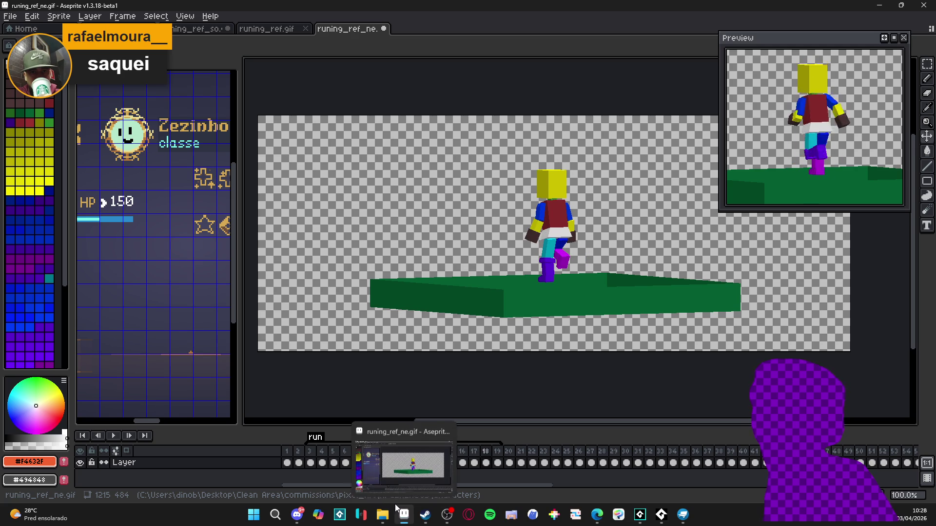
key(Right)
click(497, 462)
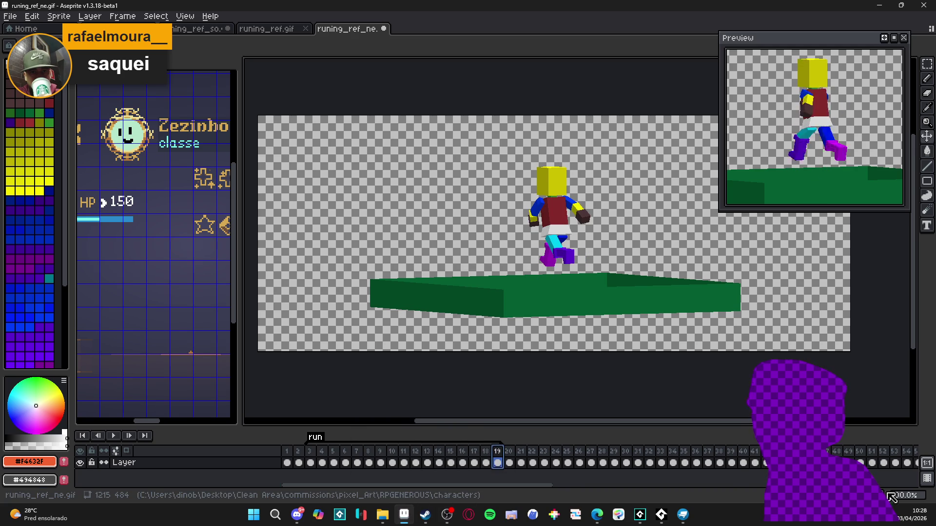
key(Right)
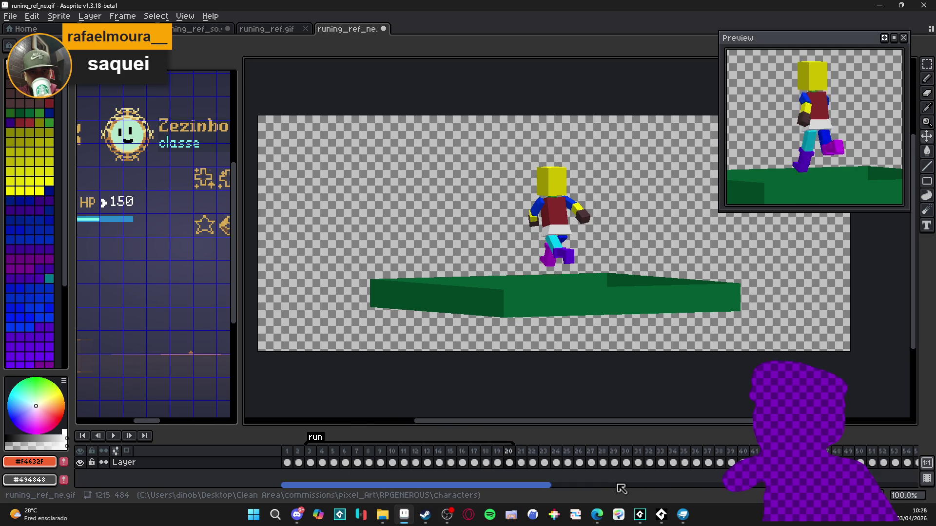
click(297, 28)
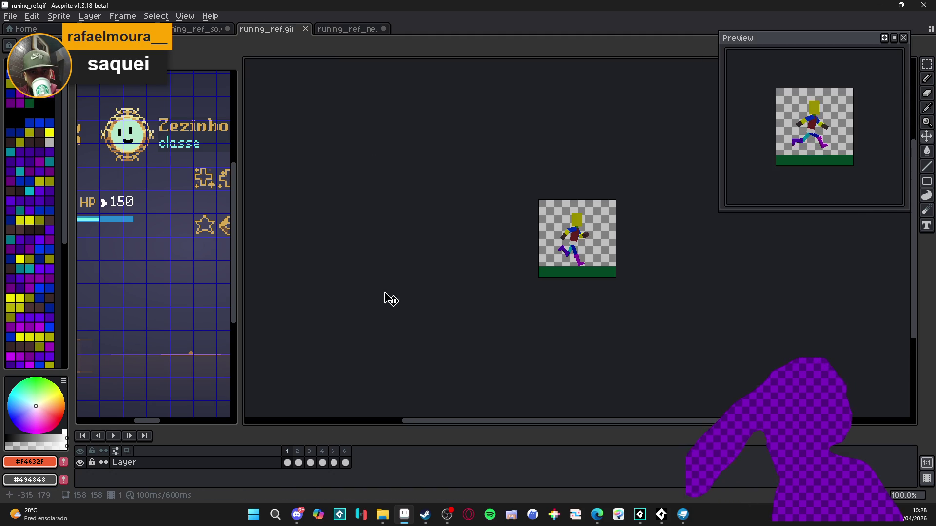
In runing_ref_so, check the poses on frames 17 to 20.
click(202, 29)
click(510, 463)
key(Left)
click(486, 463)
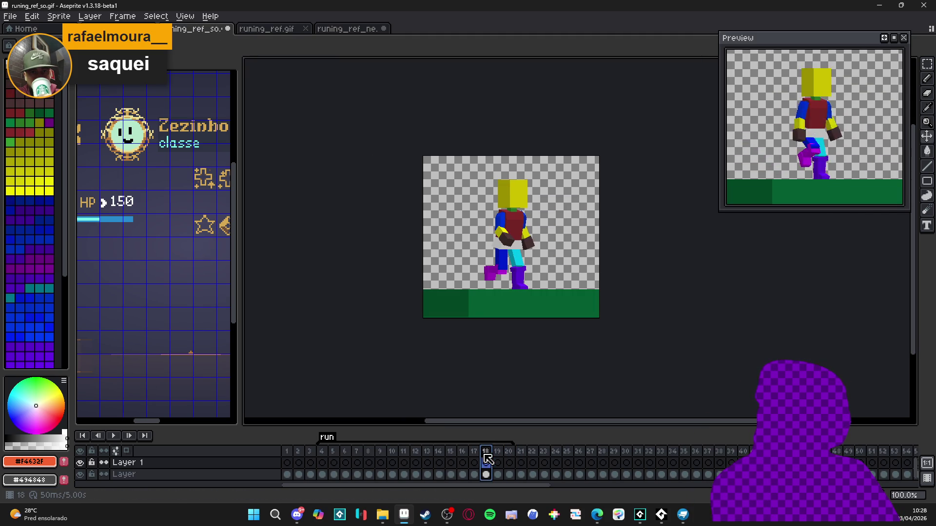
click(496, 462)
click(474, 462)
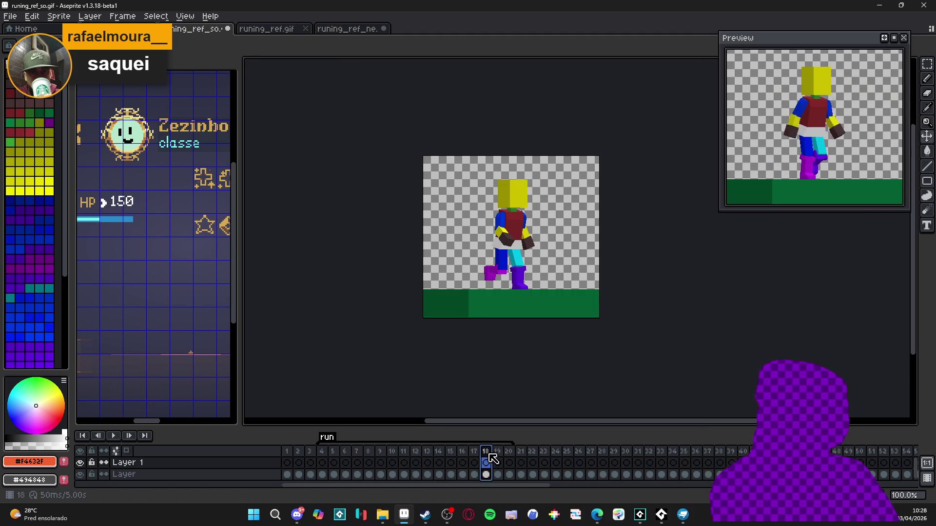
click(497, 462)
click(508, 462)
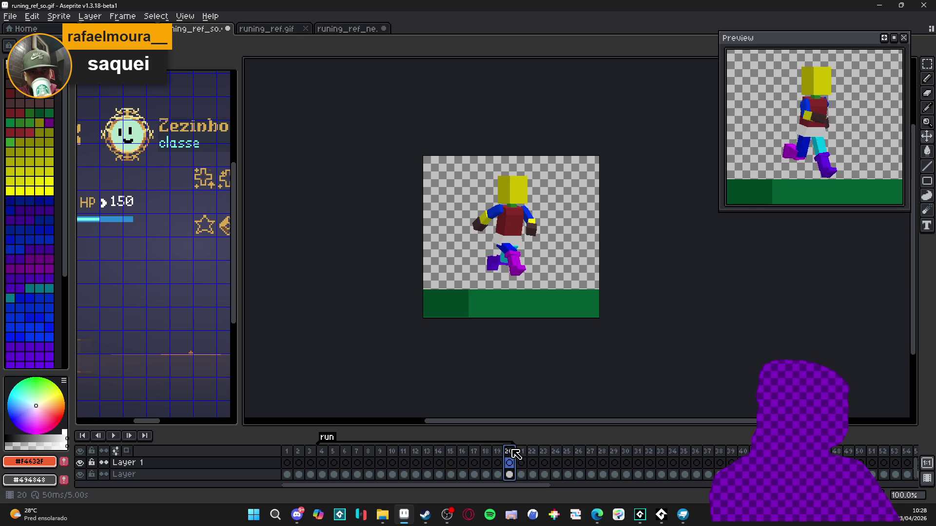
click(497, 462)
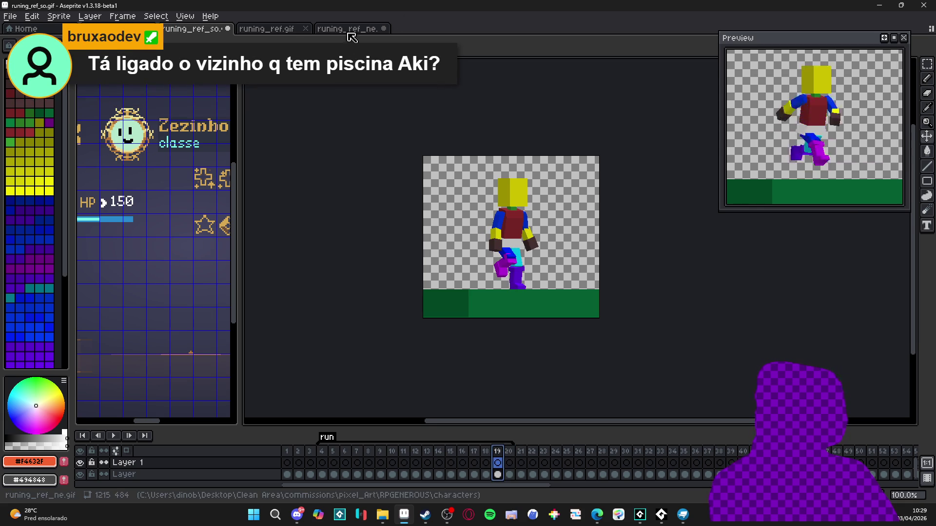
Compare with the other sprites, then play runing_ref_so and check frames 4, 16, 18 and 21.
click(349, 29)
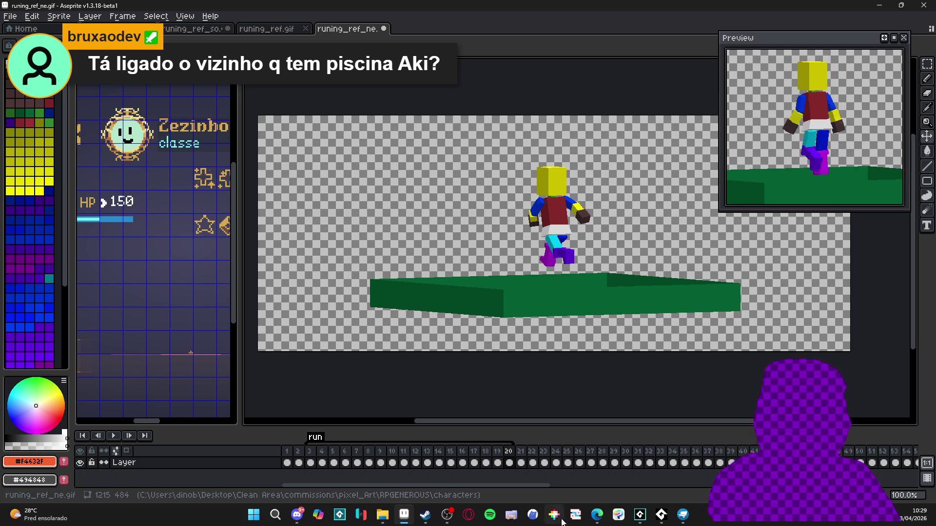
click(276, 29)
click(217, 31)
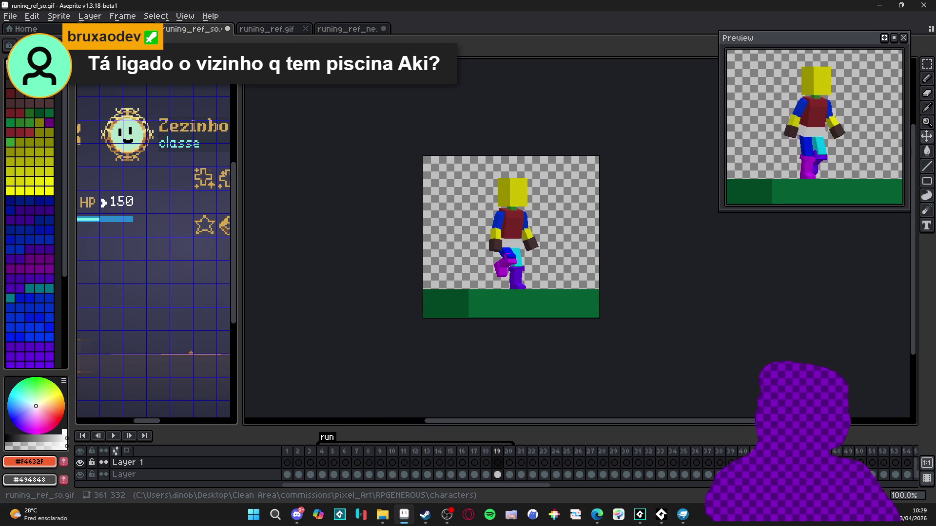
click(323, 462)
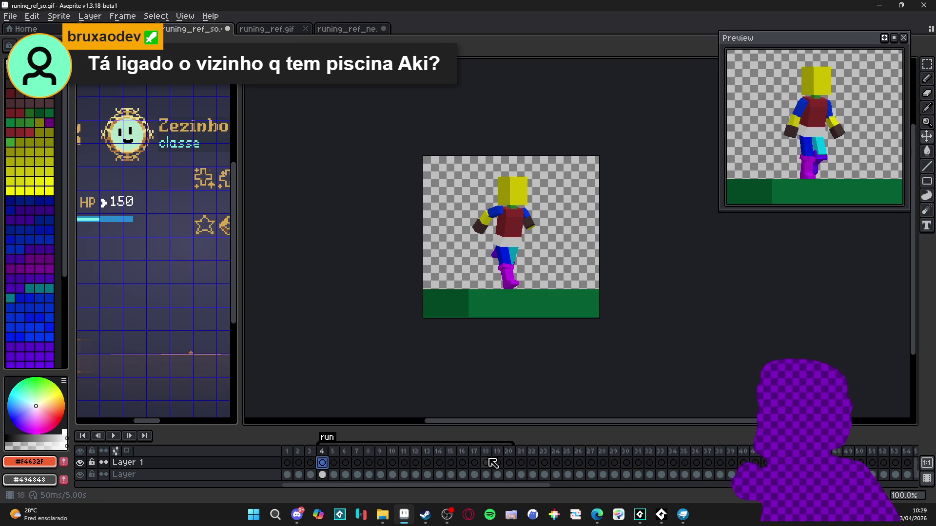
click(486, 462)
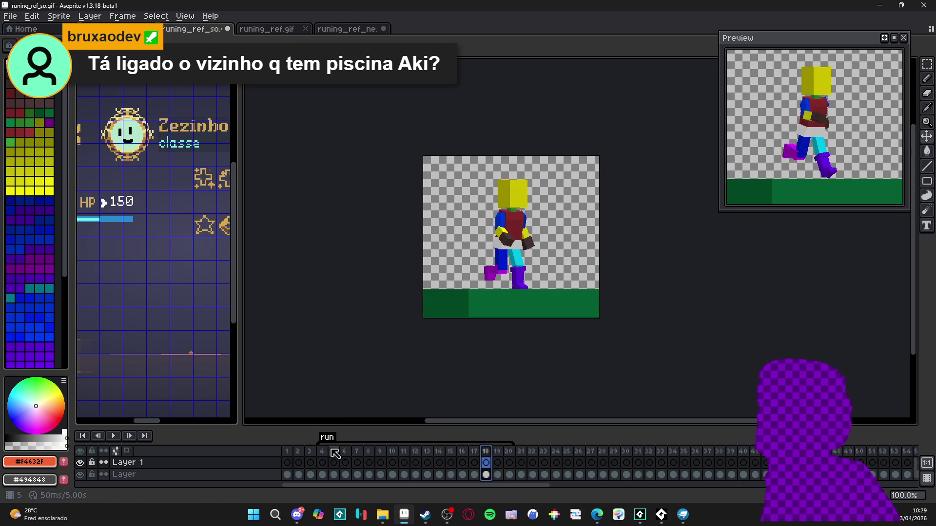
key(Return)
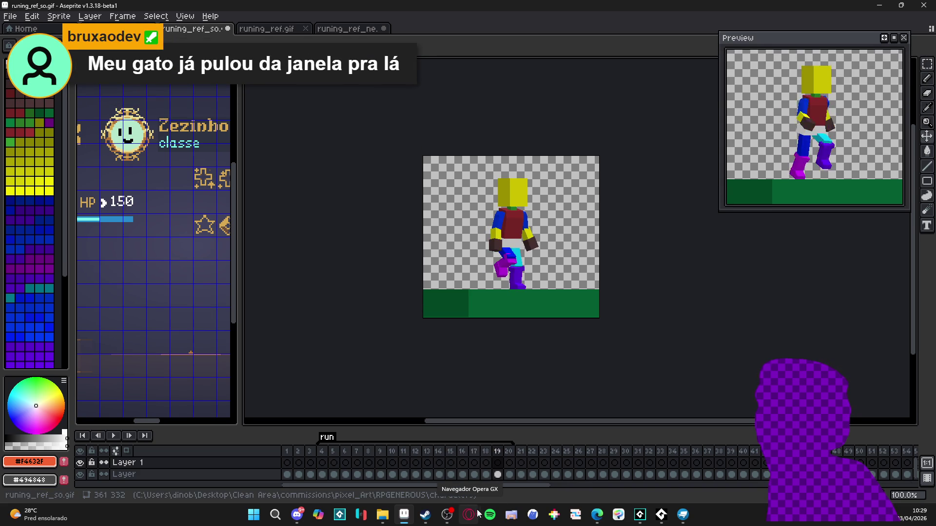
click(526, 452)
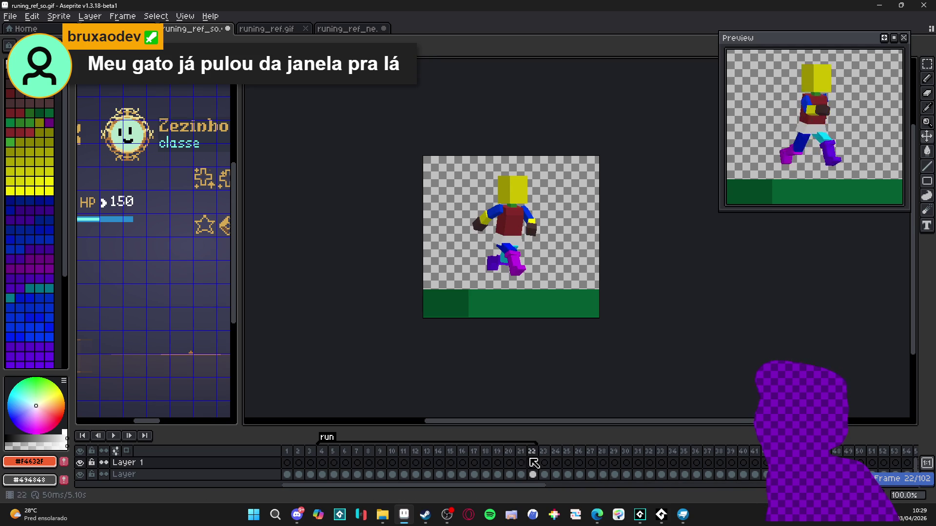
click(462, 452)
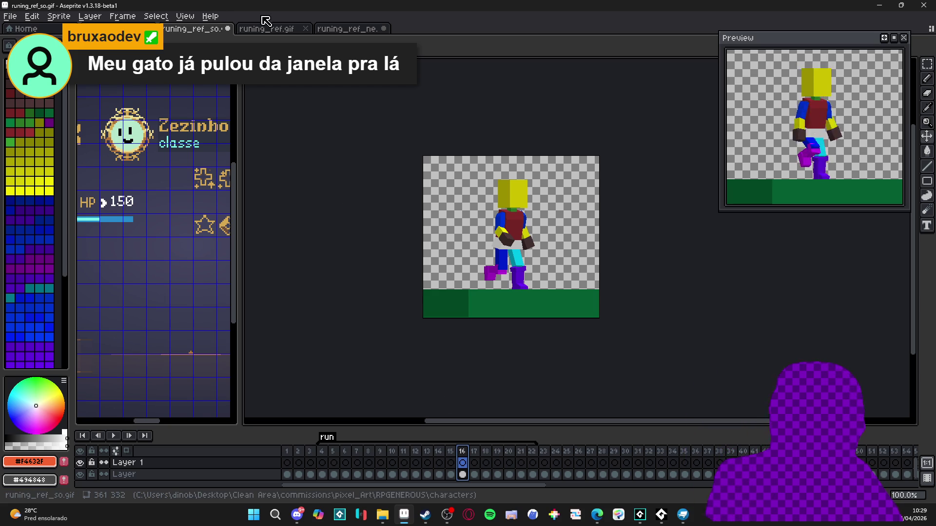
Select frame 3 in runing_ref_ne, then select Layer 1 frames 4–21 in runing_ref_so and play.
click(271, 29)
click(359, 32)
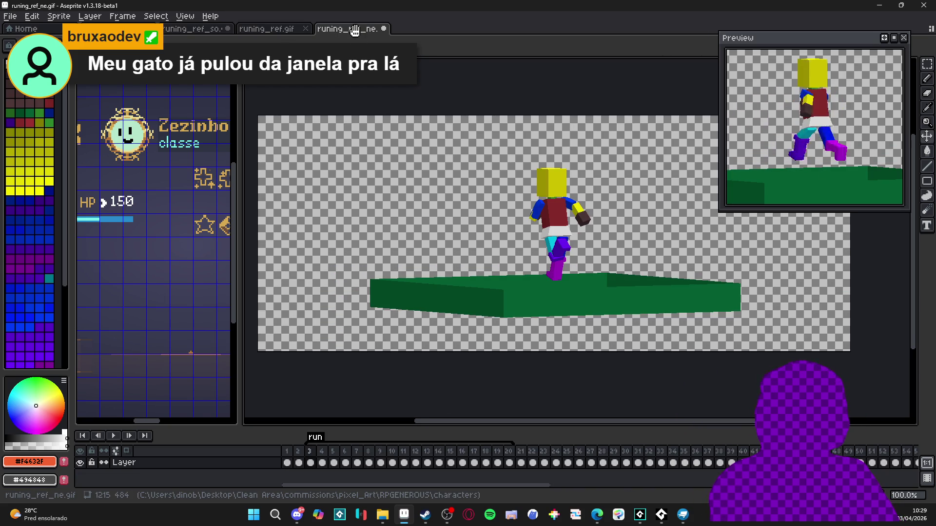
click(313, 463)
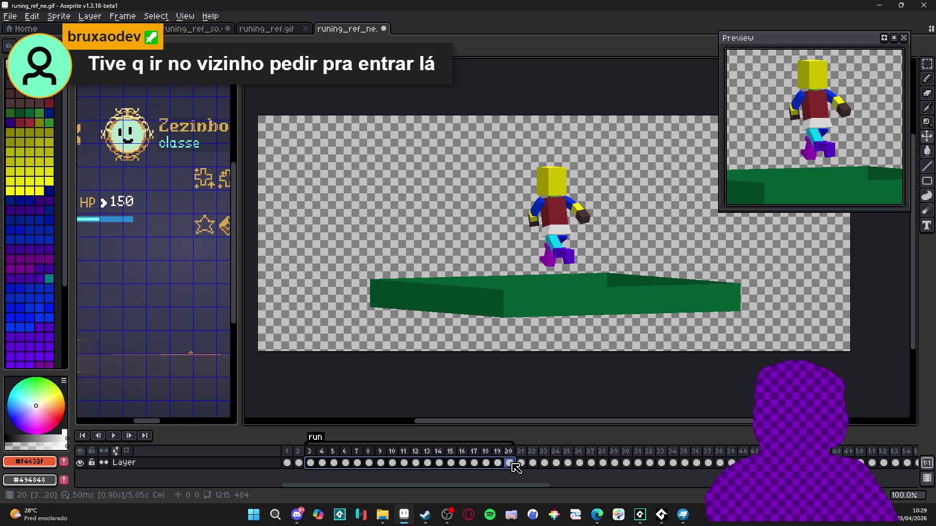
click(279, 27)
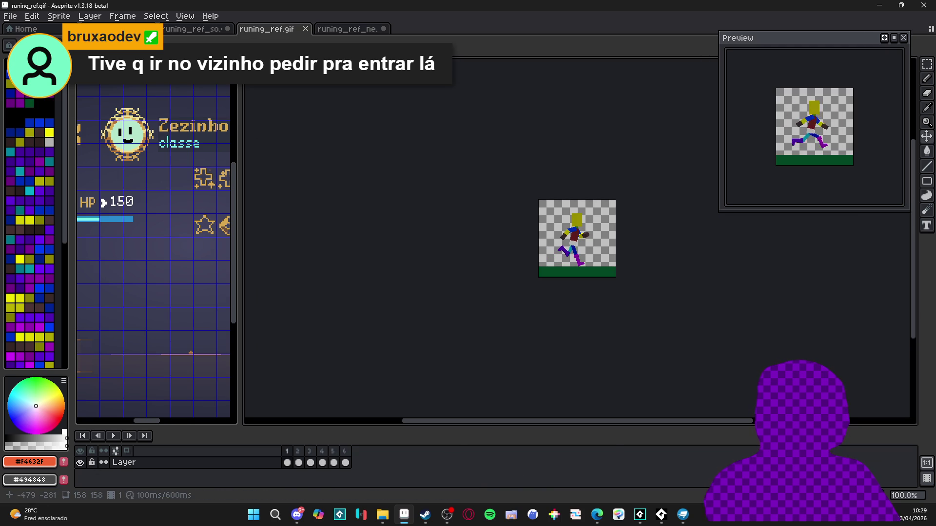
click(197, 29)
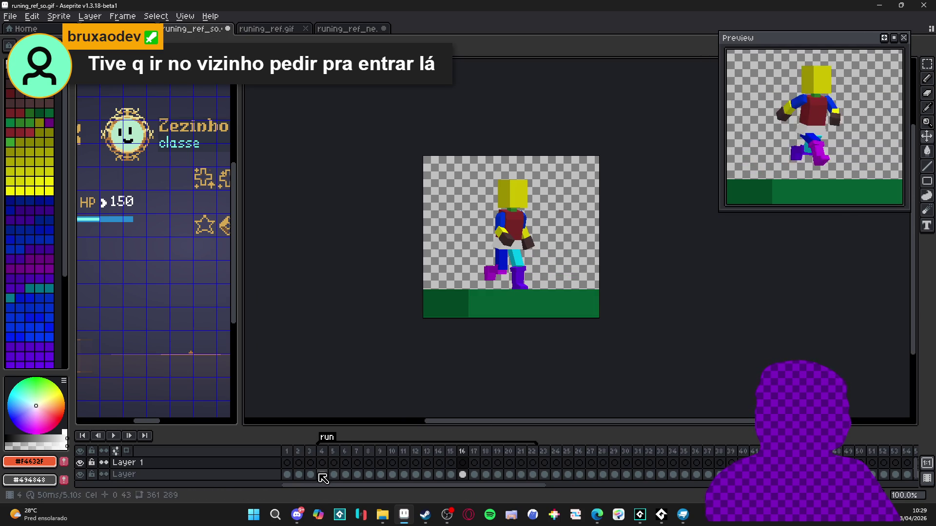
drag(326, 464, 521, 464)
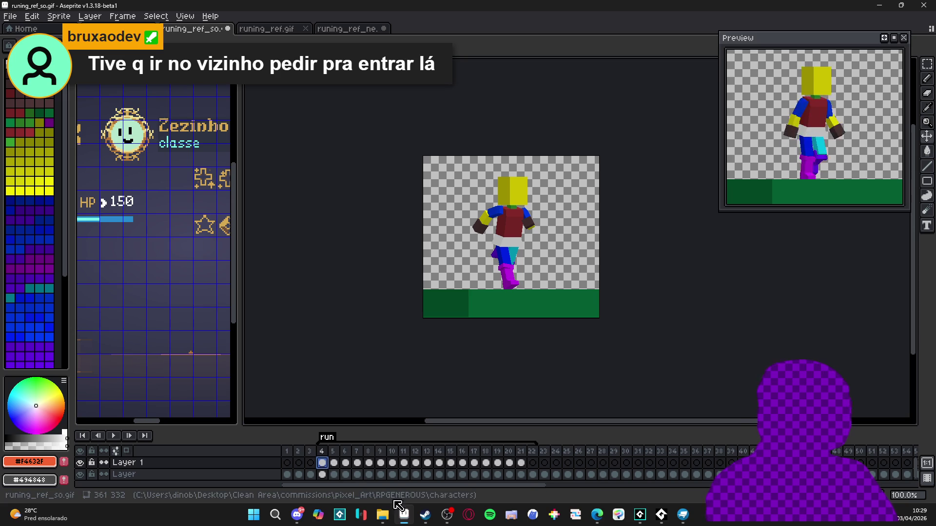
key(Return)
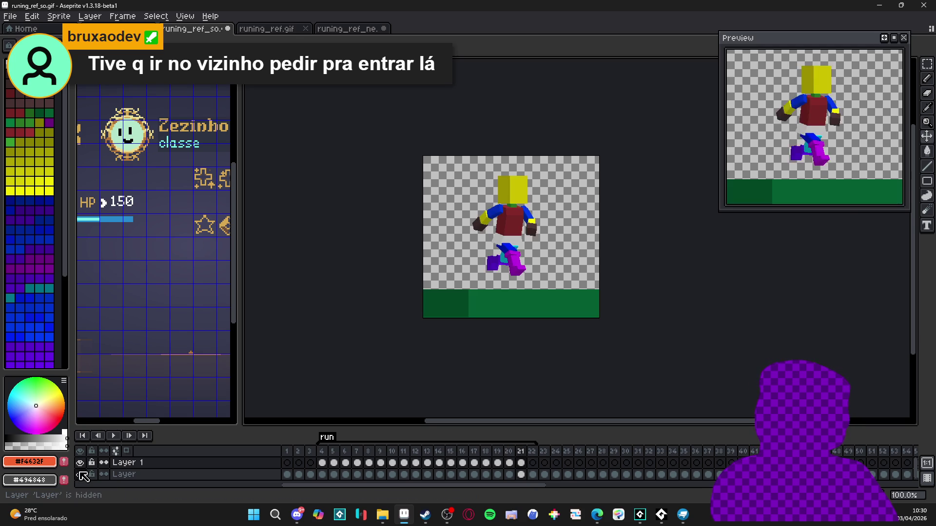
Copy runing_ref_ne's run frames 3–20 and paste them into runing_ref_so as a new layer.
click(349, 29)
drag(510, 463, 311, 468)
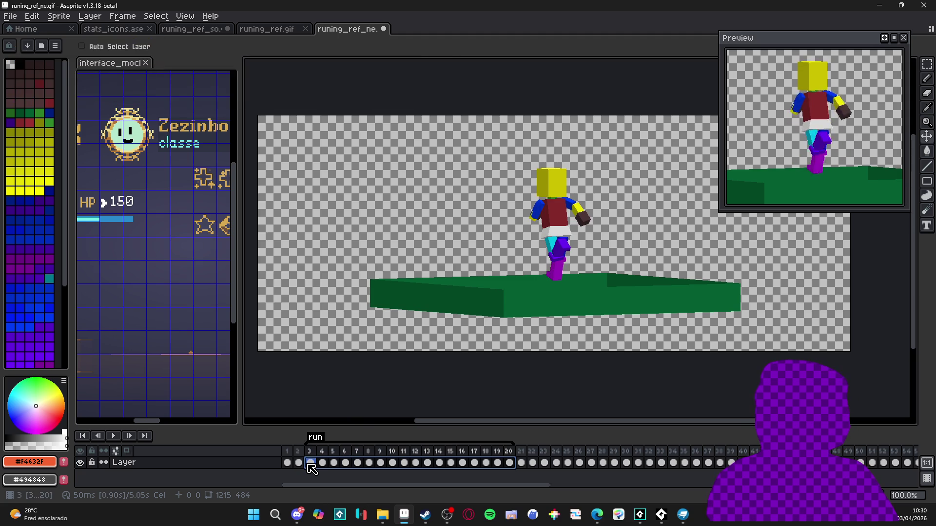
key(ctrl+c)
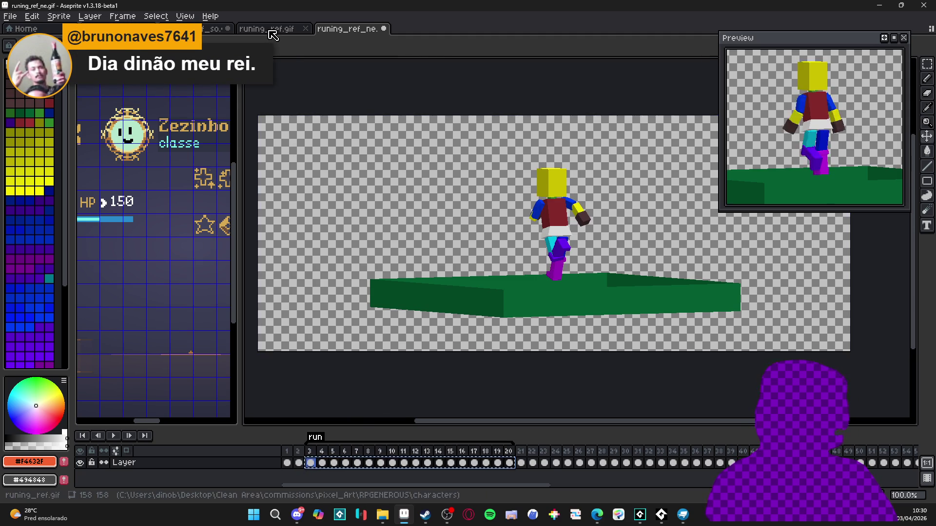
key(ctrl+Tab)
key(ctrl+v)
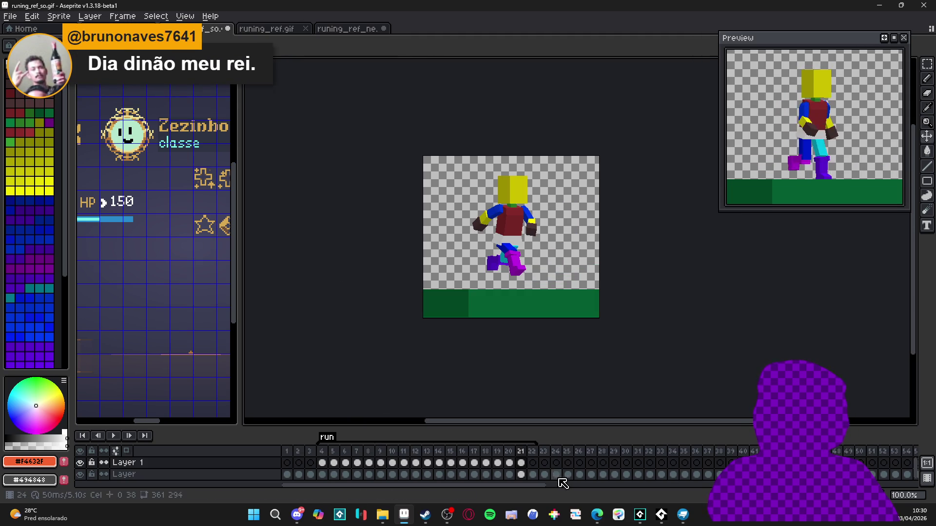
Select frames 4–21 on both layers and shift the pasted figure right to line up.
drag(522, 466, 363, 465)
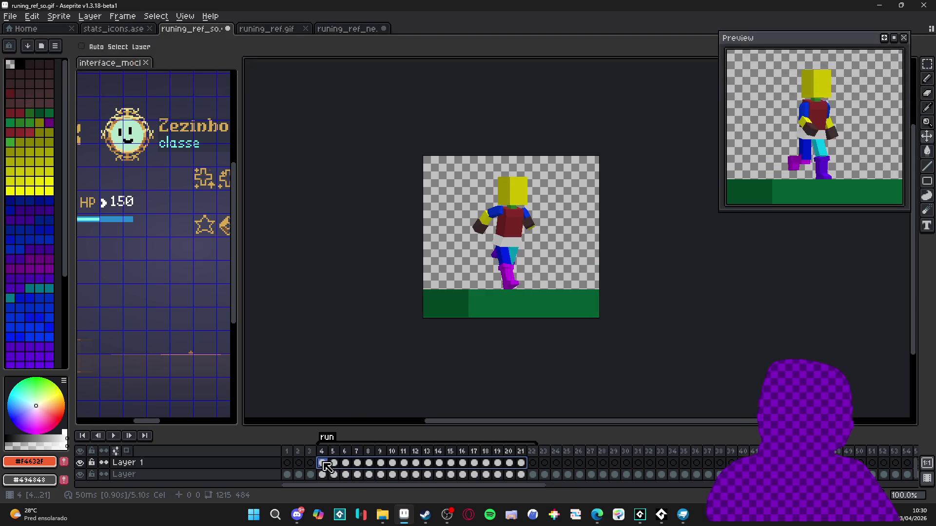
click(322, 463)
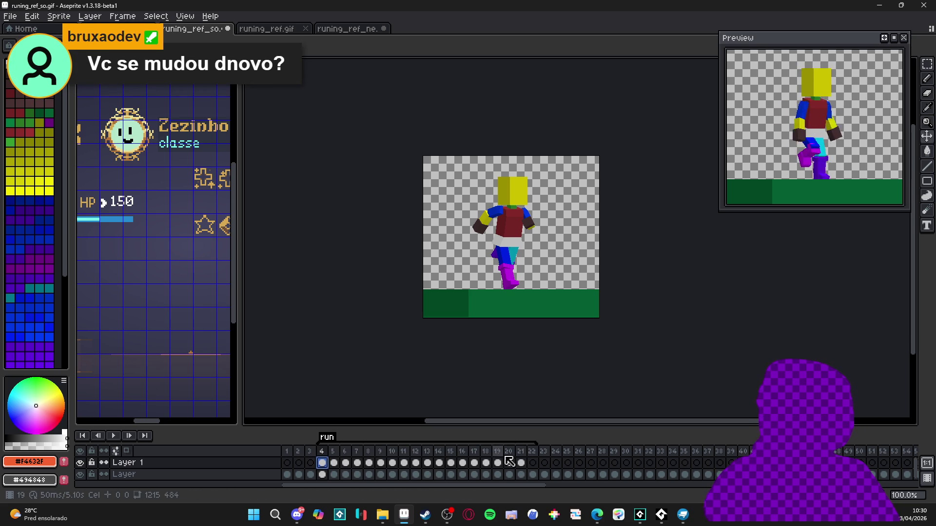
click(81, 474)
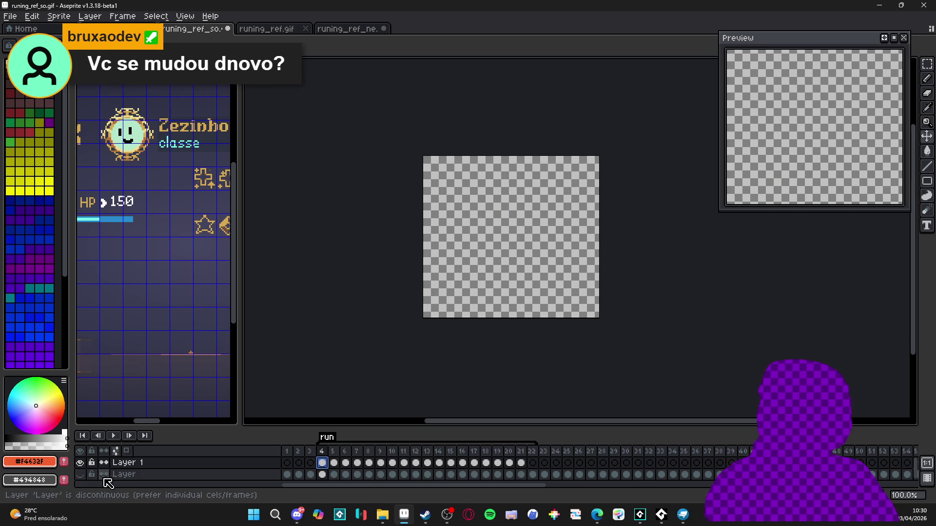
click(85, 476)
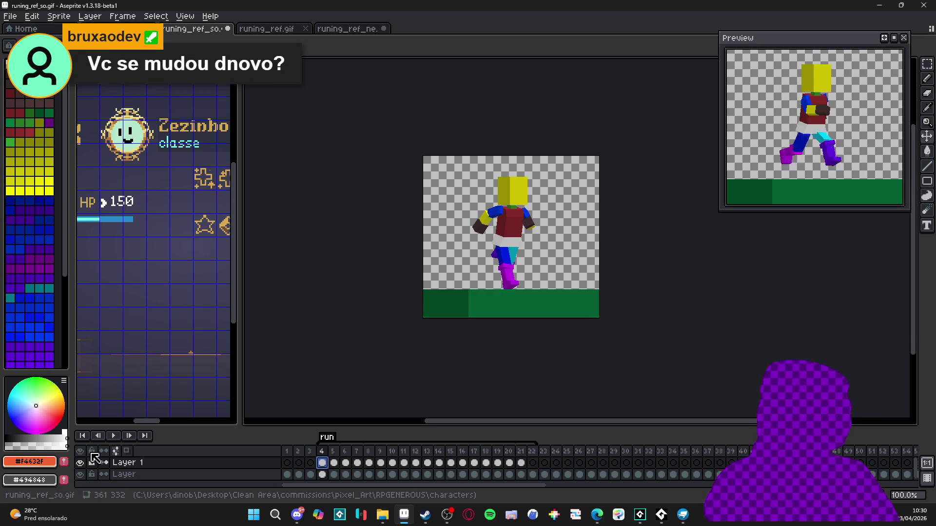
click(521, 464)
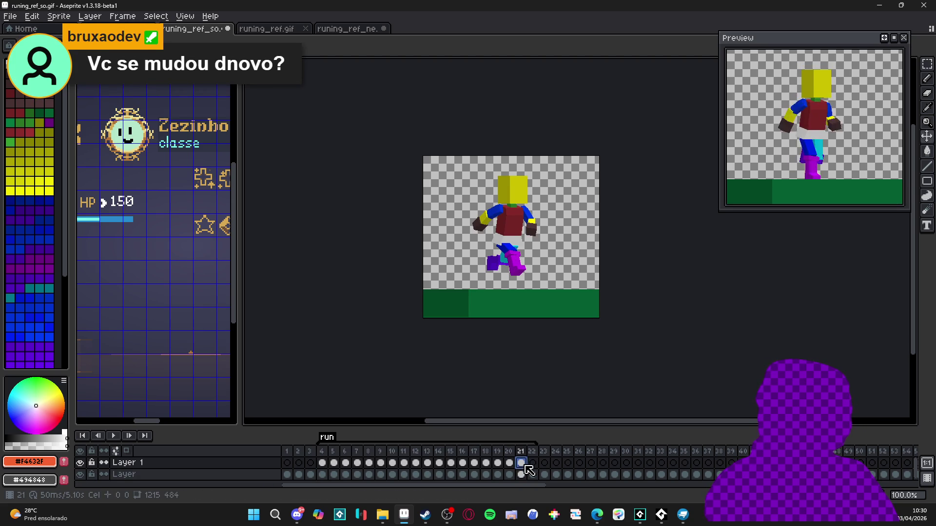
drag(522, 470, 322, 463)
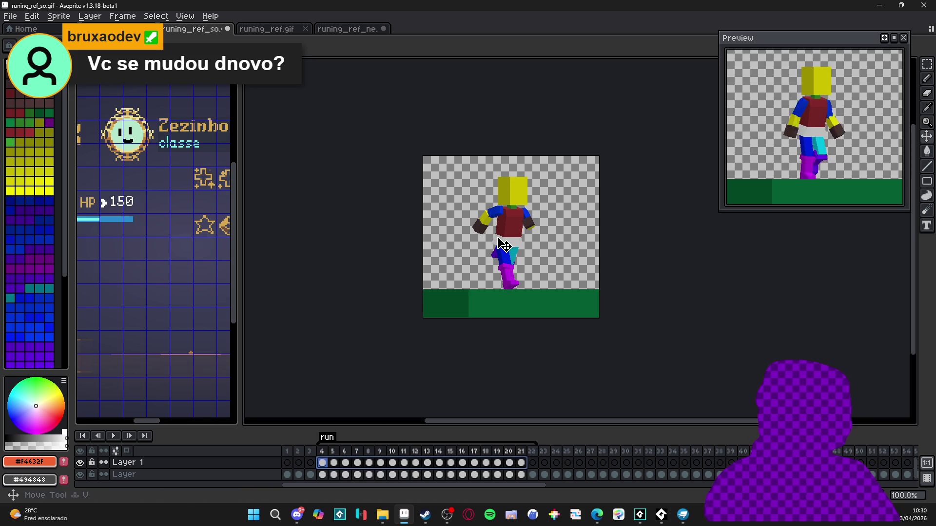
mouse_move(376, 174)
mouse_down()
mouse_move(287, 89)
mouse_move(251, 150)
mouse_move(573, 228)
mouse_move(565, 240)
mouse_move(573, 236)
mouse_move(561, 233)
mouse_move(567, 235)
mouse_up()
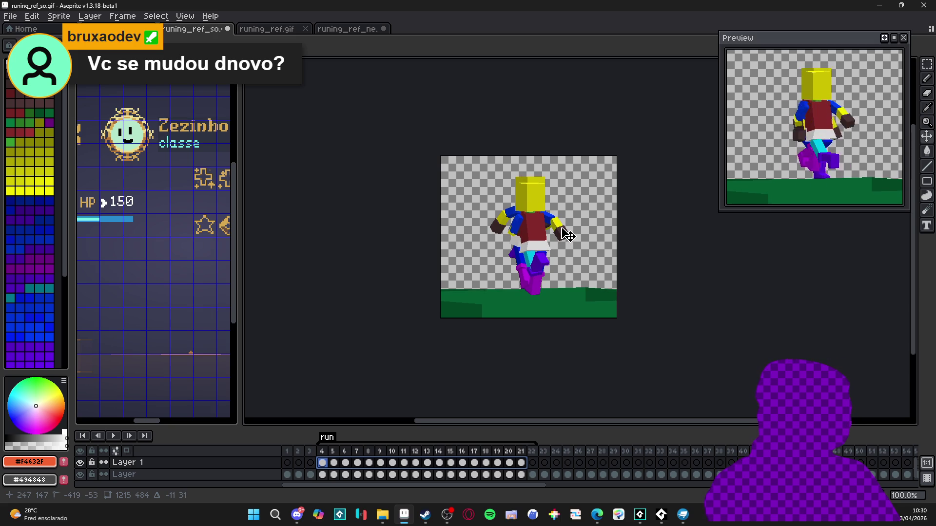
Toggle the original Layer's visibility, view the run tag properties without changes, and show Layer again.
click(80, 476)
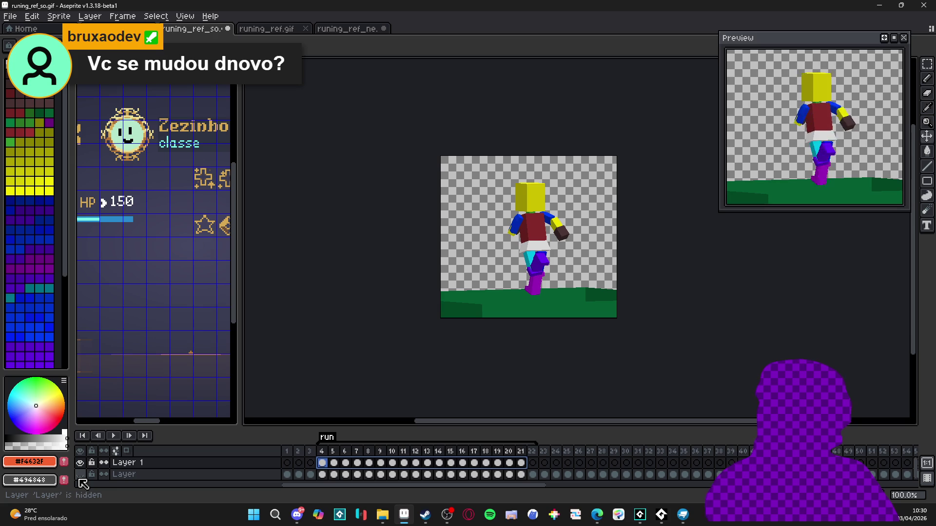
click(322, 474)
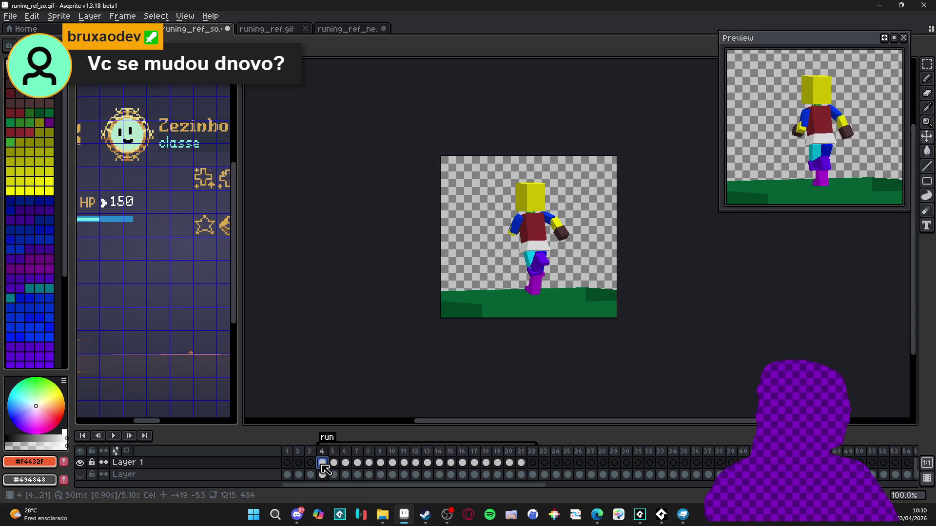
double_click(323, 439)
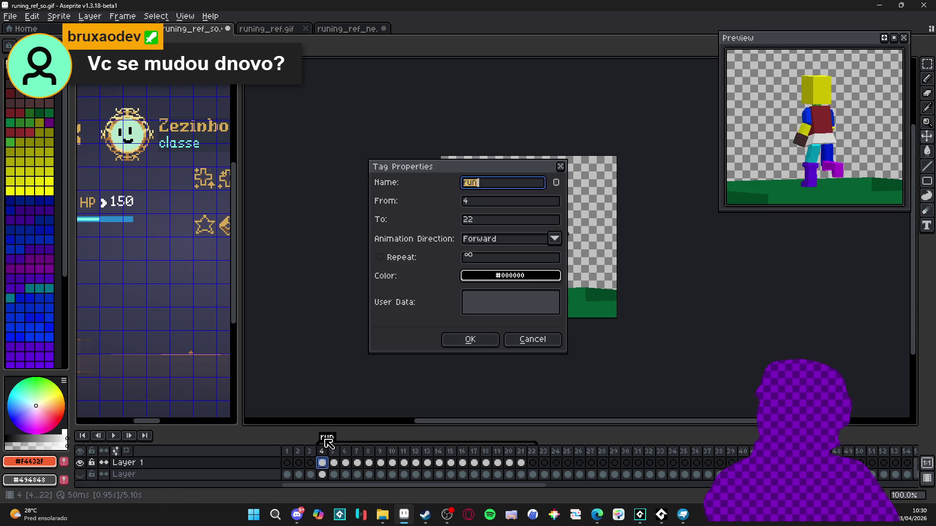
click(532, 340)
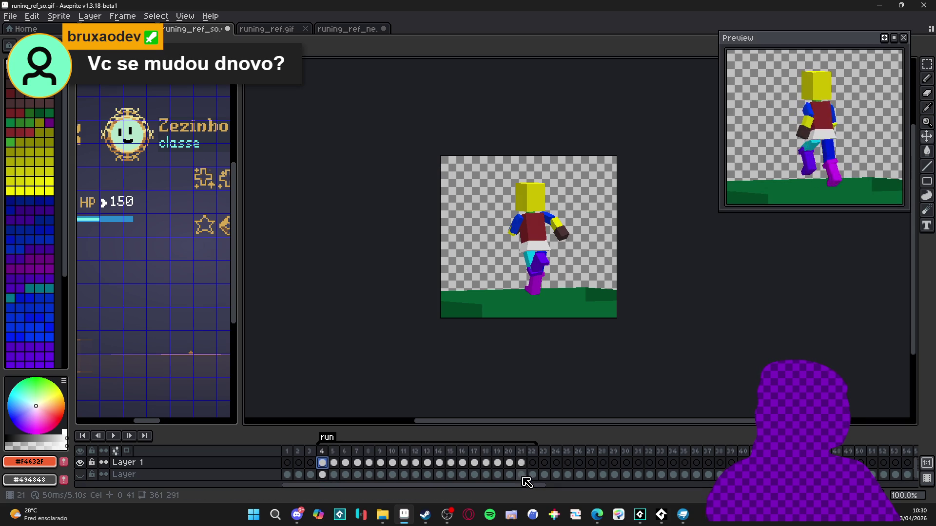
click(323, 476)
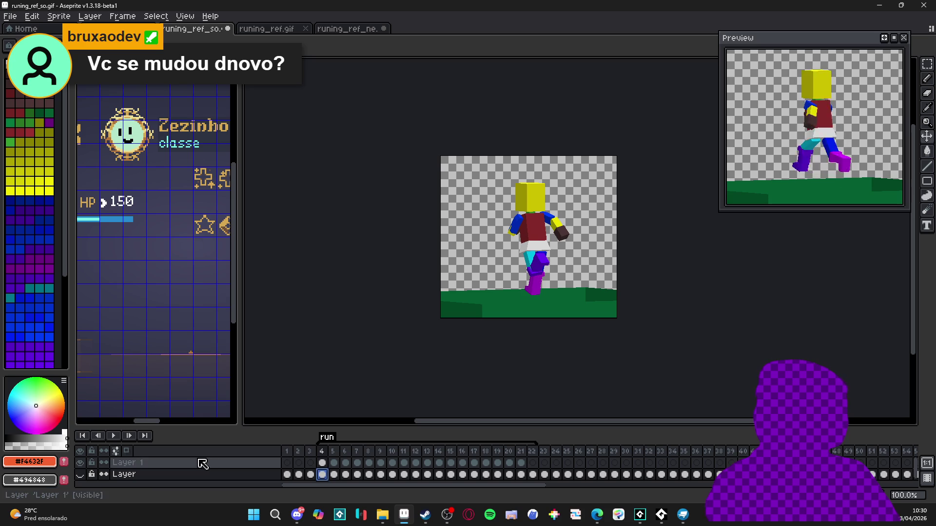
click(82, 473)
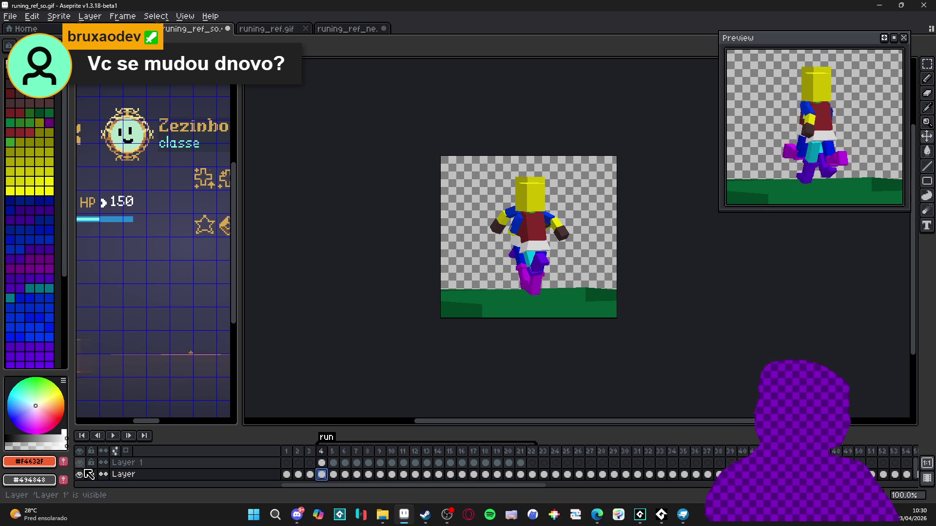
click(332, 452)
mouse_move(451, 517)
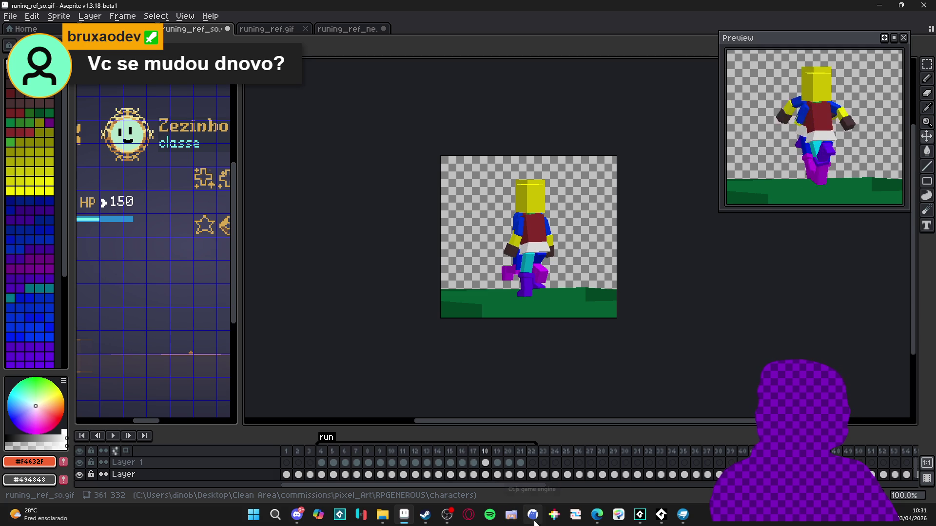
Step through frames 11 to 21 on the original Layer to inspect the poses.
click(473, 476)
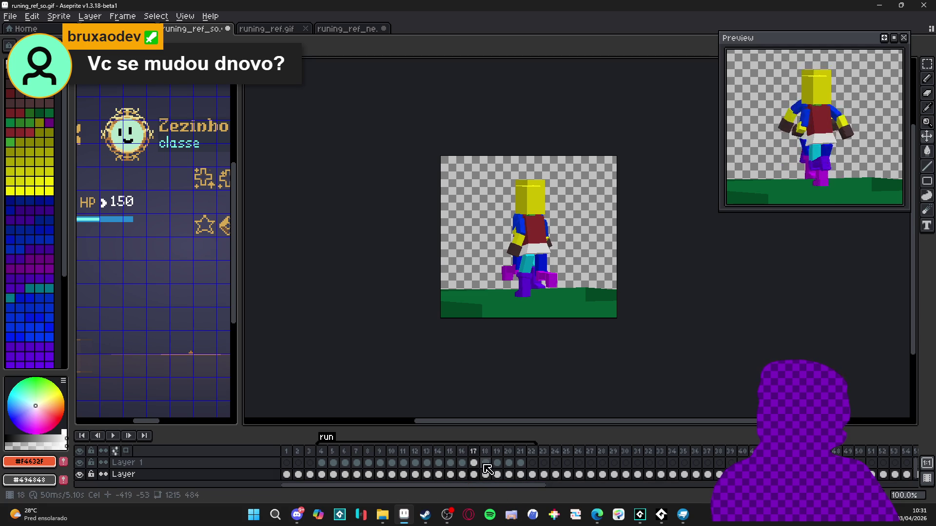
click(484, 477)
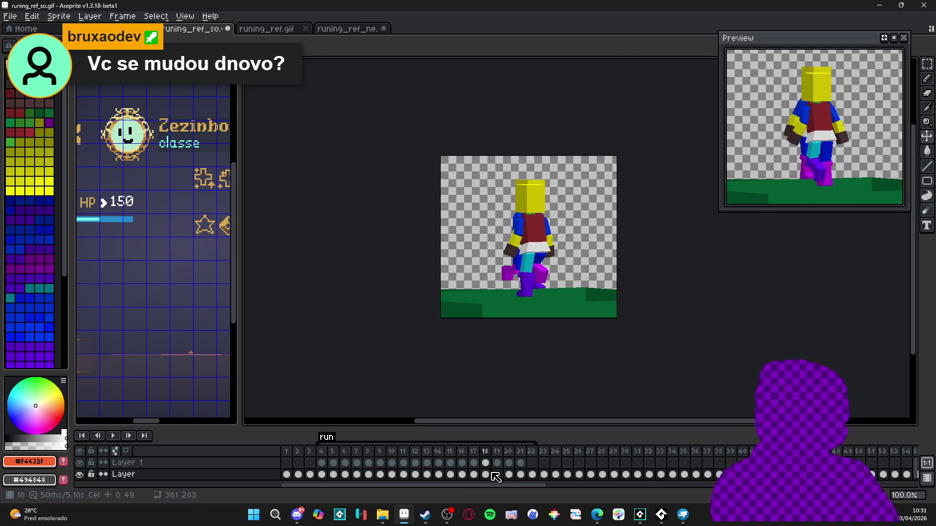
click(497, 478)
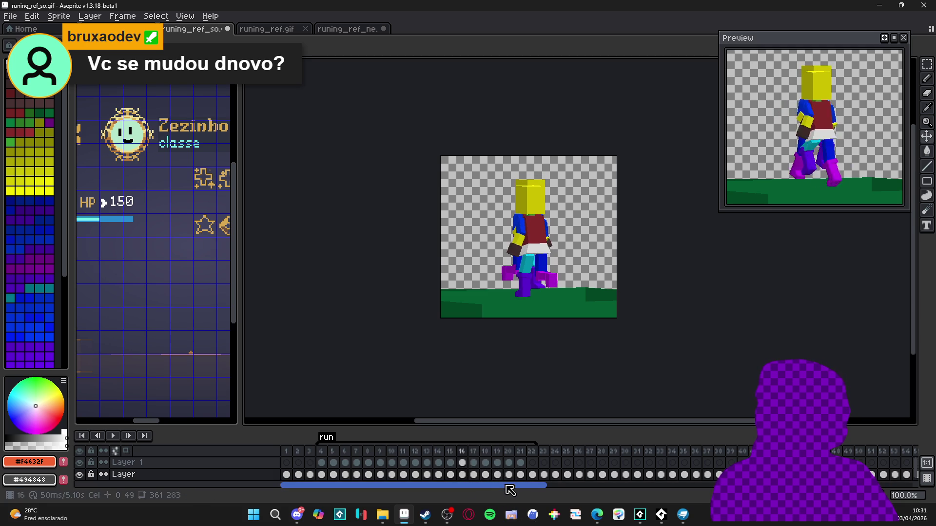
click(508, 476)
click(474, 463)
click(497, 463)
click(490, 475)
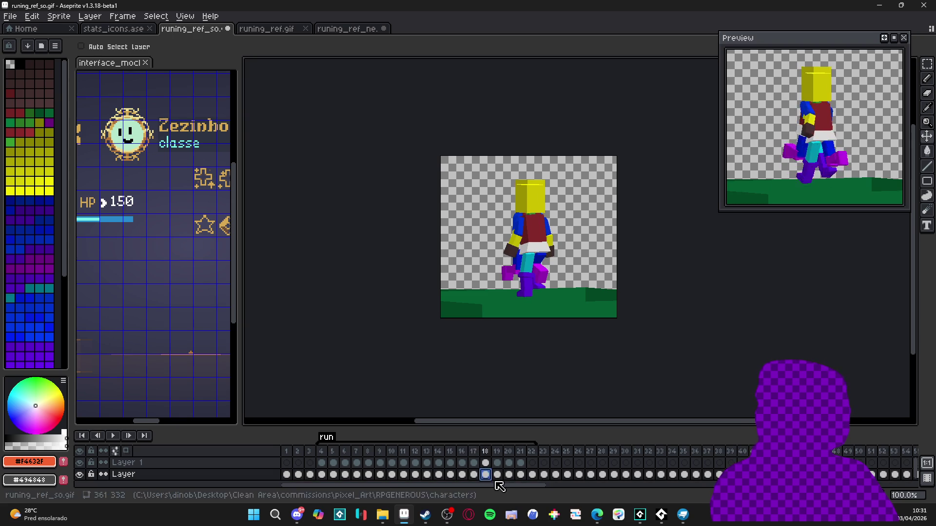
drag(497, 477, 521, 478)
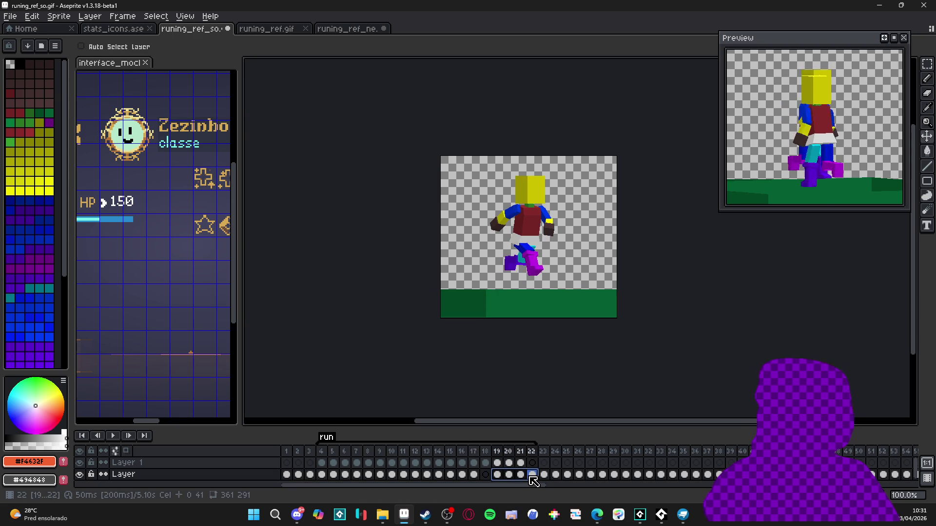
click(486, 475)
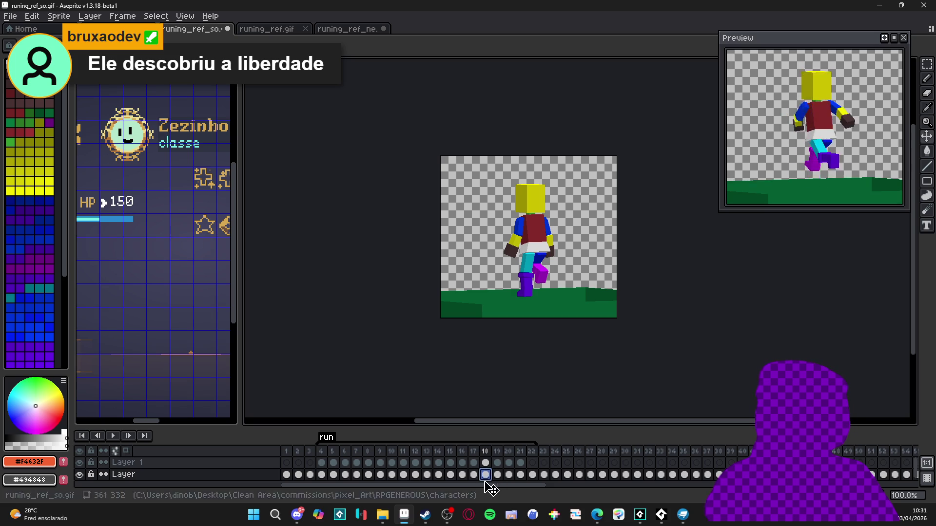
click(407, 476)
key(Right)
key(Right)
key(Right)
key(Right)
key(Right)
key(Right)
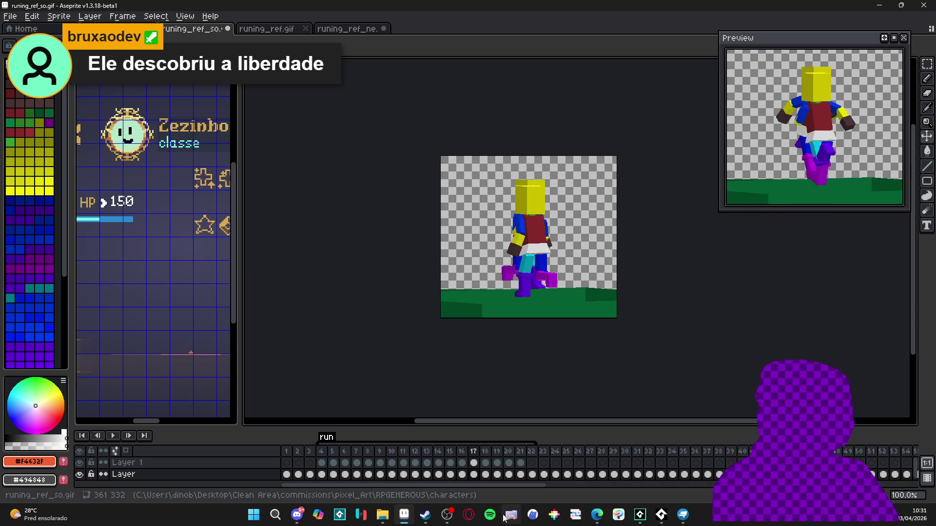
Undo the last two cel changes and compare the poses on frames 15 to 19.
key(ctrl+z)
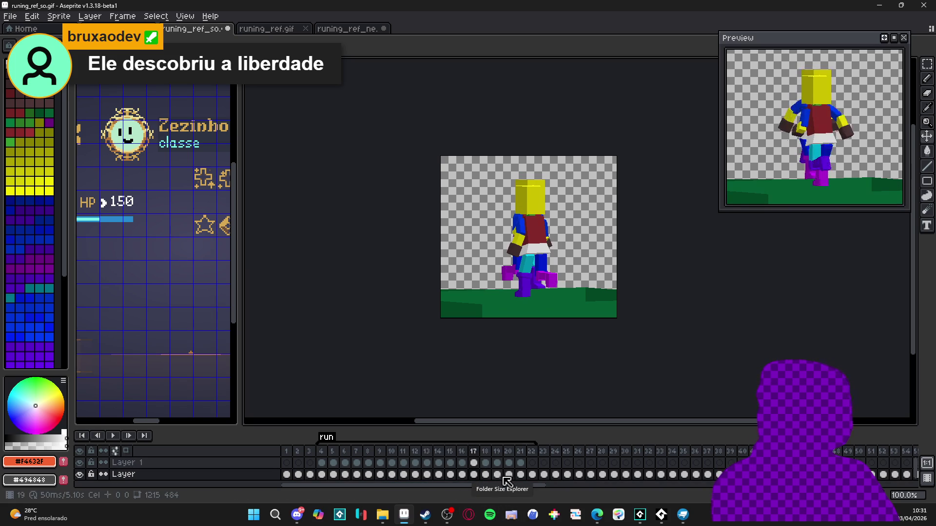
key(ctrl+z)
key(ctrl+z)
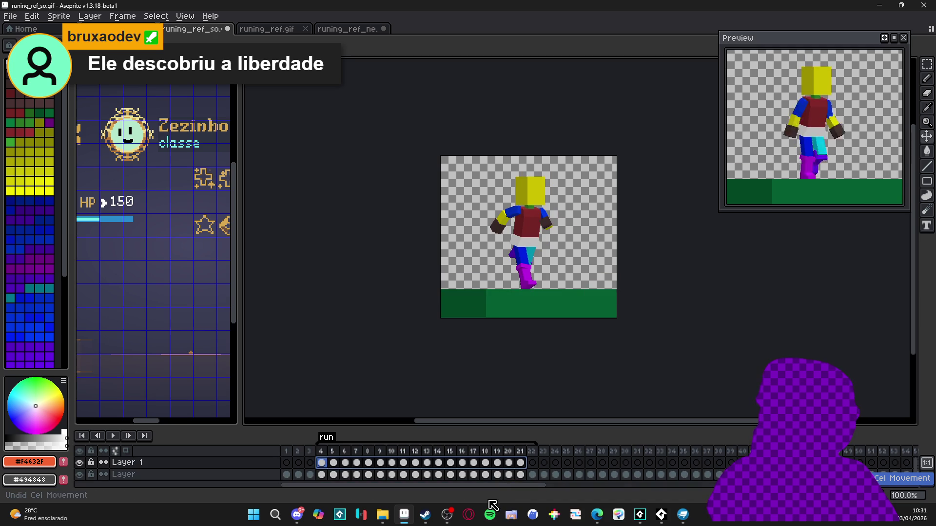
click(474, 475)
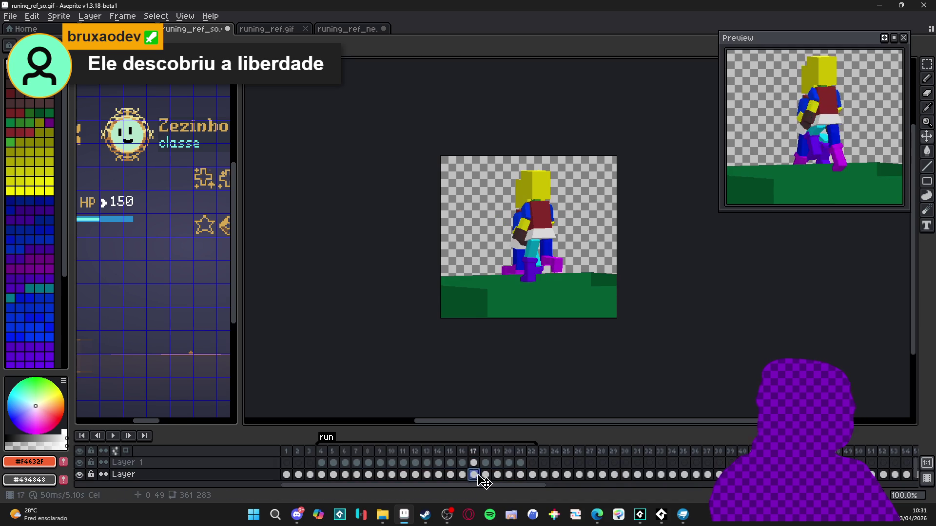
key(Left)
key(Left)
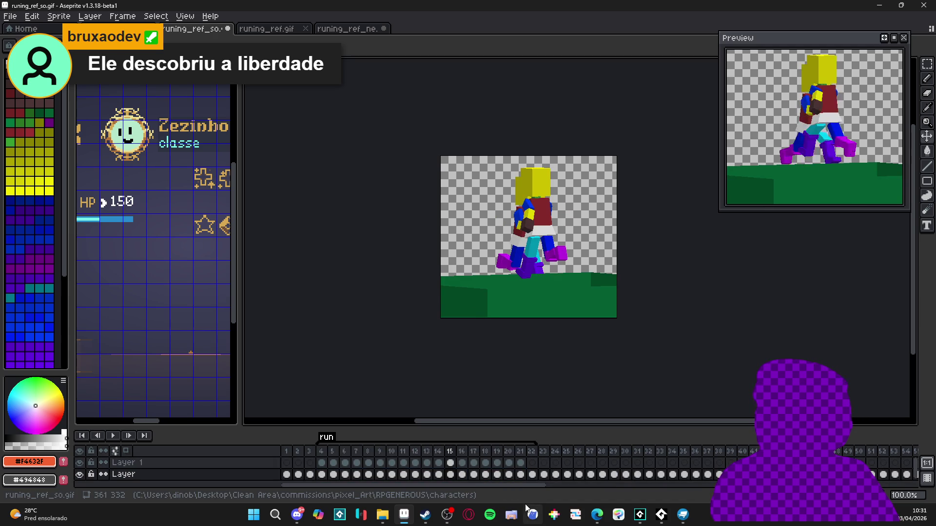
key(Right)
key(Right)
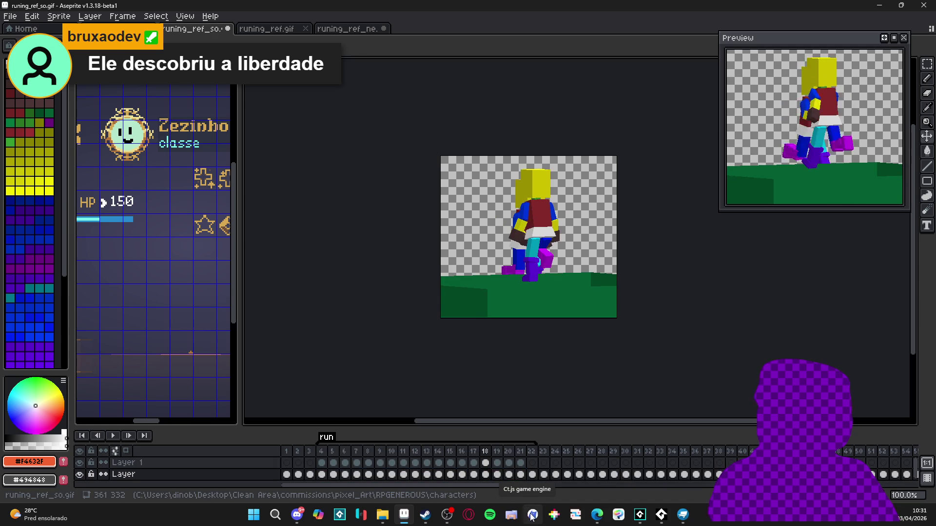
click(498, 475)
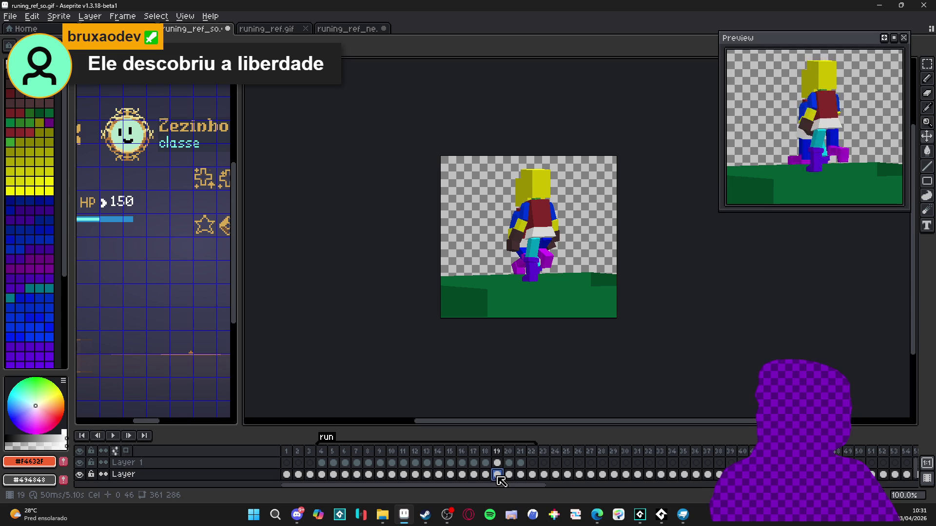
click(486, 476)
click(497, 476)
click(486, 476)
click(498, 476)
click(496, 476)
click(486, 476)
Step back and forth through frames 19 to 21 to check the motion.
key(Right)
key(Right)
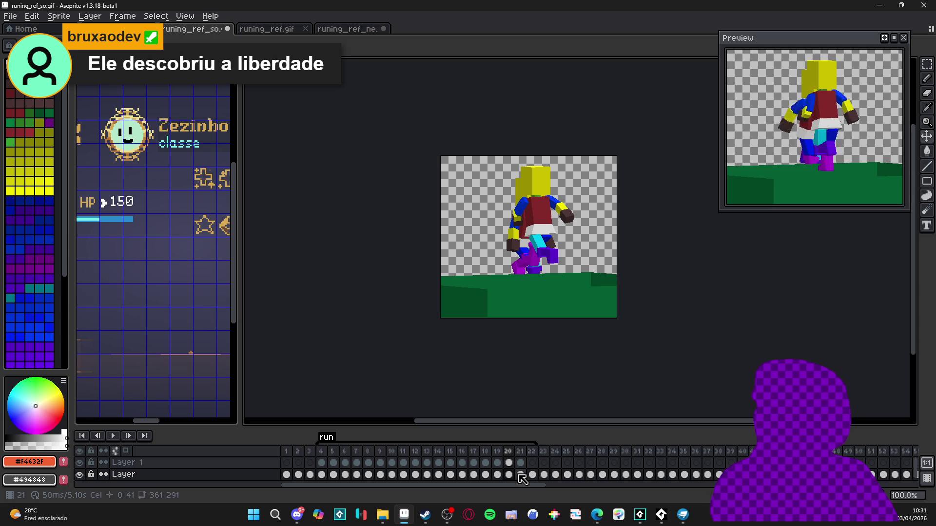
click(521, 474)
key(Left)
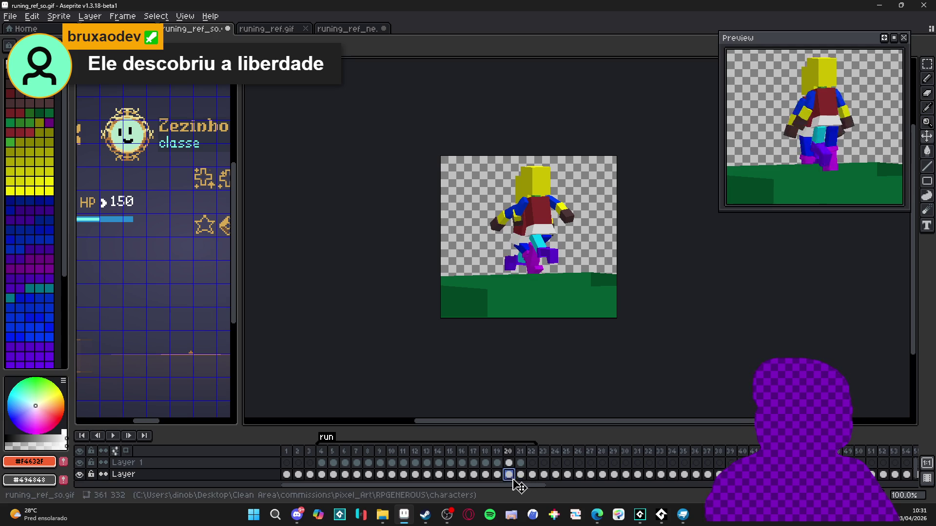
key(Right)
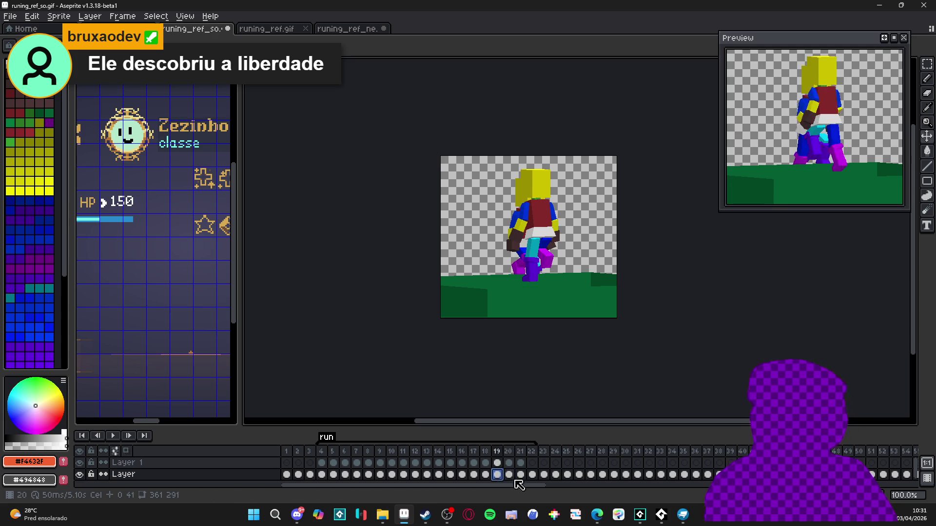
key(Right)
key(Right)
key(Left)
key(Left)
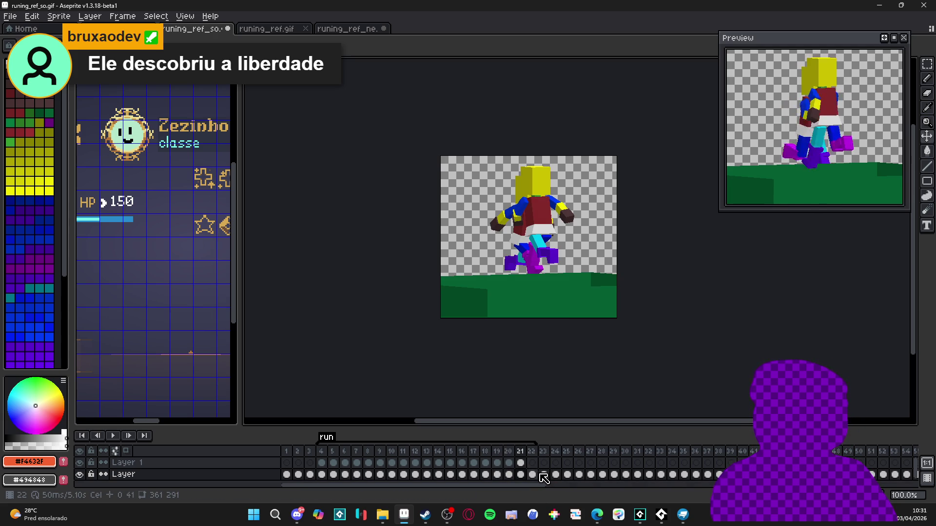
click(509, 475)
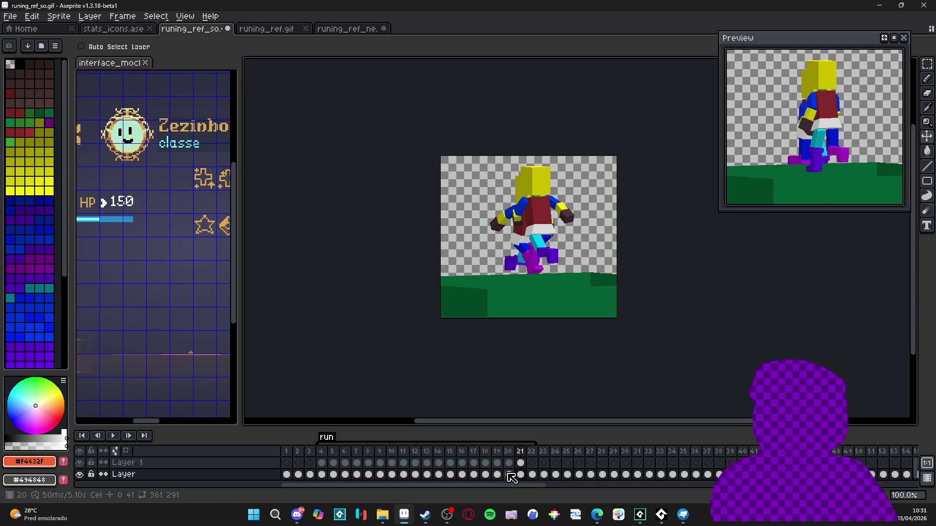
key(Right)
key(Left)
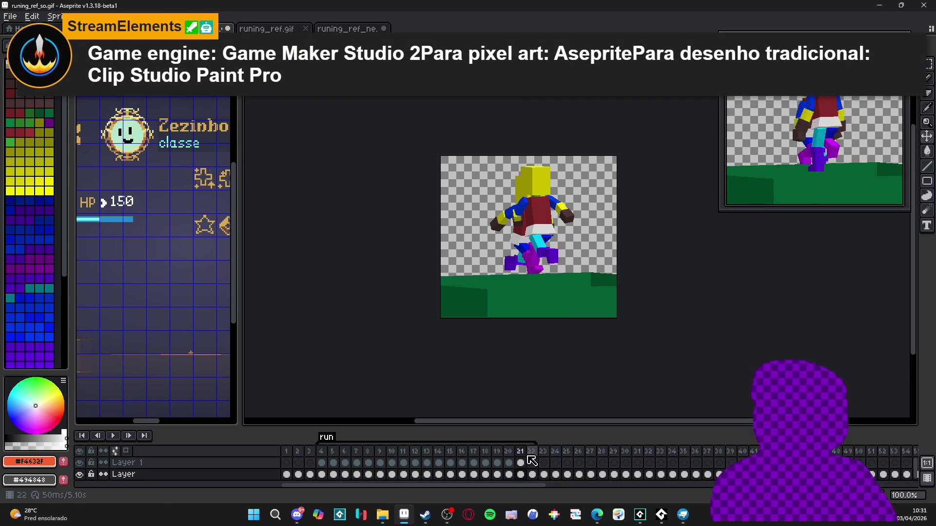
Set the run tag's end frame to 21.
double_click(326, 437)
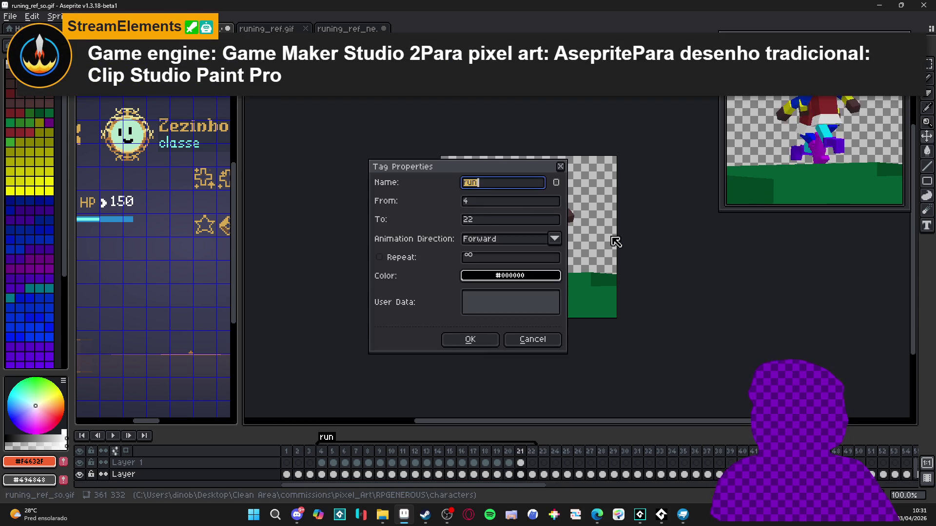
click(495, 224)
text(21)
key(Return)
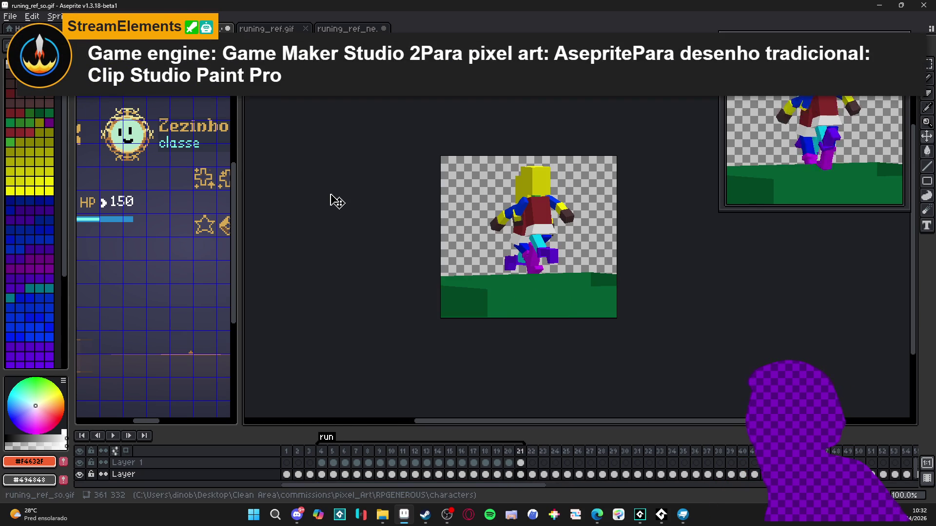
Hide the lower Layer, trim the canvas bottom to 361×323 px, and enlarge the Preview window.
click(333, 463)
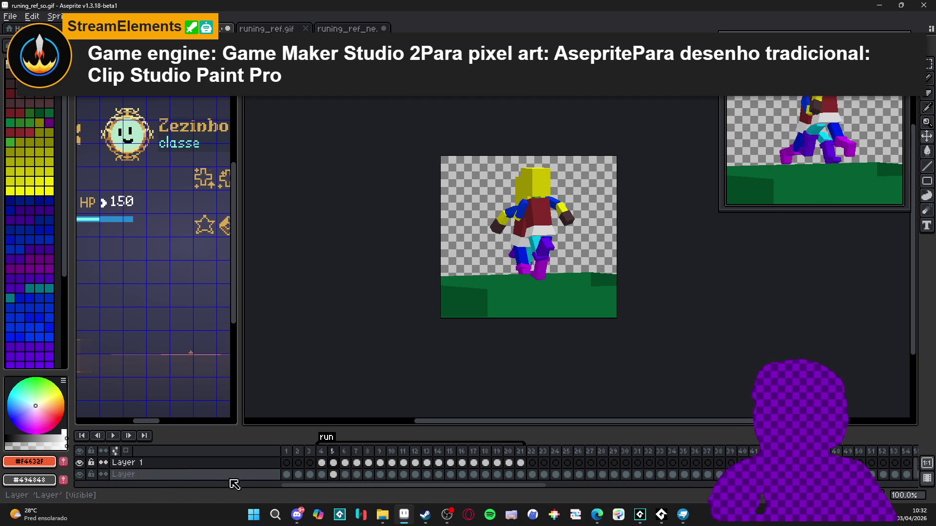
click(79, 476)
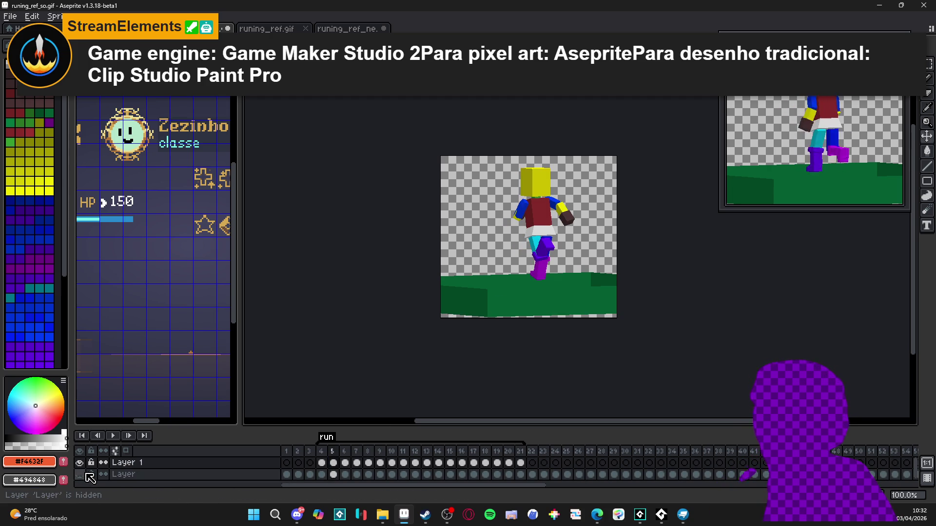
key(ctrl+alt+c)
drag(530, 322, 535, 320)
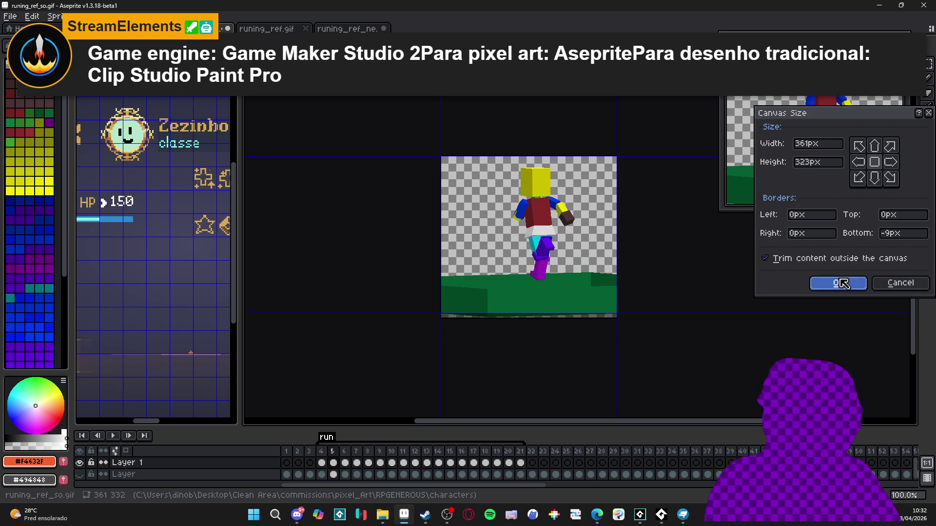
click(838, 282)
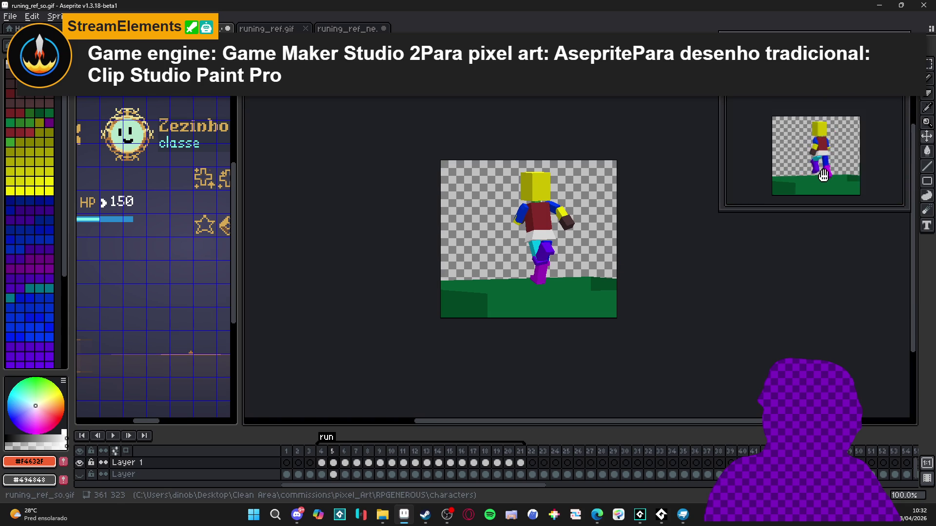
drag(718, 210, 681, 250)
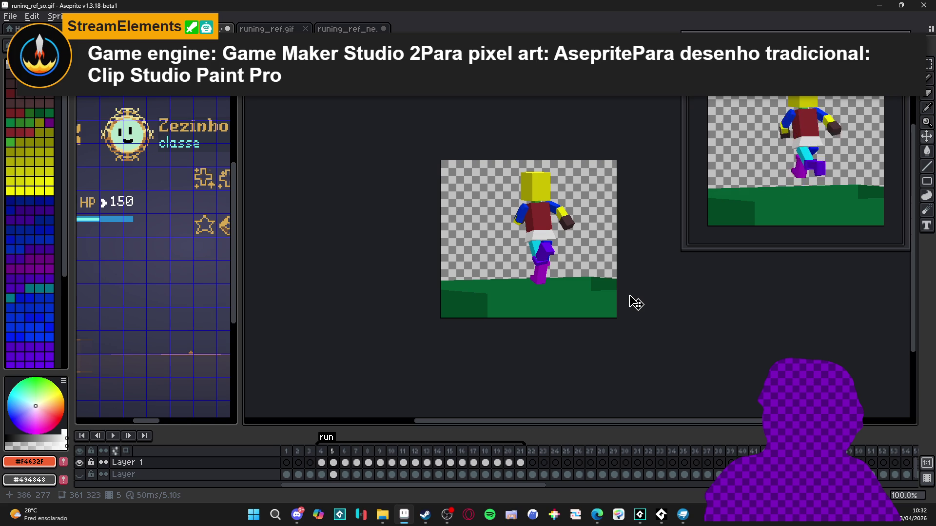
click(322, 451)
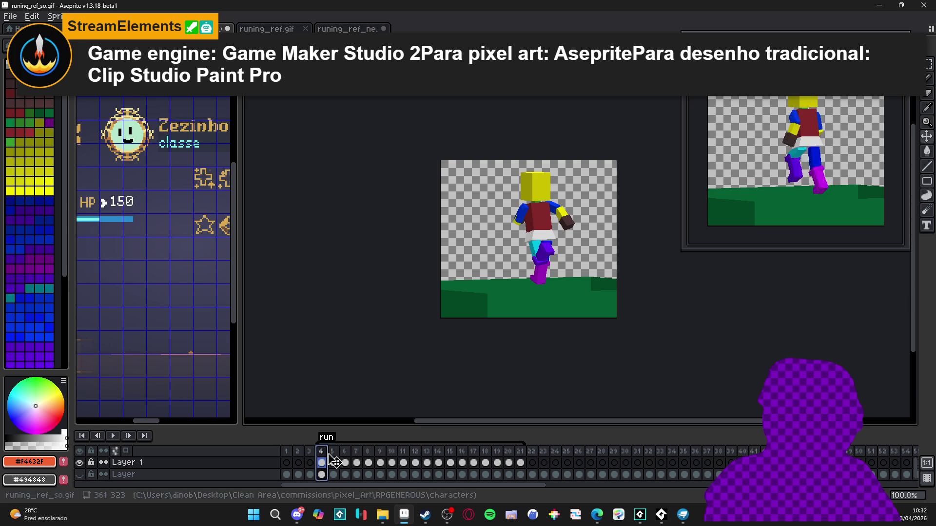
click(333, 461)
click(345, 461)
click(357, 460)
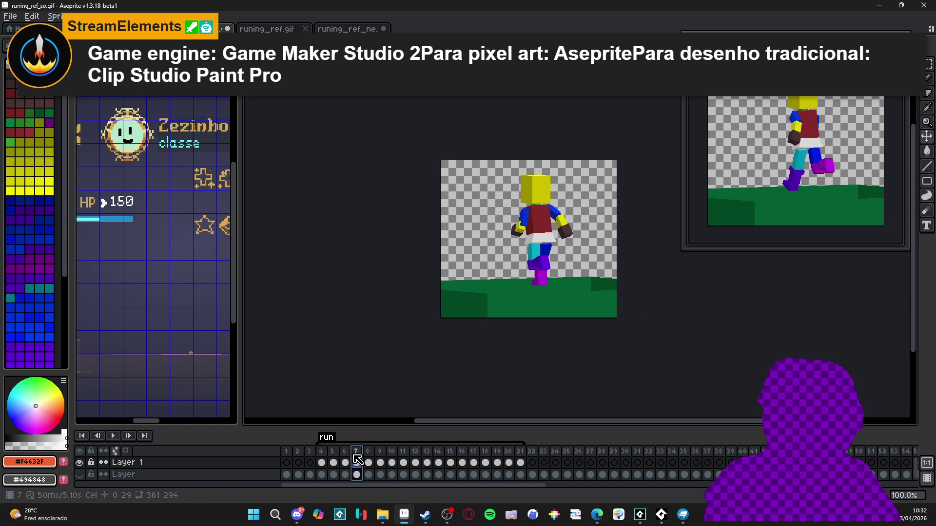
click(520, 462)
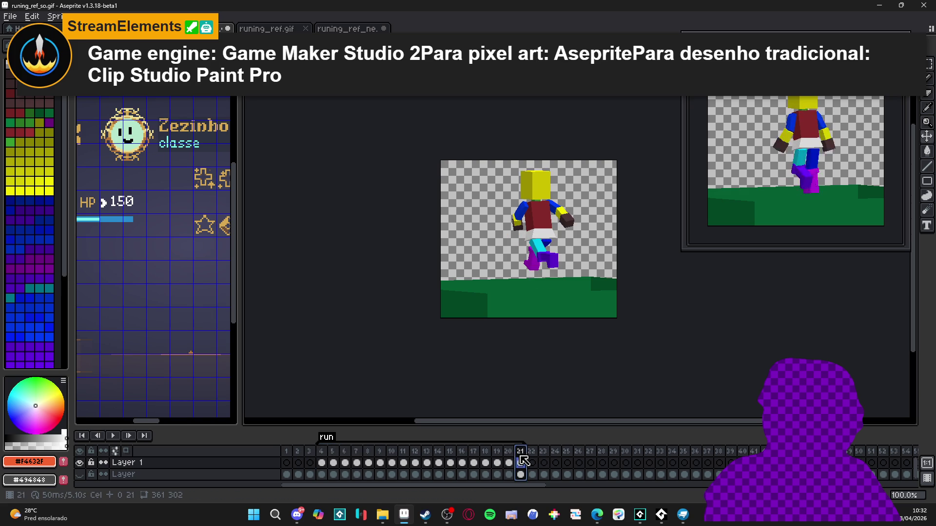
click(328, 453)
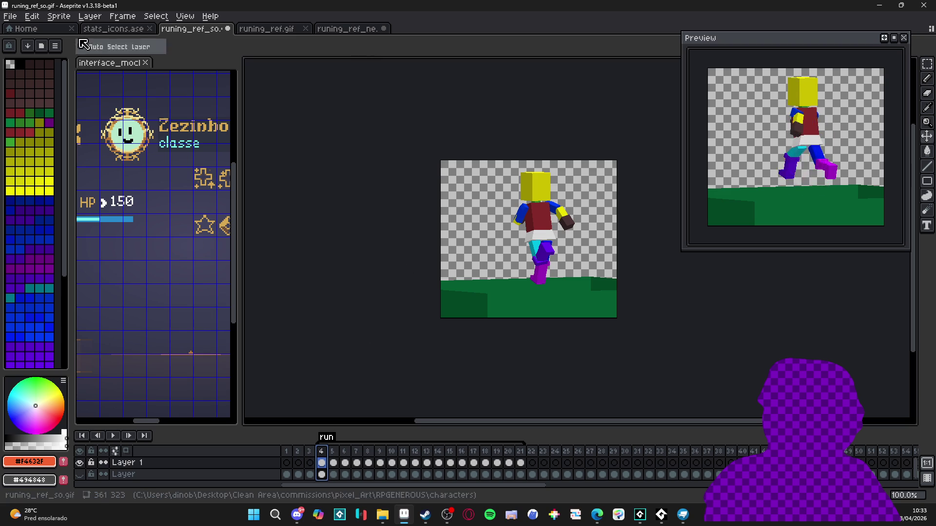
Save As runing_ref_no.gif by changing the name suffix to 'no', then bring up File Explorer.
click(11, 17)
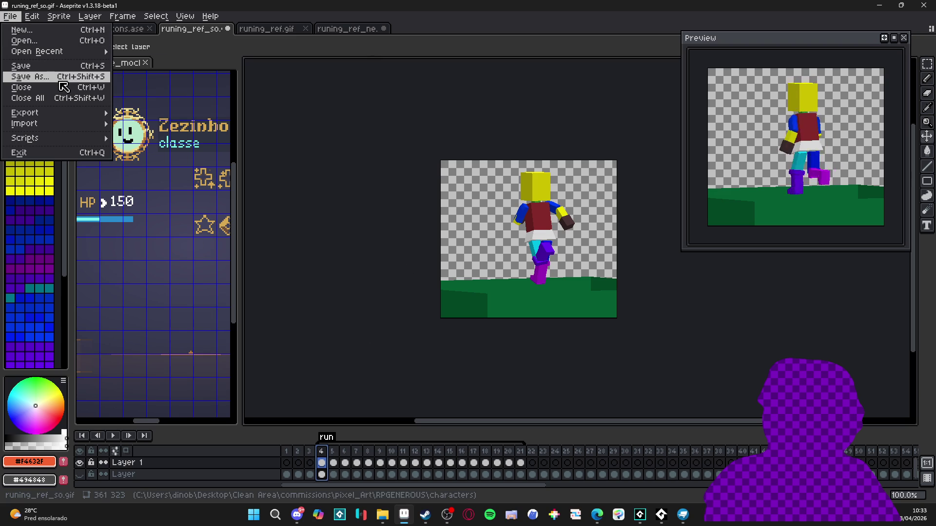
click(62, 78)
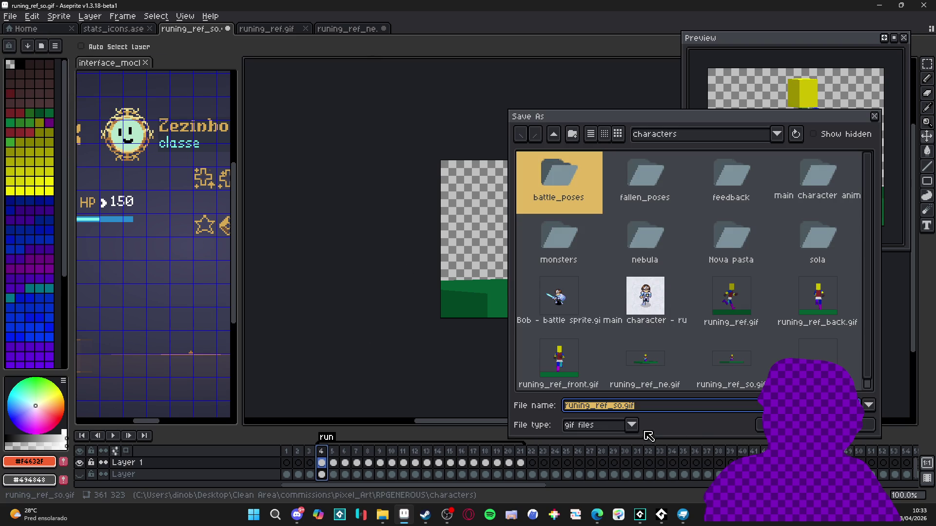
click(625, 411)
key(BackSpace)
key(BackSpace)
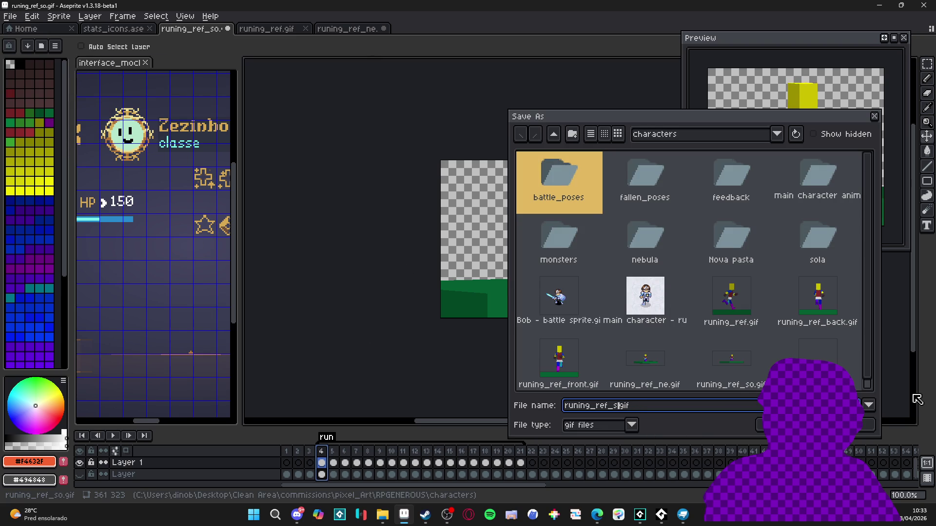
text(ne)
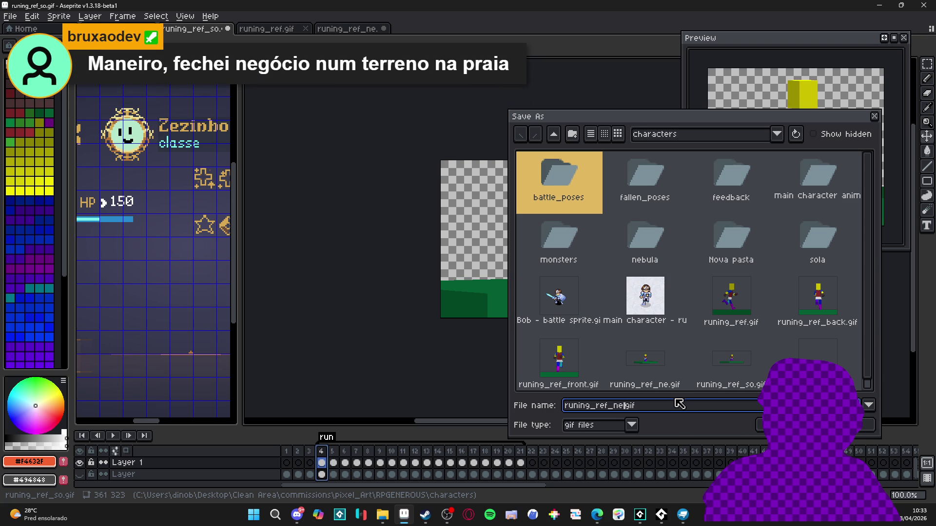
key(alt+Tab)
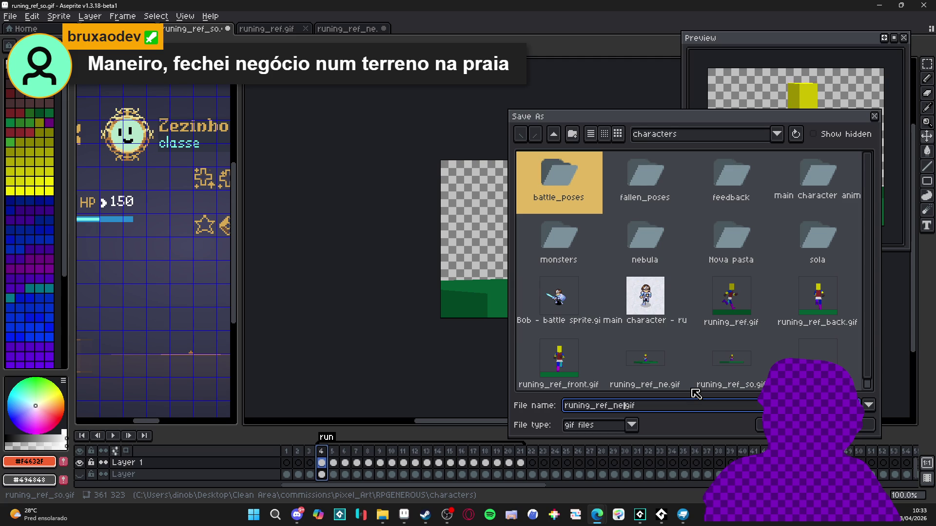
key(BackSpace)
text(o)
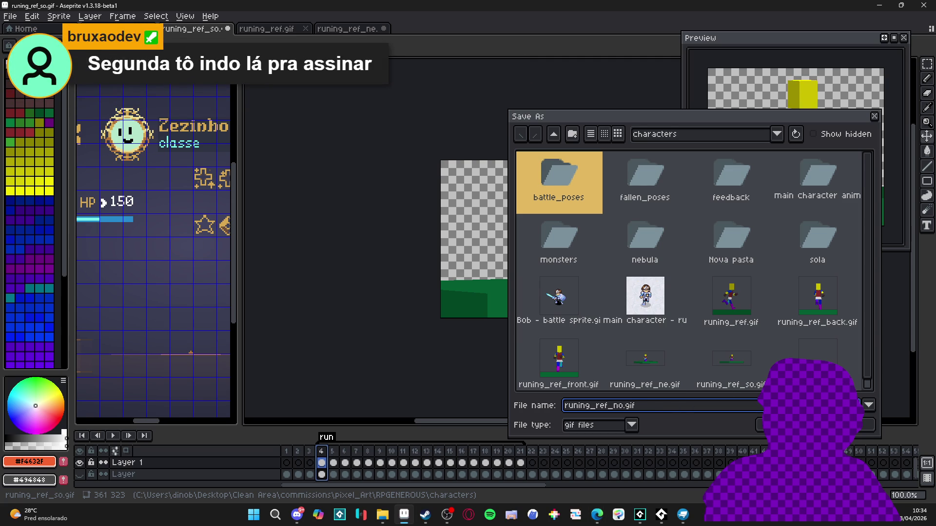
key(Return)
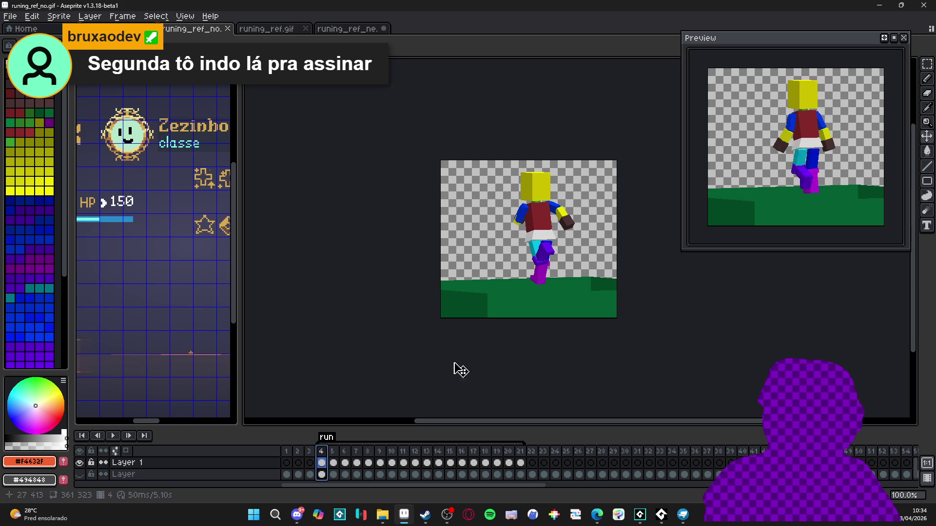
click(383, 515)
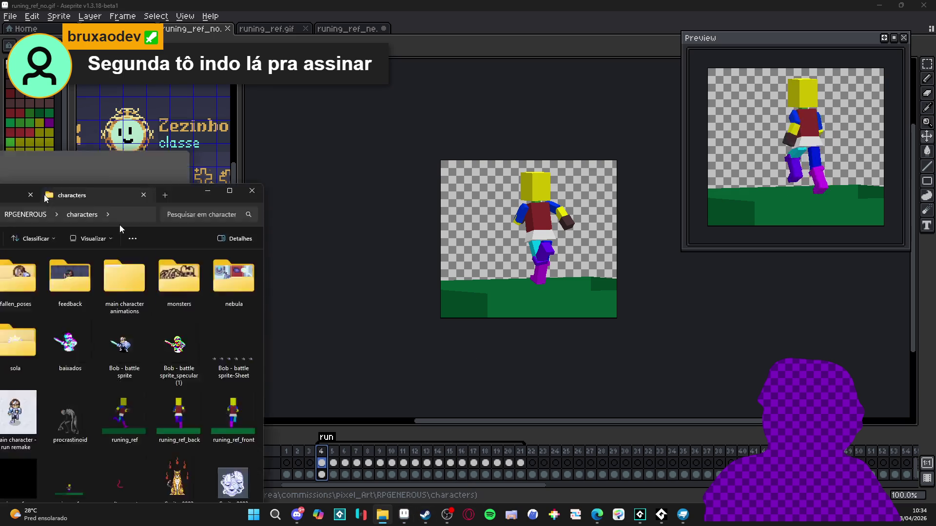
Rename runing_ref_so to runing_ref_se, select the ne and se files, and return to Aseprite.
click(447, 295)
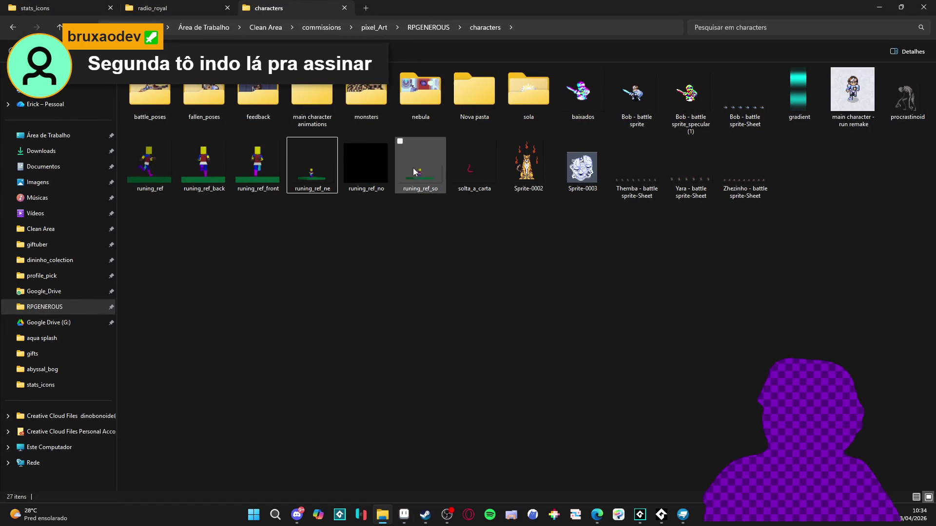
click(417, 165)
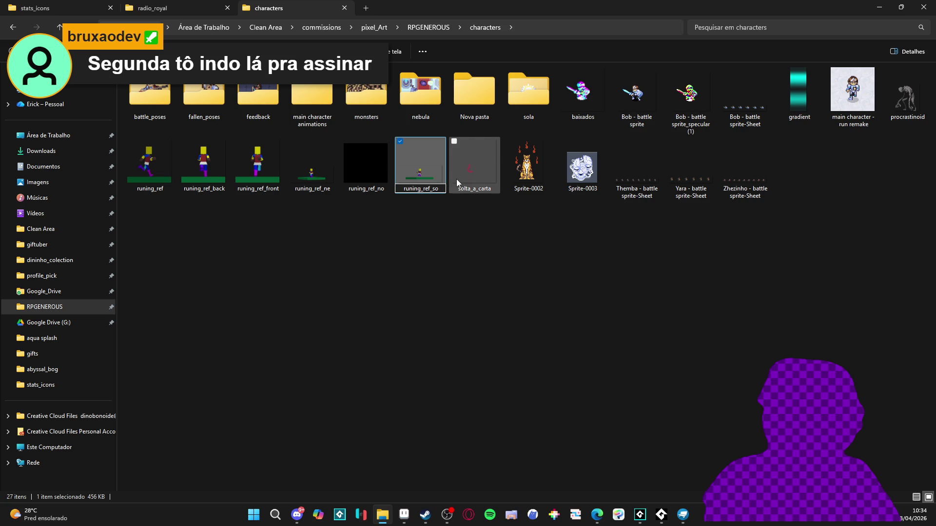
key(BackSpace)
text(e)
click(431, 257)
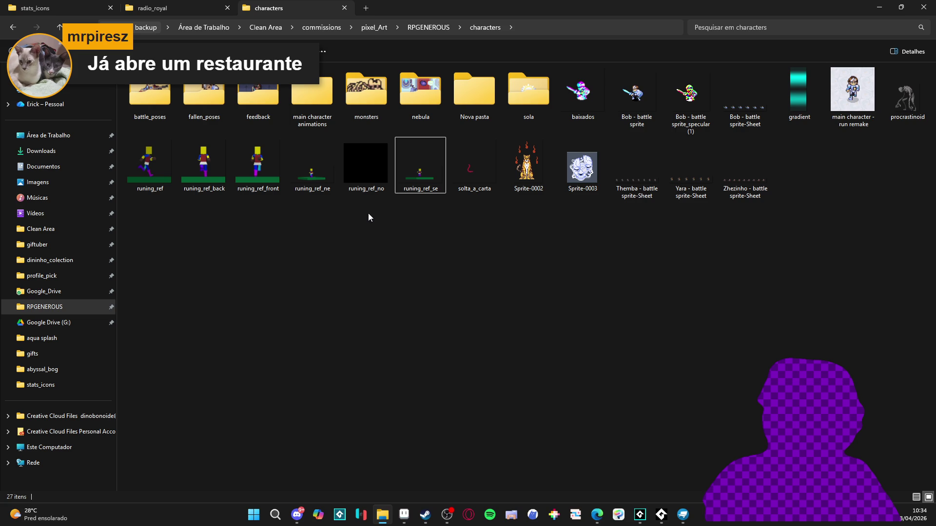
ctrl+click(328, 191)
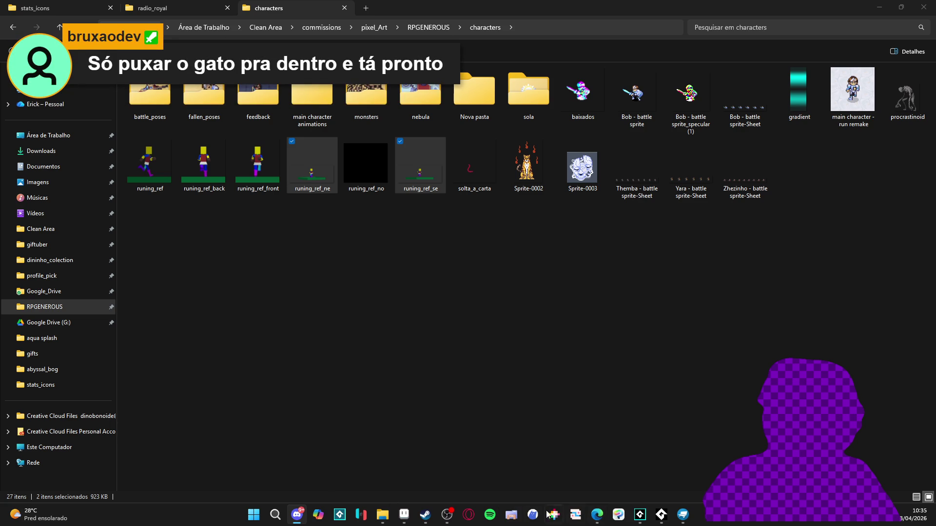
click(405, 518)
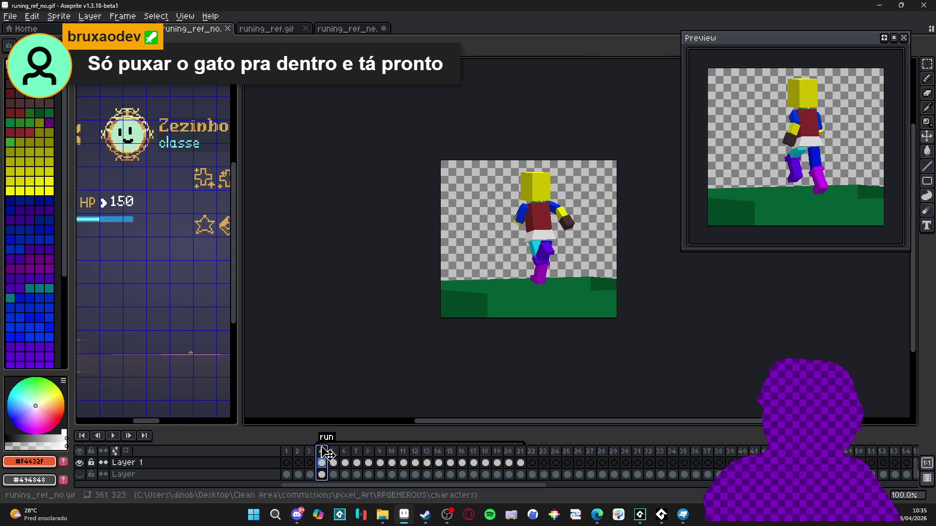
Export the frames tagged 'run' over runing_ref_ne.gif, confirming the overwrite.
click(111, 435)
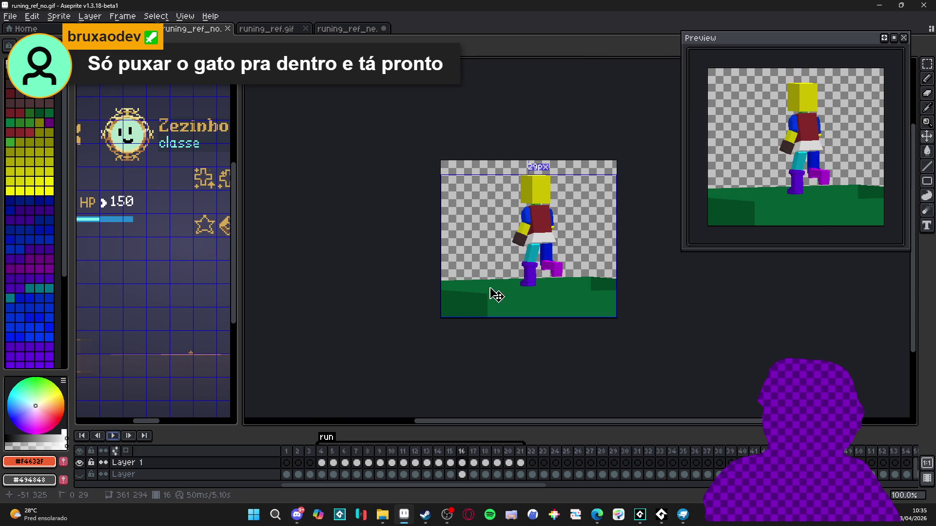
key(ctrl+alt+shift+s)
click(835, 108)
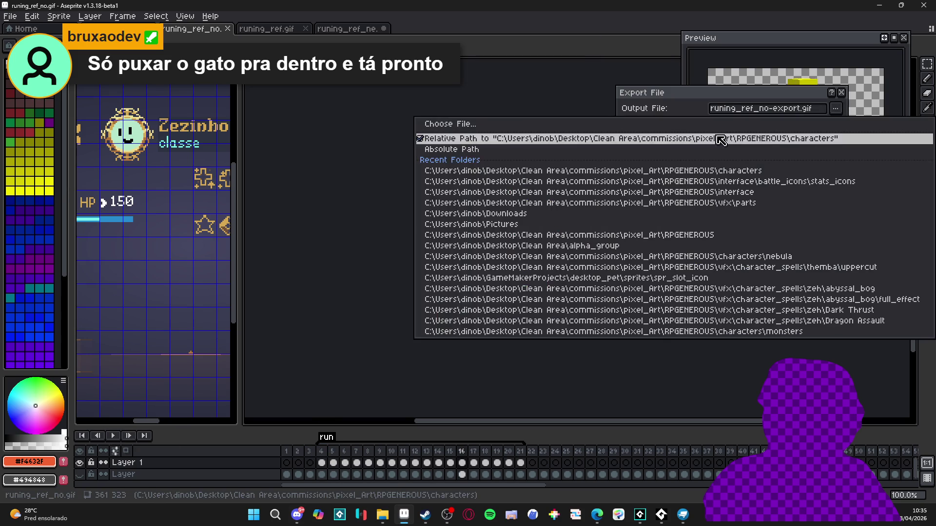
click(693, 130)
scroll(702, 336, down, 1)
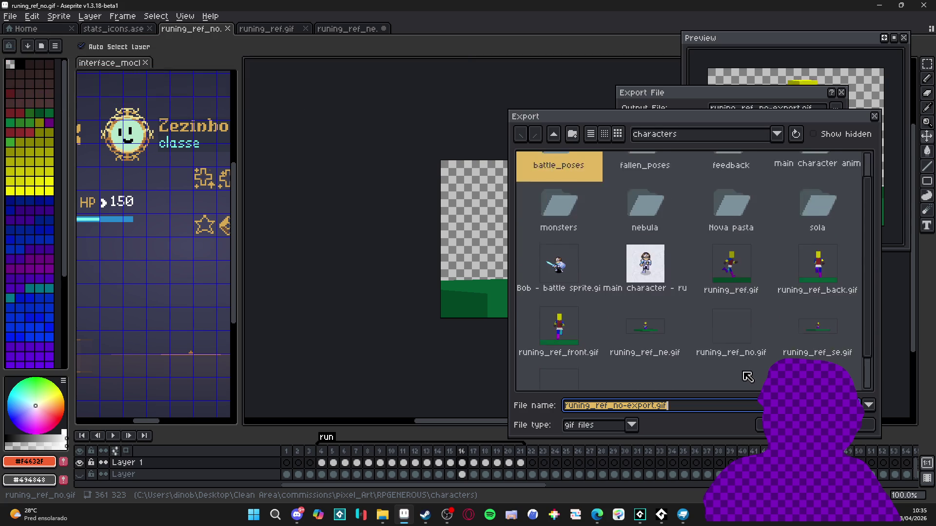
double_click(655, 287)
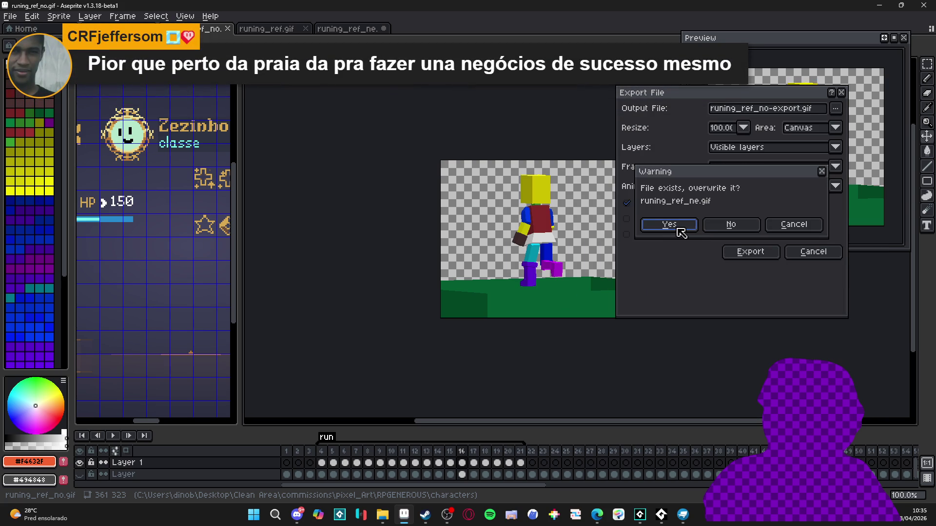
click(678, 227)
click(764, 167)
click(750, 201)
click(751, 252)
Hide Layer 1 and show the other layer's pose.
key(ctrl+alt+shift+s)
click(819, 253)
click(79, 462)
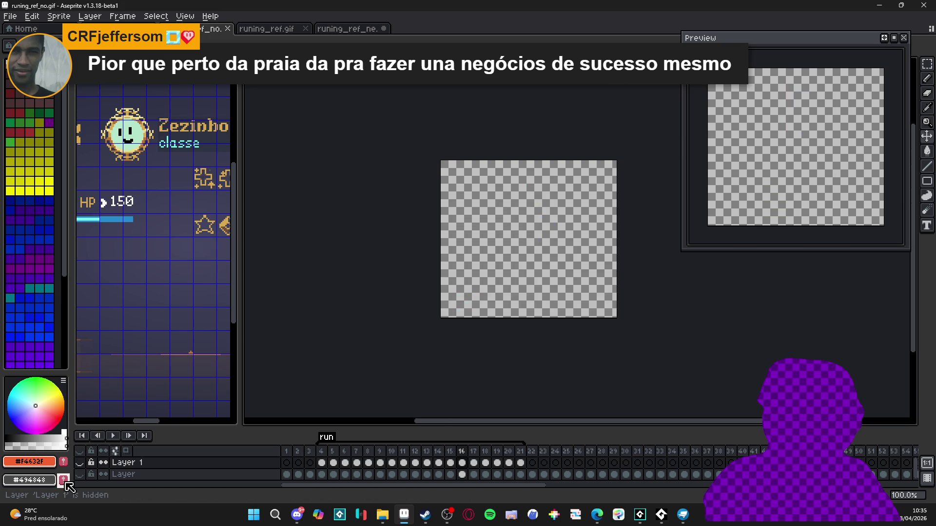
click(79, 475)
Export the run animation over runing_ref_se.gif, then switch to the characters folder.
key(ctrl+alt+shift+s)
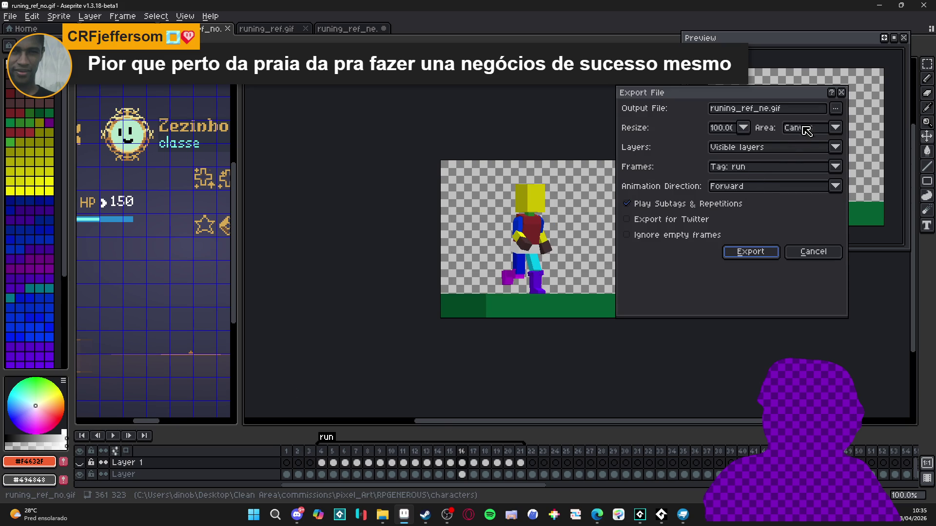
click(835, 109)
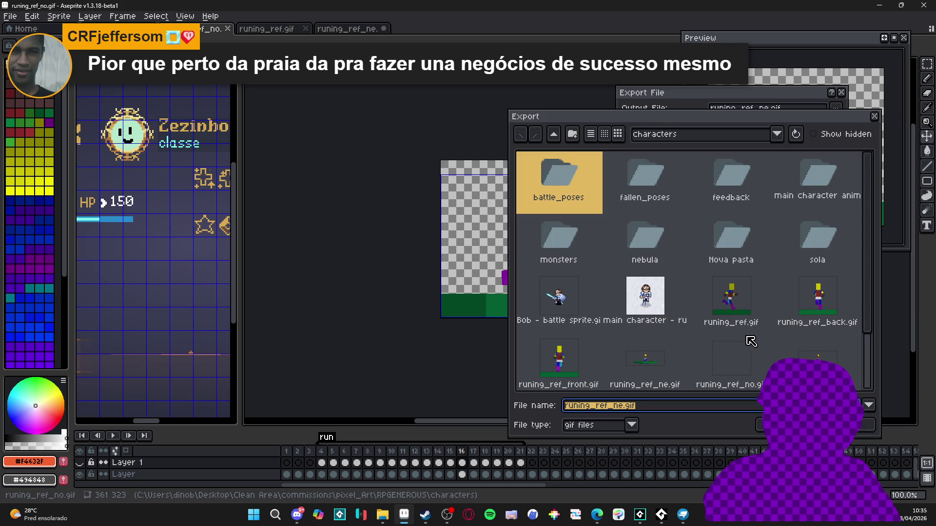
scroll(741, 341, down, 3)
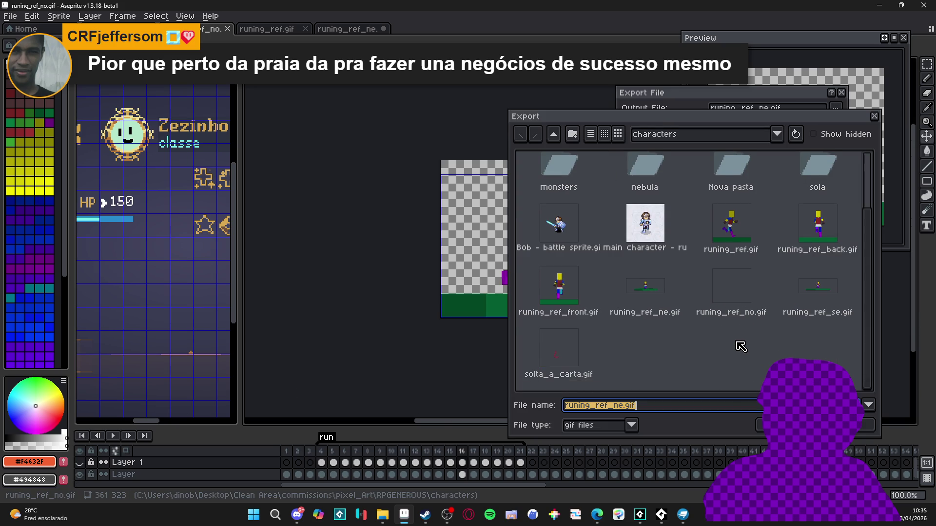
double_click(828, 287)
click(677, 227)
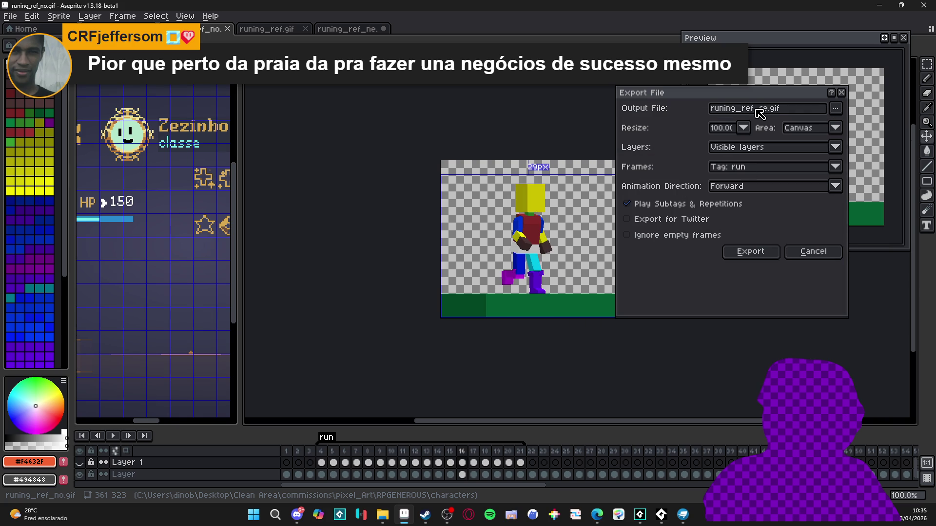
drag(763, 93, 478, 105)
click(464, 263)
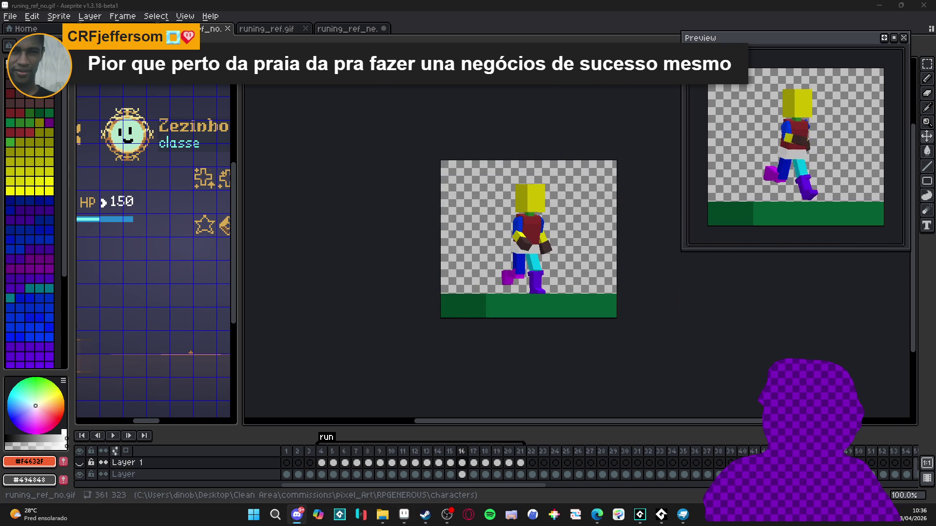
click(382, 515)
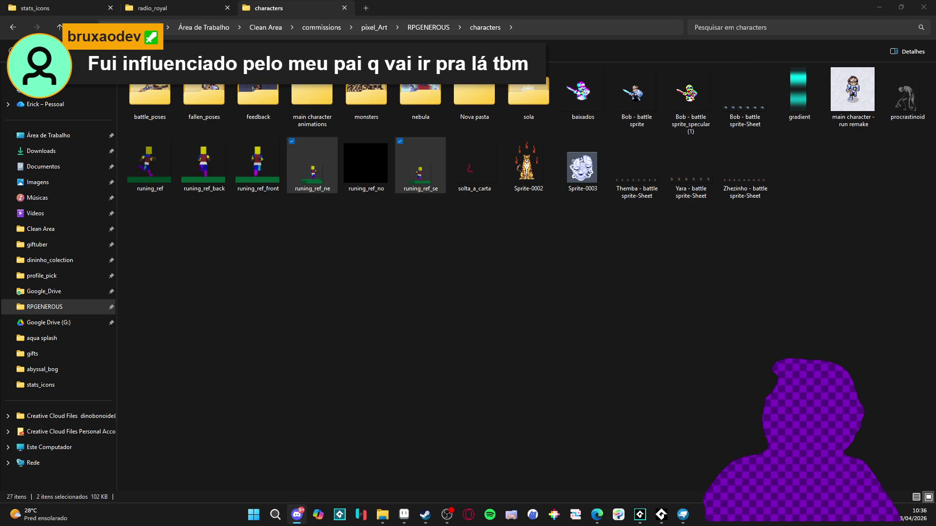
Deselect the two files in the characters folder and minimize File Explorer to reveal Aseprite.
click(409, 419)
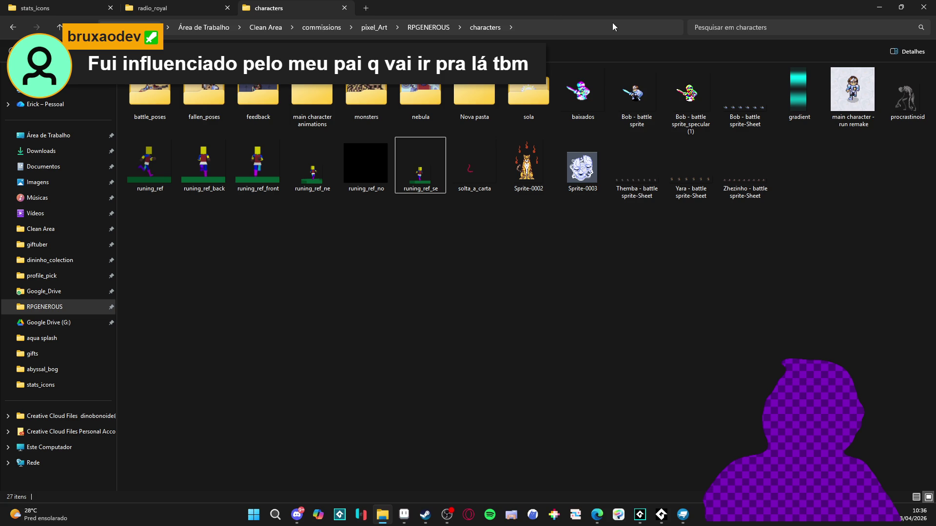
key(ctrl+shift+Tab)
click(273, 6)
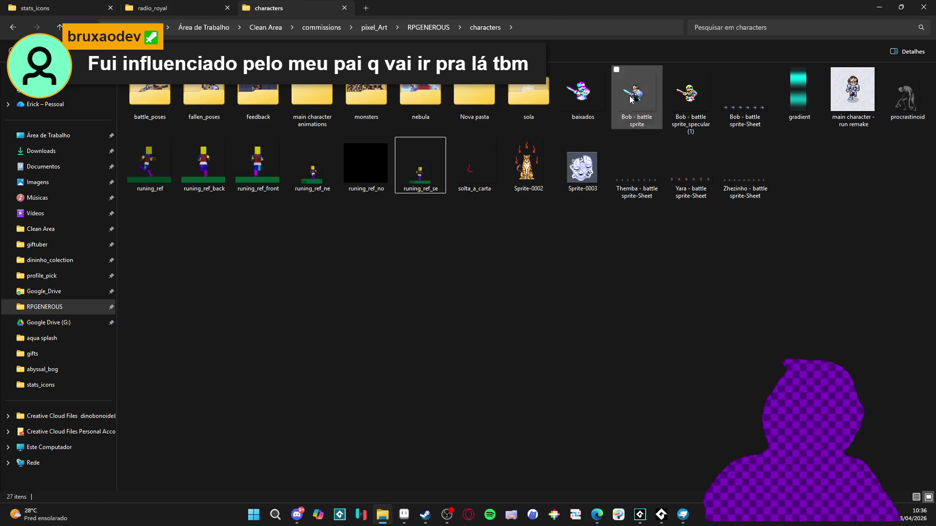
click(886, 5)
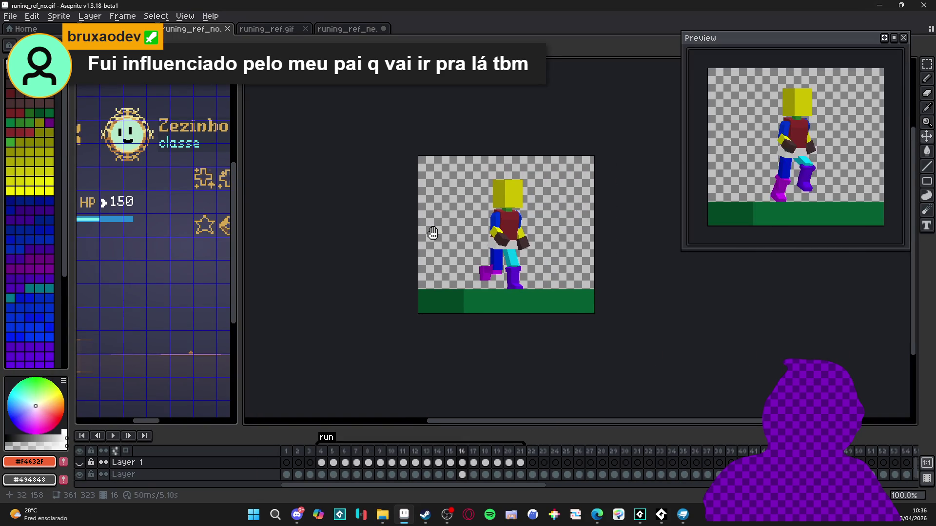
Drag the timeline splitter upward so the timeline is taller and the canvas area smaller.
scroll(502, 219, up, 1)
scroll(504, 222, down, 1)
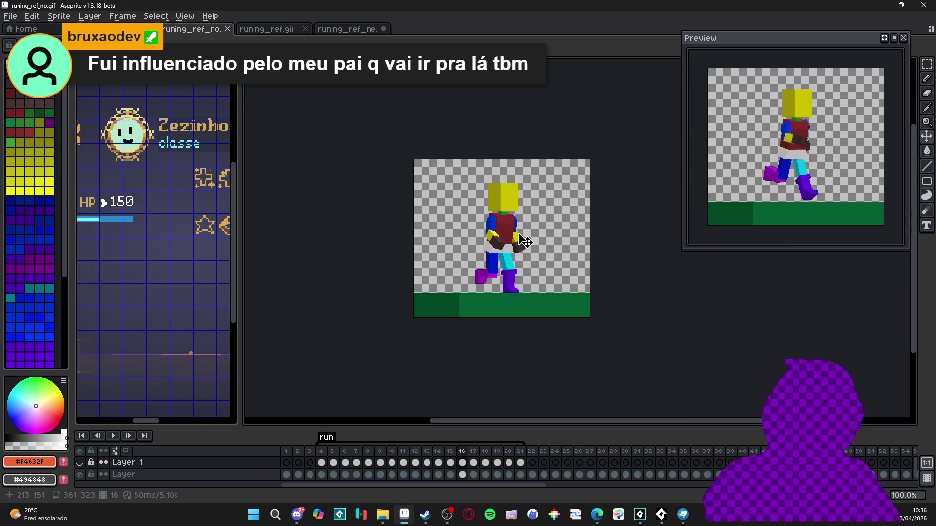
scroll(475, 273, up, 1)
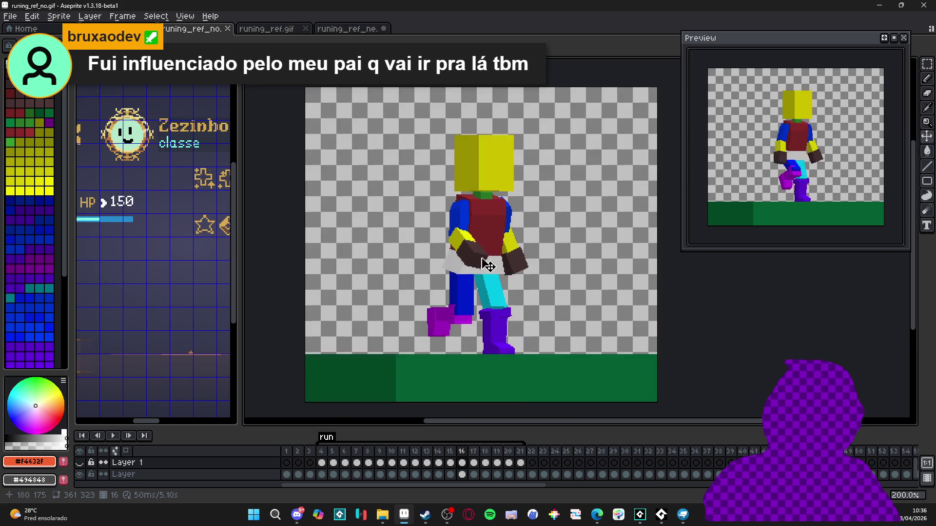
scroll(491, 265, down, 1)
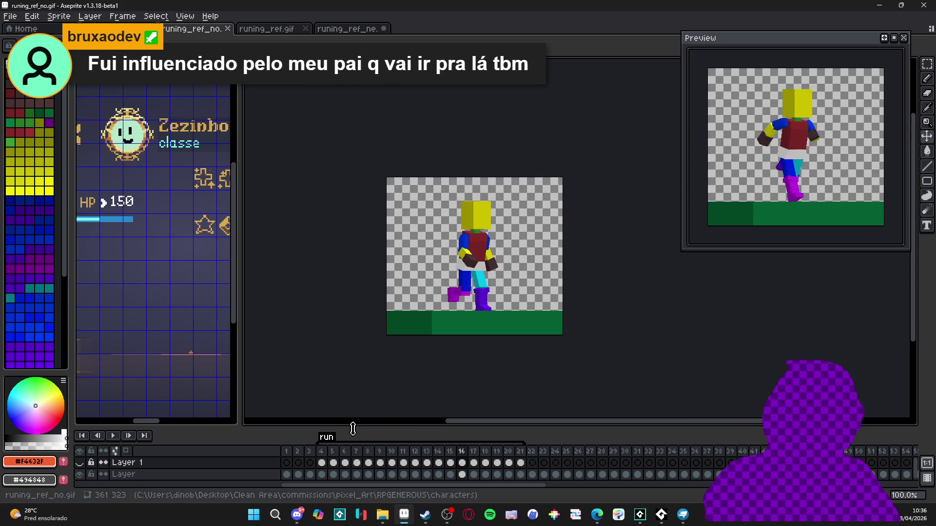
drag(353, 428, 354, 386)
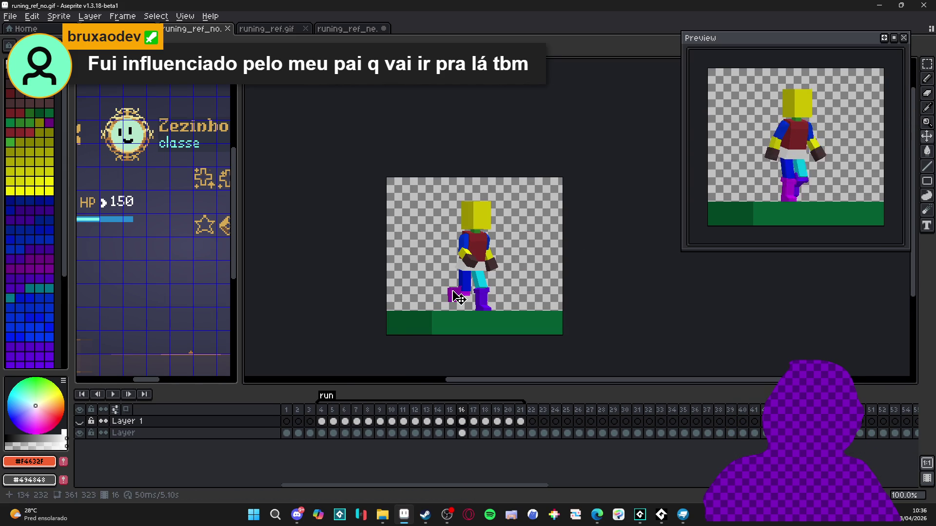
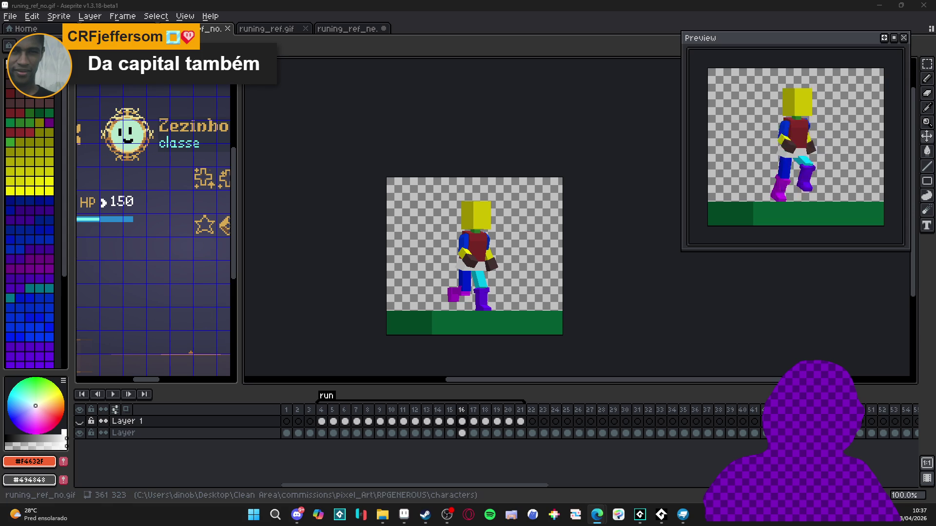
Close the runing_ref_ne.gif and runing_ref.gif reference tabs, discarding their changes.
click(280, 30)
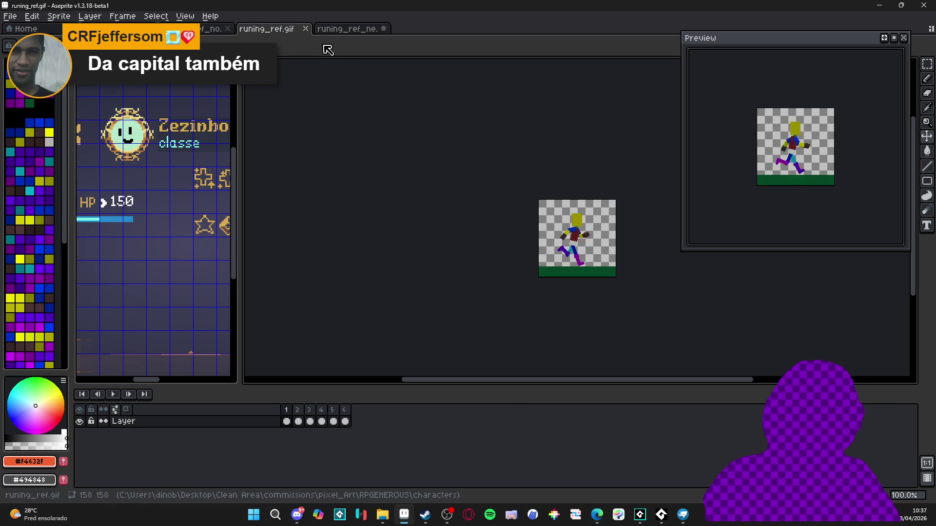
click(351, 30)
click(384, 29)
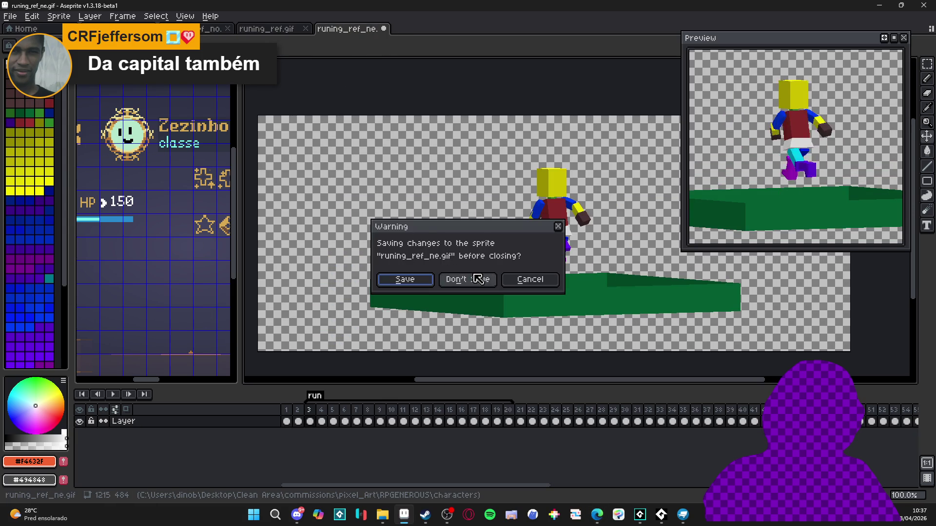
click(479, 279)
click(305, 29)
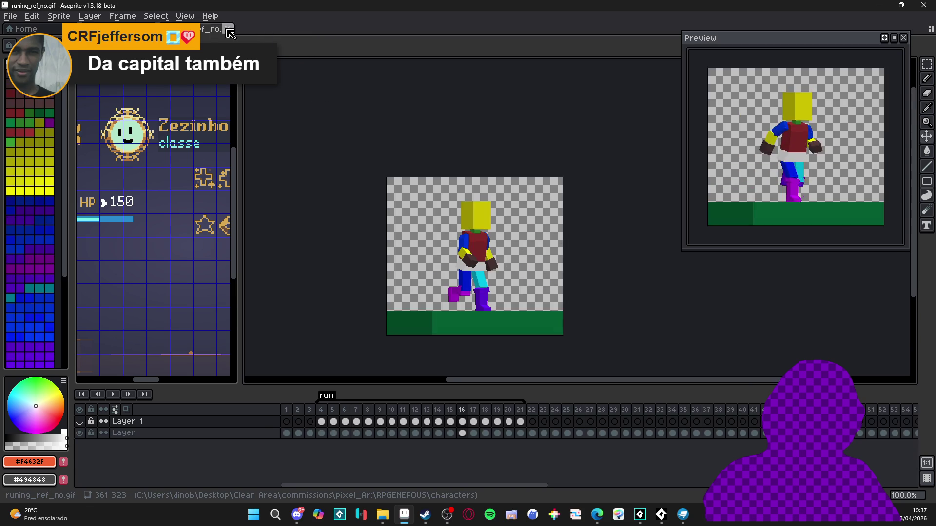
click(228, 31)
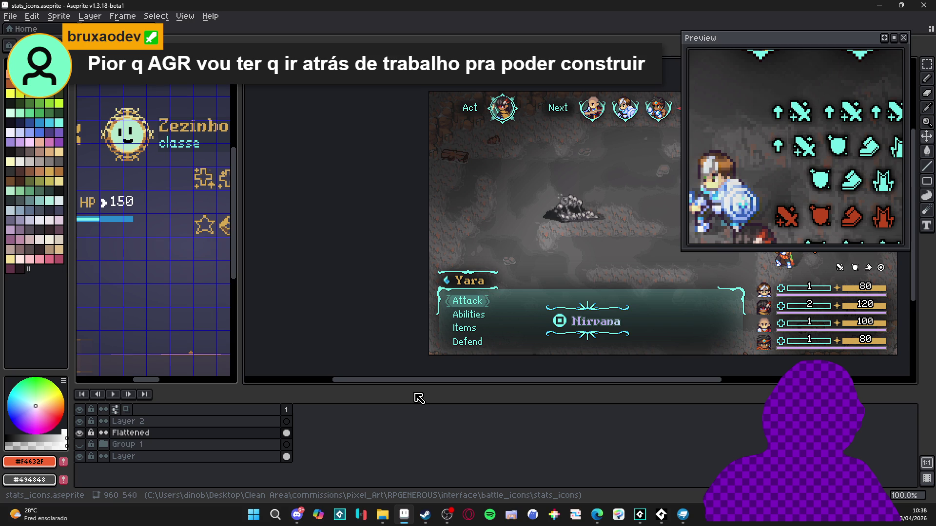
Pan to the battle scene, drag the Preview window taller, and shift it slightly right.
mouse_move(574, 299)
mouse_down()
mouse_move(515, 293)
mouse_move(365, 347)
mouse_move(395, 270)
mouse_up()
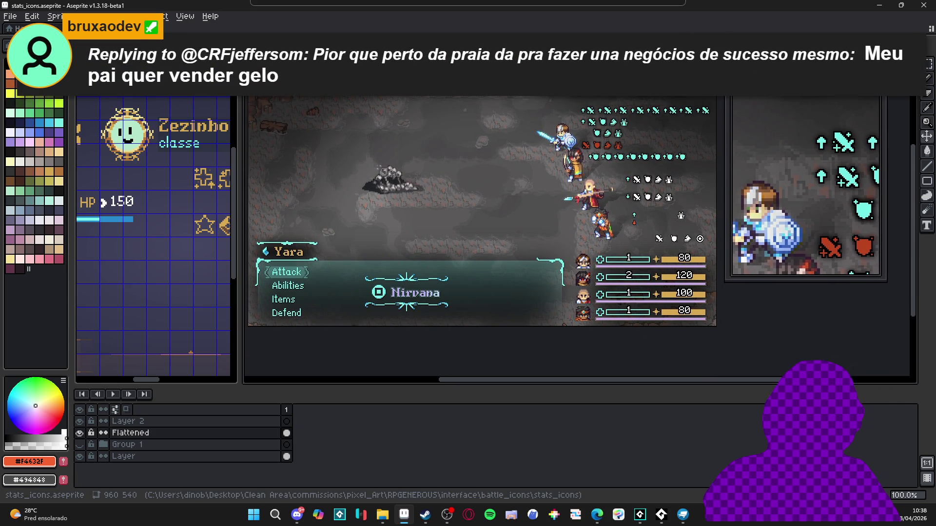
drag(763, 281, 757, 325)
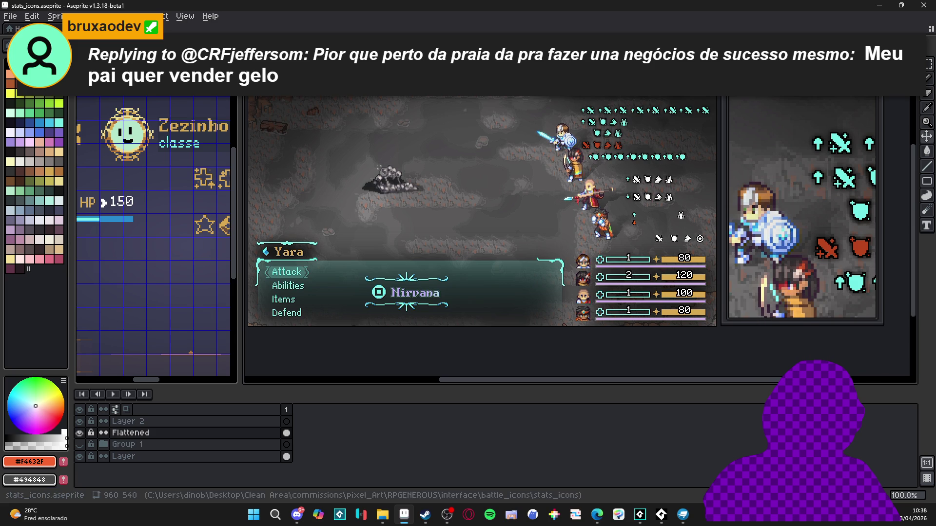
drag(799, 90, 821, 90)
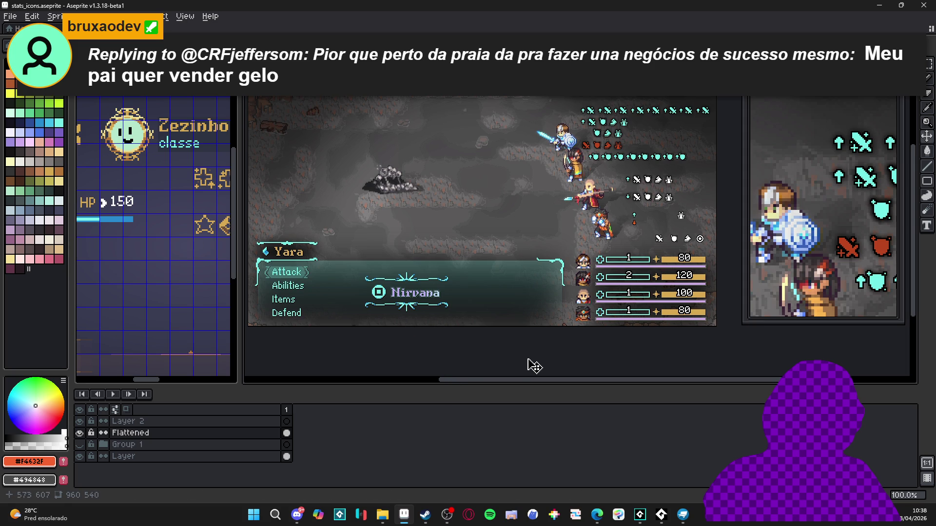
scroll(155, 324, down, 1)
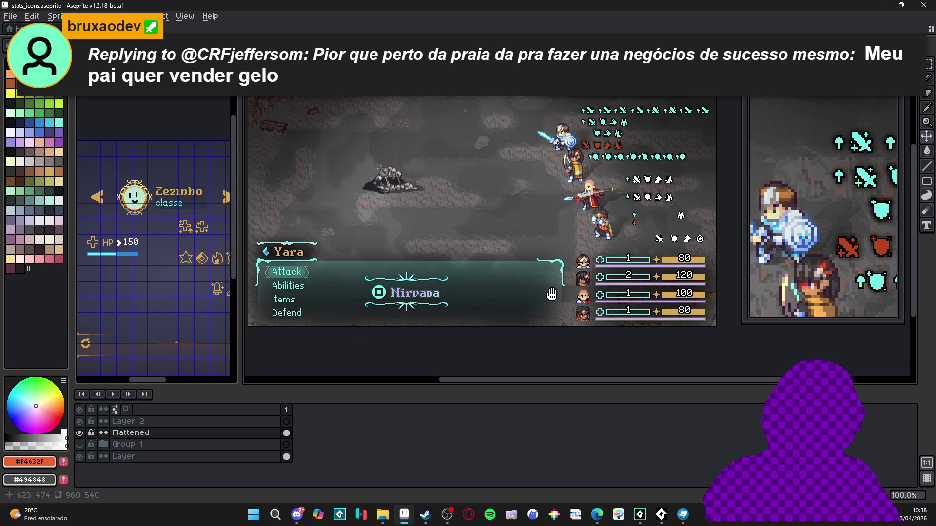
Make the interface mockup editor active and drag the splitter to widen it.
drag(551, 294, 536, 309)
drag(192, 263, 145, 244)
click(146, 243)
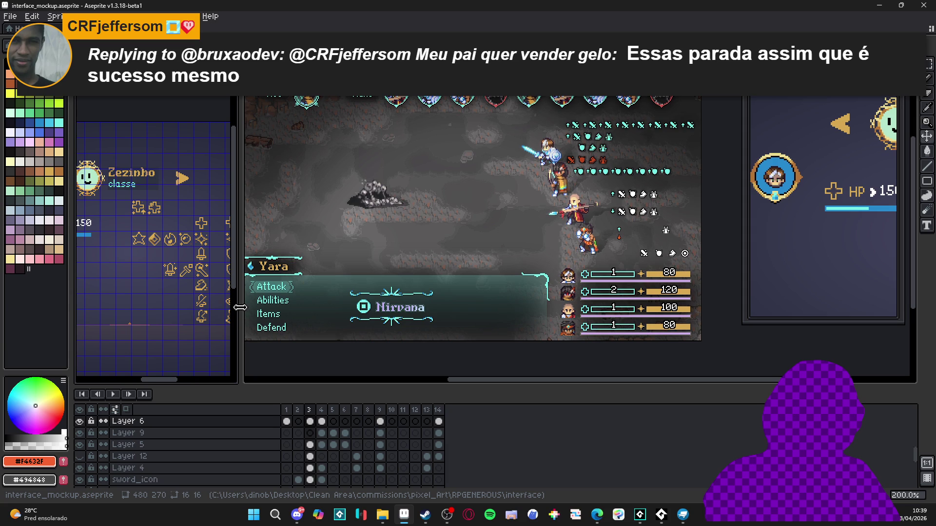
drag(241, 308, 418, 307)
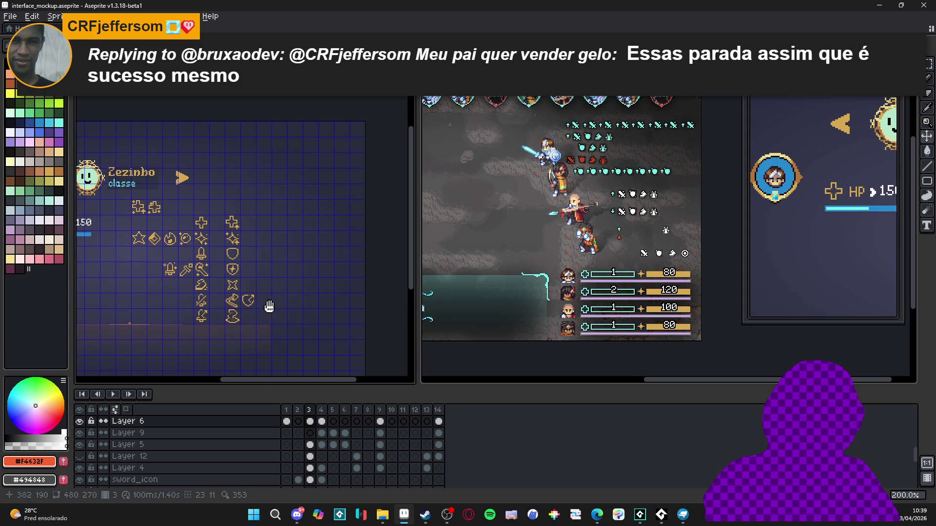
Centre and zoom on the gold stat icon columns in a wider view with the grid shown.
key(ctrl+apostrophe)
drag(309, 293, 341, 219)
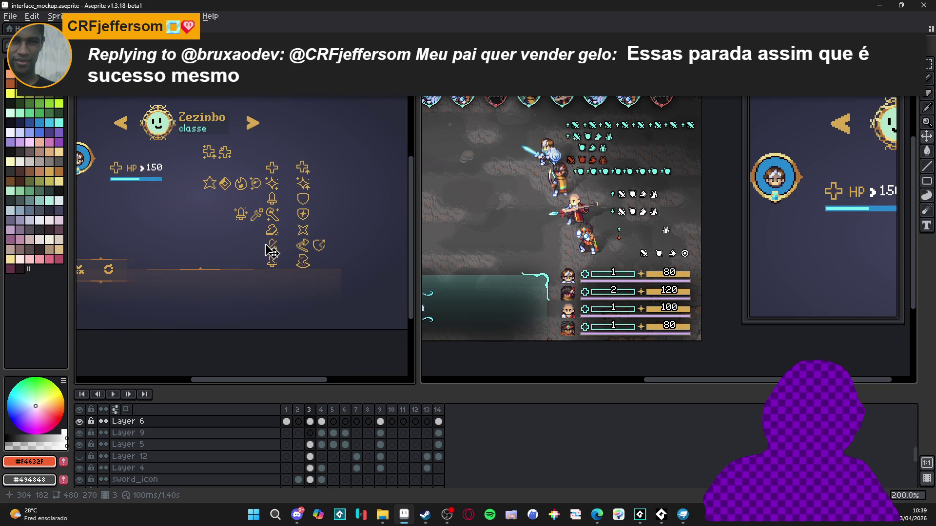
scroll(271, 251, up, 1)
scroll(275, 248, down, 1)
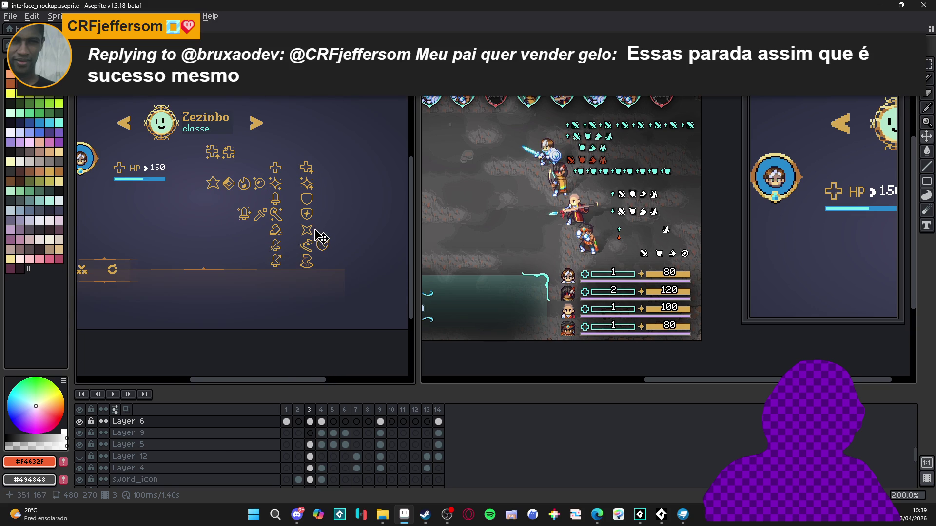
drag(317, 236, 291, 240)
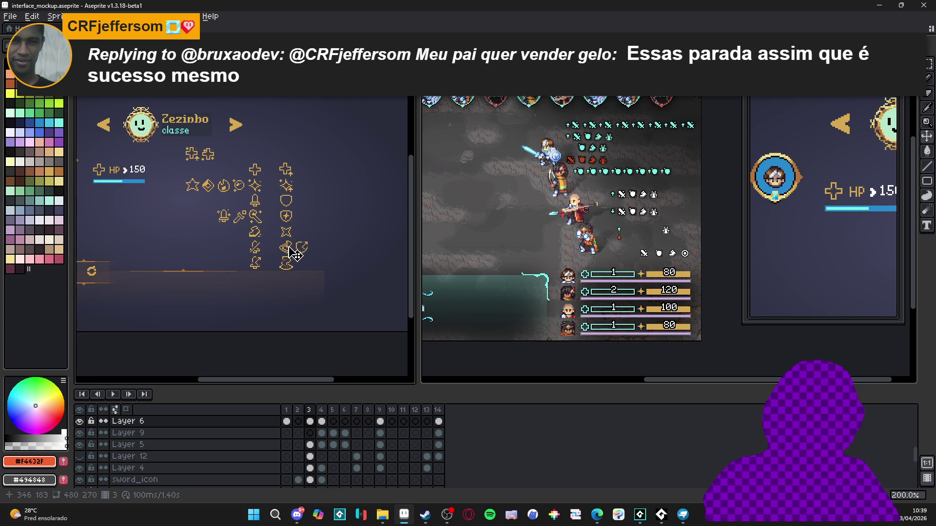
drag(418, 252, 440, 252)
scroll(287, 242, up, 1)
key(ctrl+apostrophe)
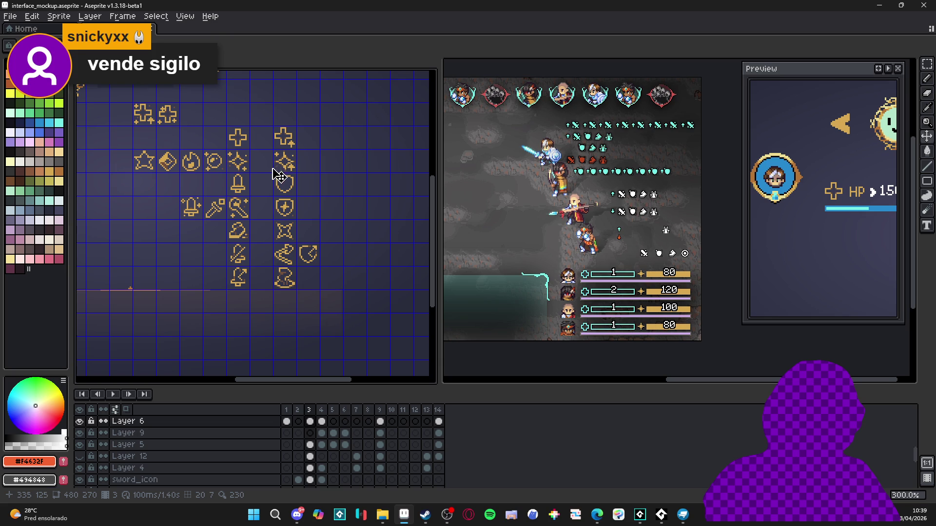
Marquee-select the two columns of gold stat icons.
scroll(251, 151, up, 1)
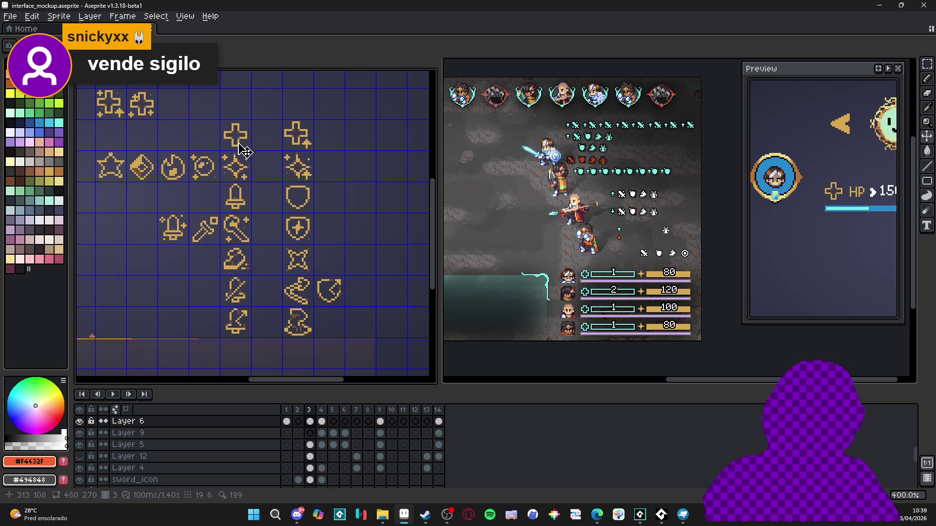
key(m)
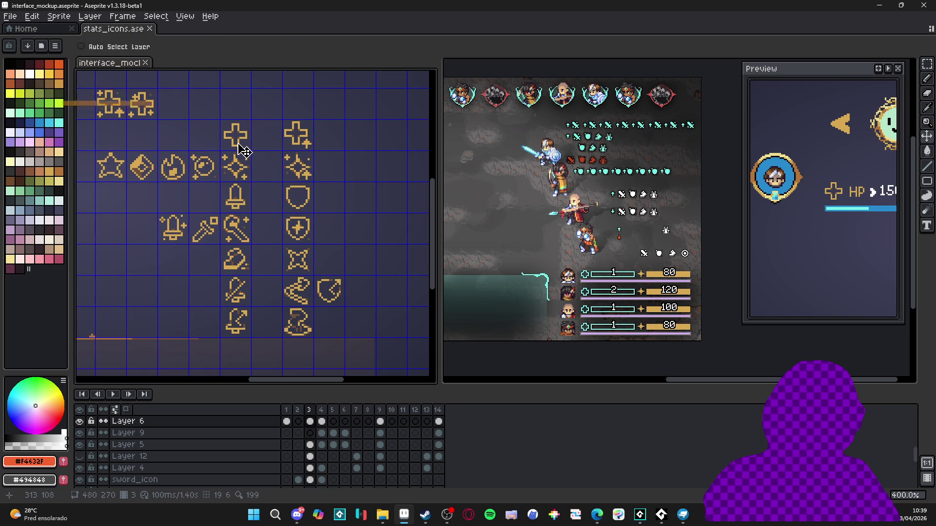
drag(231, 137, 298, 331)
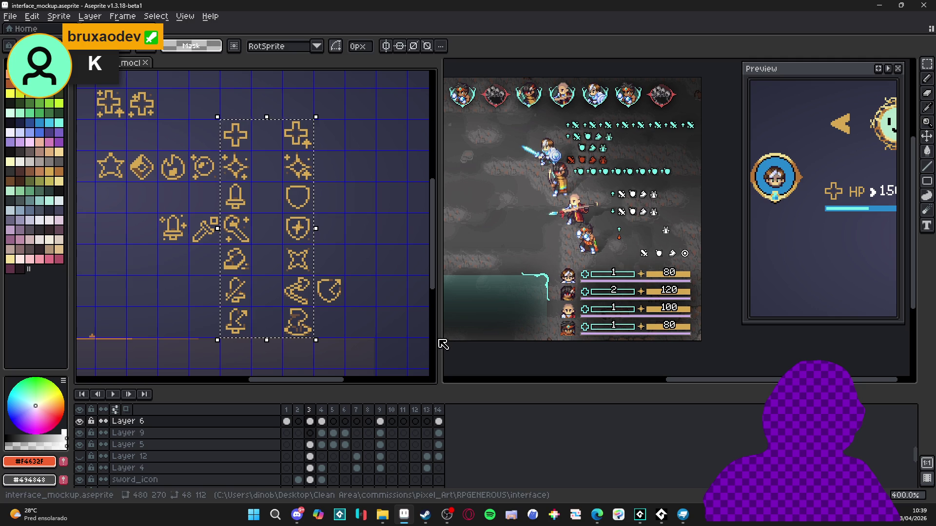
Hide the Flattened layer in stats_icons, select Layer 2, and paste the gold icons.
drag(440, 331, 247, 335)
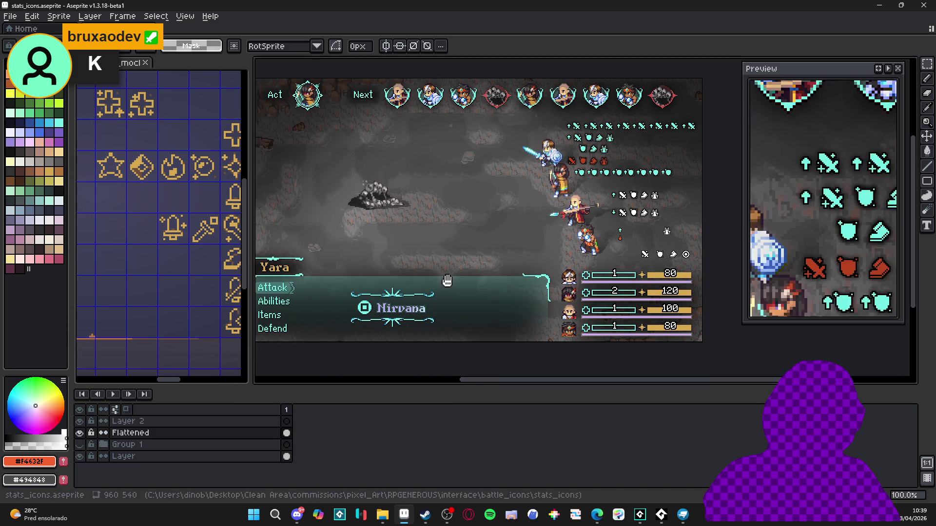
scroll(442, 254, up, 1)
click(81, 434)
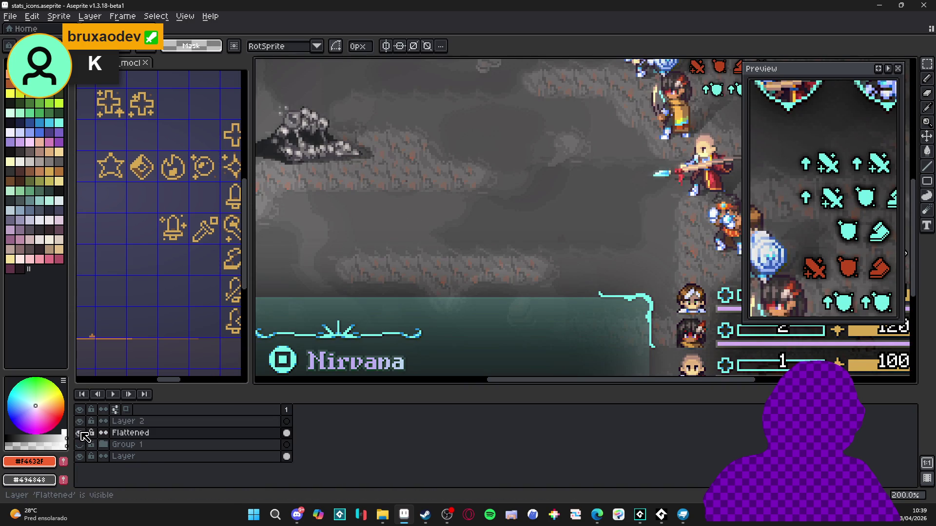
click(233, 424)
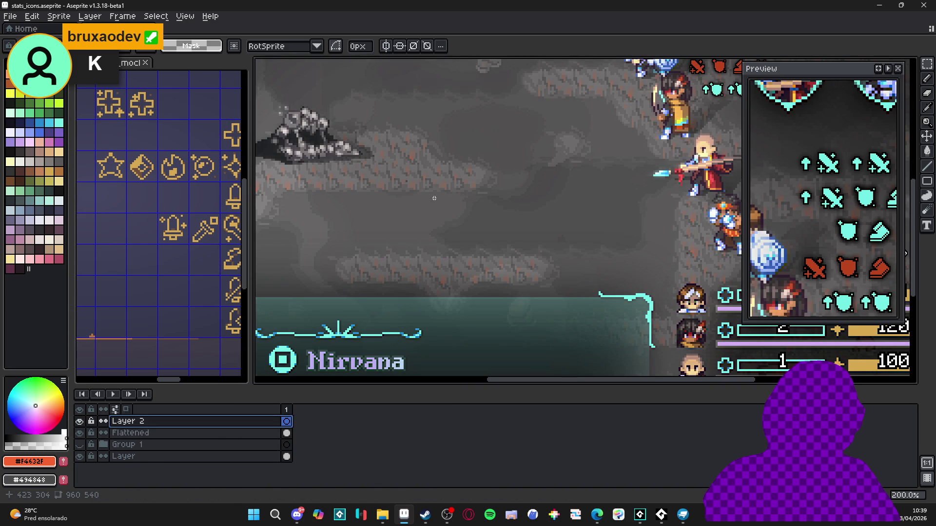
scroll(502, 244, up, 3)
key(ctrl+v)
scroll(502, 268, up, 3)
Show the grid and drag the pasted gold icon block into alignment on the sheet.
scroll(360, 220, up, 1)
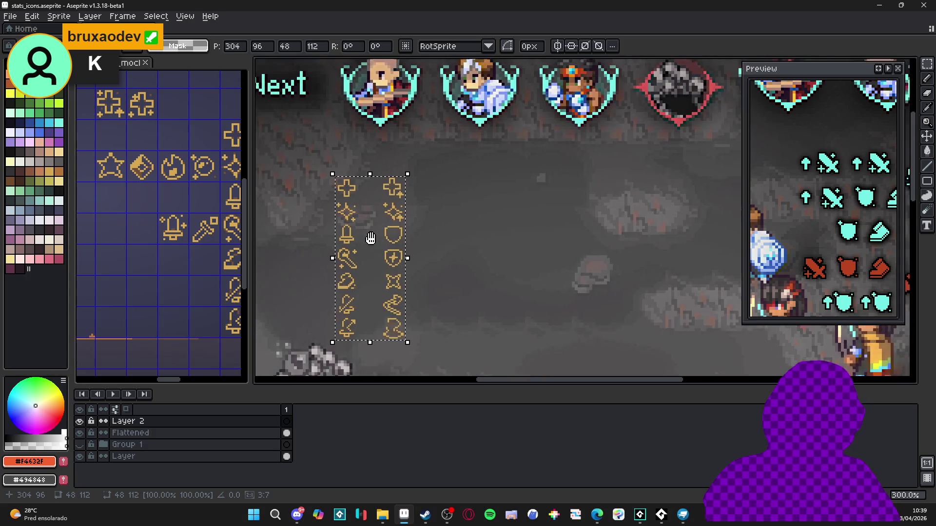
key(ctrl+')
drag(408, 240, 482, 251)
scroll(475, 229, up, 2)
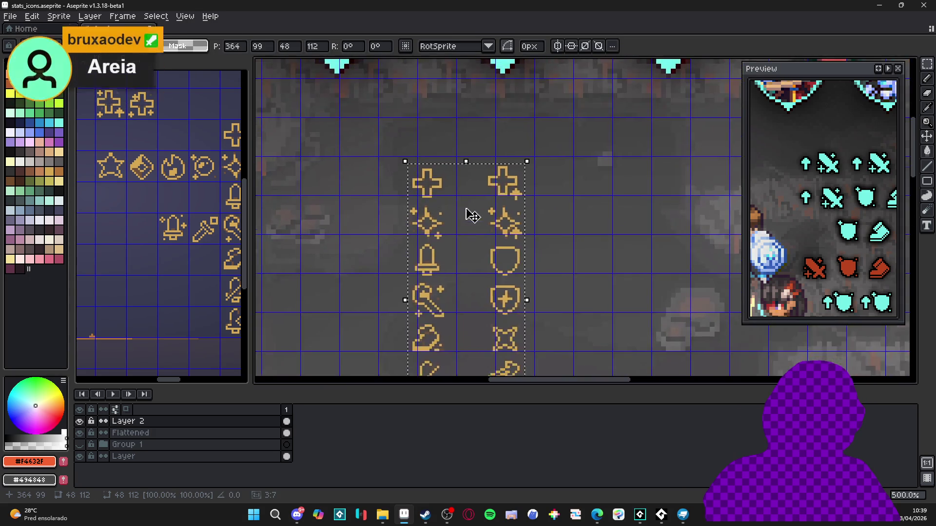
scroll(394, 229, up, 2)
scroll(394, 229, up, 2)
drag(355, 208, 336, 207)
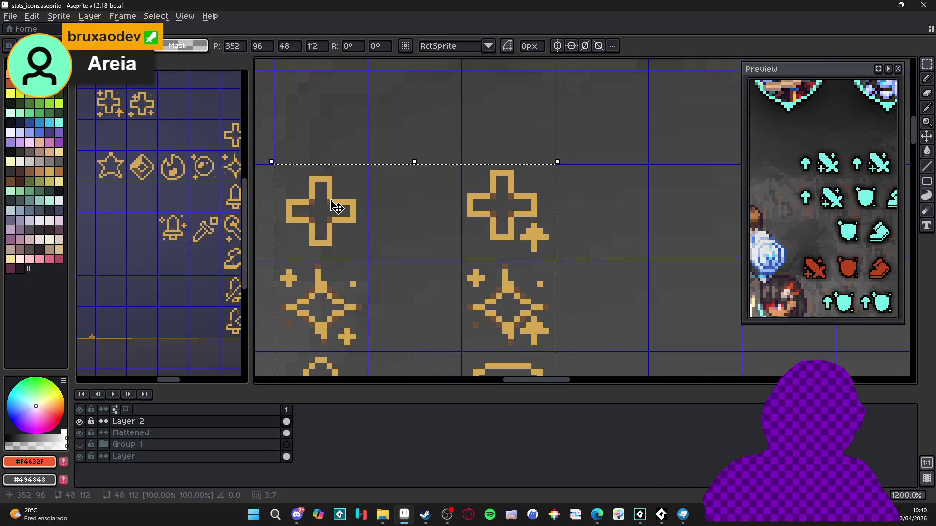
scroll(337, 207, down, 4)
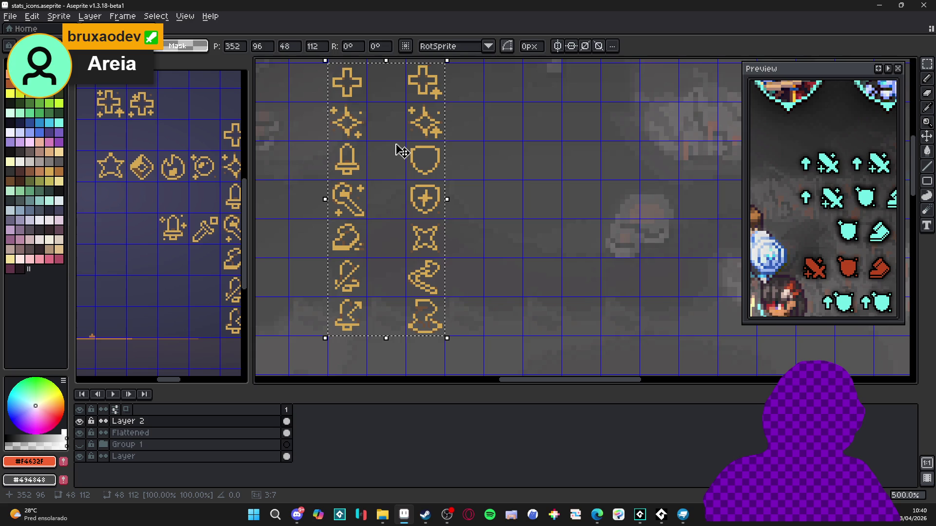
mouse_move(396, 150)
mouse_down()
mouse_move(384, 153)
mouse_move(458, 207)
mouse_move(414, 133)
mouse_move(429, 135)
mouse_move(426, 322)
mouse_move(417, 314)
mouse_up()
key(ctrl+d)
Deselect the placed icons and paint the first plus icon solid white.
scroll(429, 135, down, 1)
key(ctrl+d)
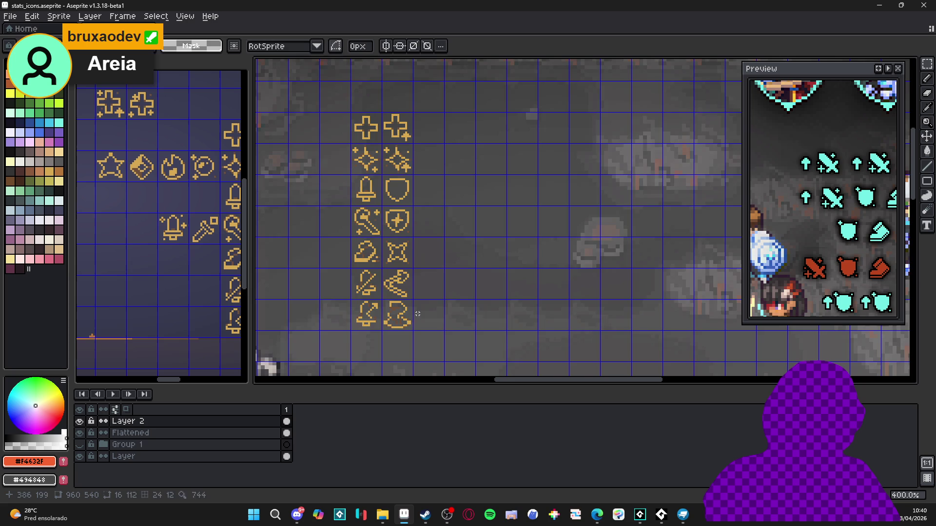
scroll(390, 230, up, 1)
drag(435, 91, 388, 142)
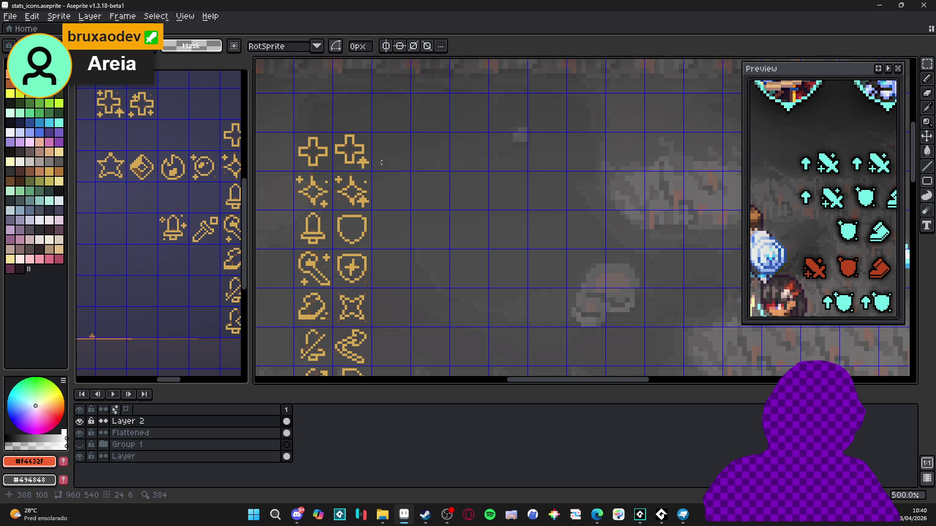
scroll(313, 152, down, 2)
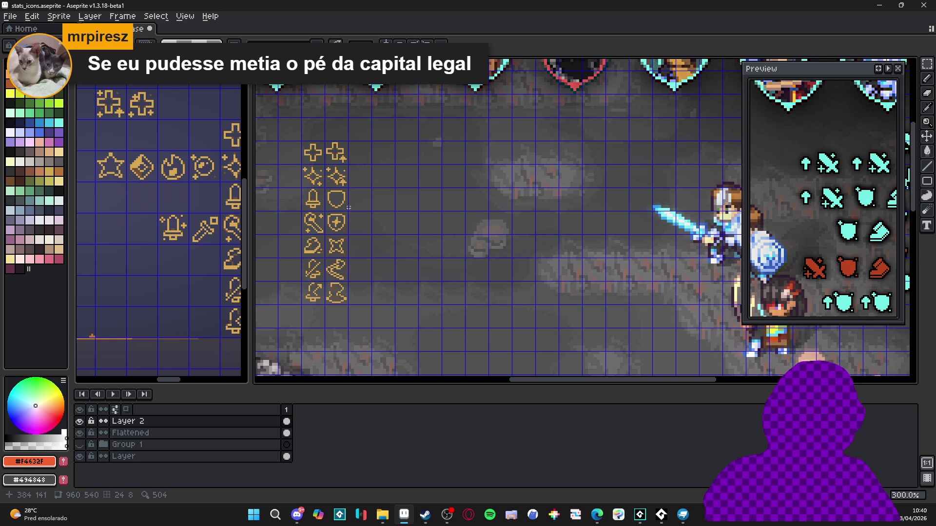
scroll(321, 161, up, 6)
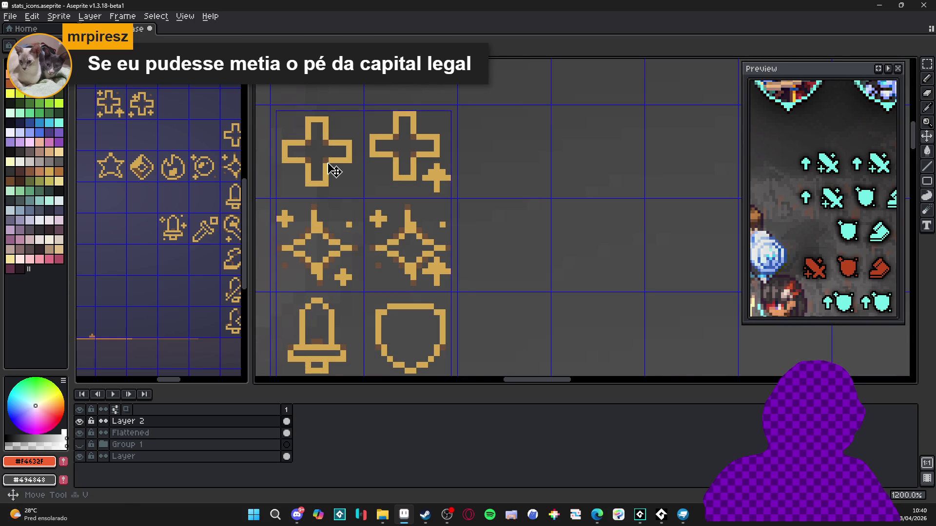
scroll(478, 182, up, 2)
mouse_move(468, 169)
mouse_down()
mouse_move(475, 192)
mouse_move(567, 186)
mouse_up()
Undo the stray strokes and paint the second plus and its small plus badge white.
key(ctrl+z)
mouse_move(549, 146)
mouse_down()
mouse_move(544, 258)
mouse_move(525, 255)
mouse_move(530, 152)
mouse_up()
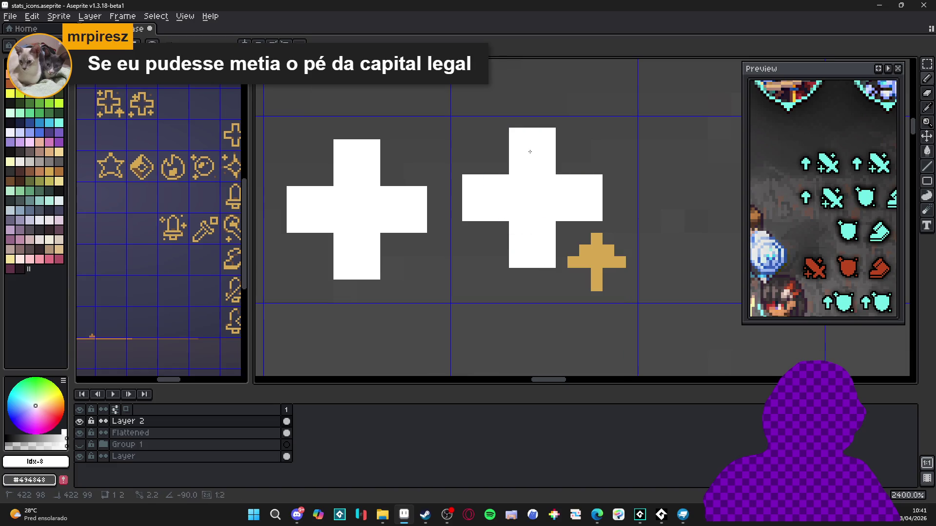
mouse_move(585, 251)
mouse_down()
mouse_move(619, 261)
mouse_move(573, 262)
mouse_move(596, 289)
mouse_up()
click(596, 238)
Zoom out and pan across the sheet to check the white plus icons.
scroll(571, 287, down, 6)
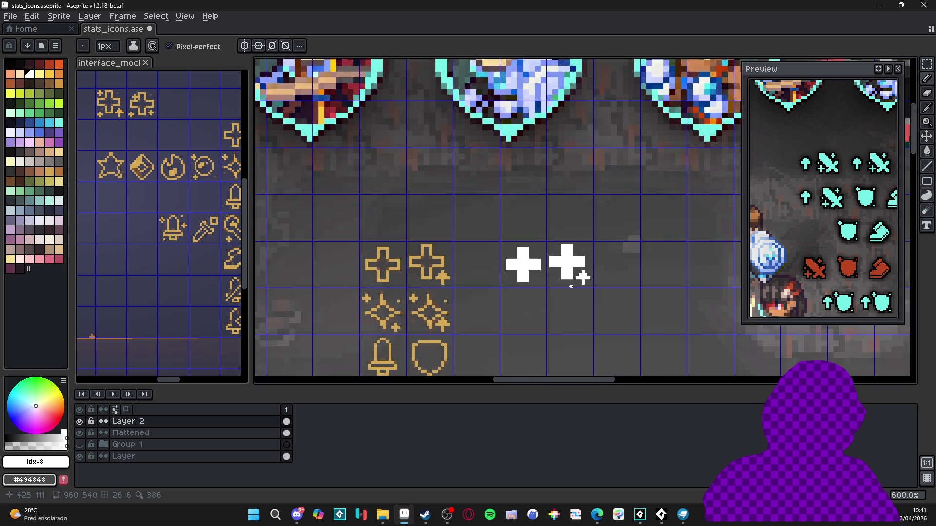
scroll(571, 287, down, 2)
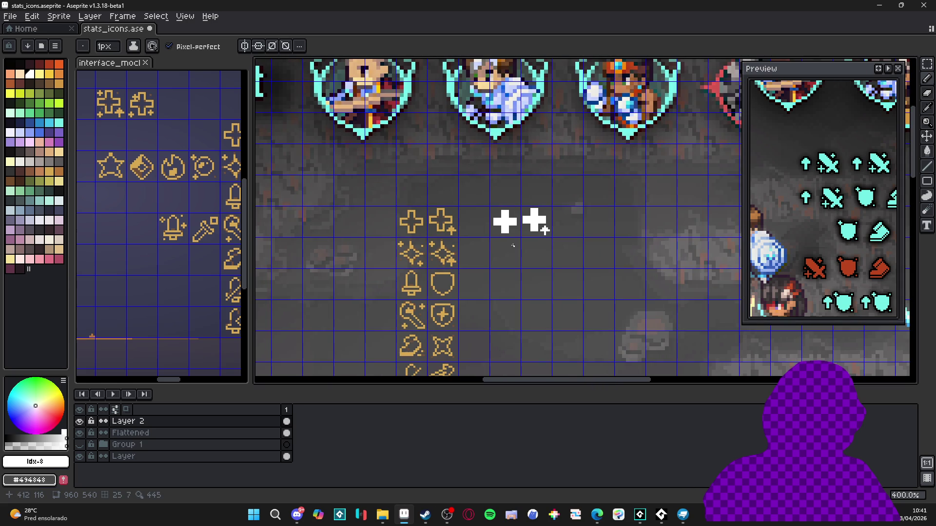
scroll(512, 245, down, 2)
drag(513, 245, 352, 211)
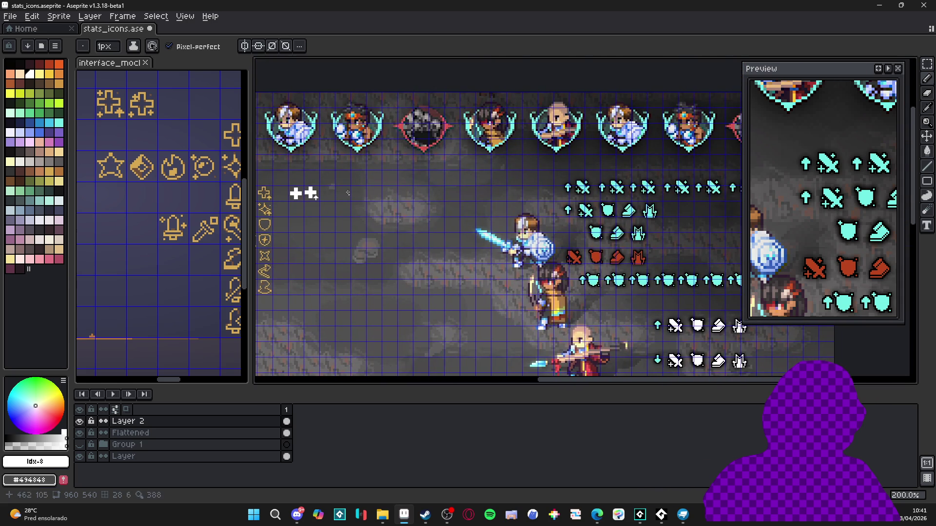
scroll(348, 193, up, 7)
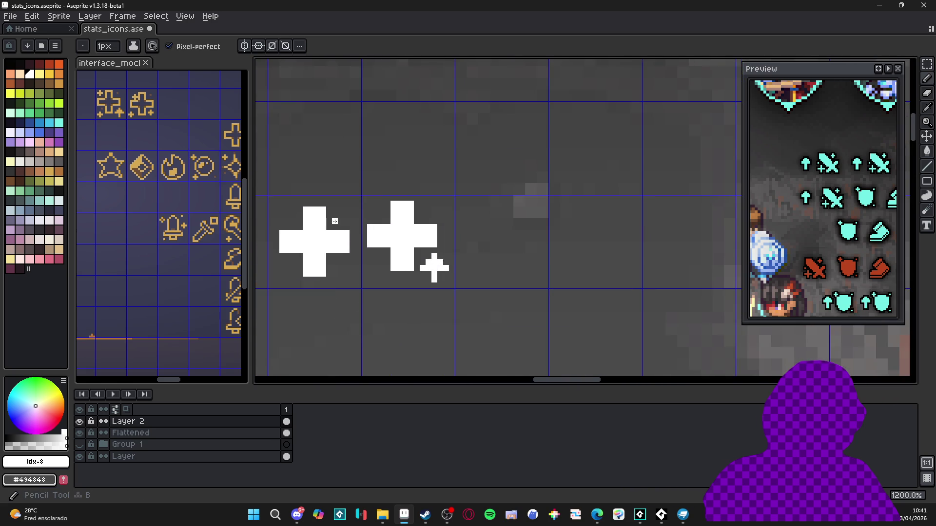
scroll(360, 260, down, 4)
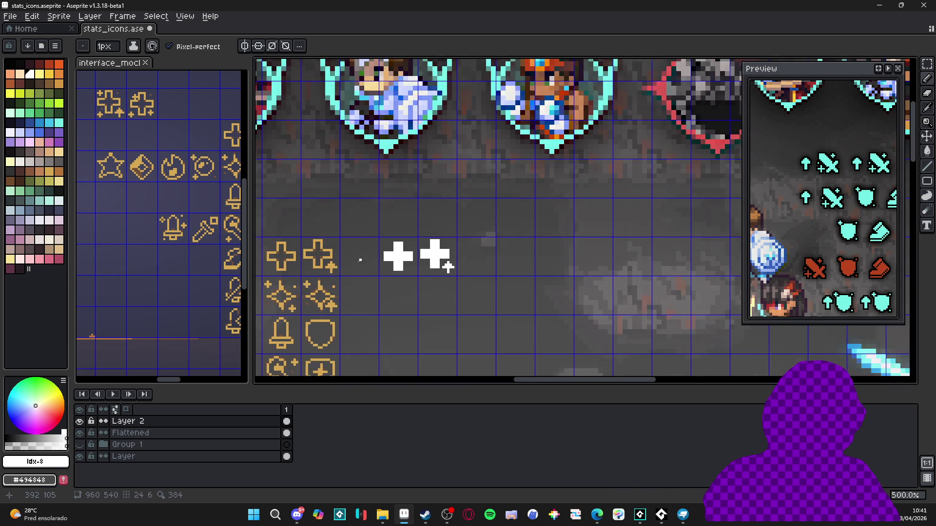
drag(360, 260, 389, 216)
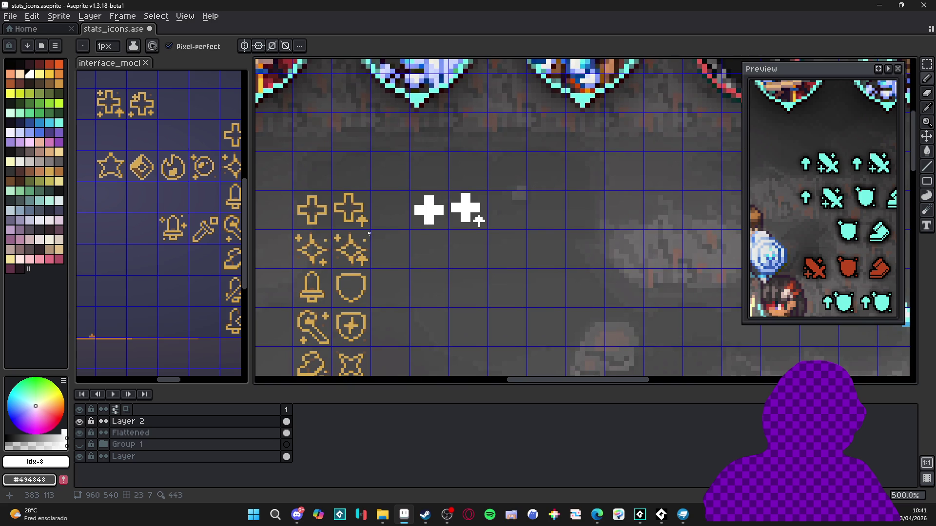
scroll(369, 239, down, 3)
mouse_move(546, 242)
mouse_down()
mouse_move(491, 239)
mouse_move(407, 202)
mouse_move(439, 208)
mouse_up()
drag(340, 192, 451, 203)
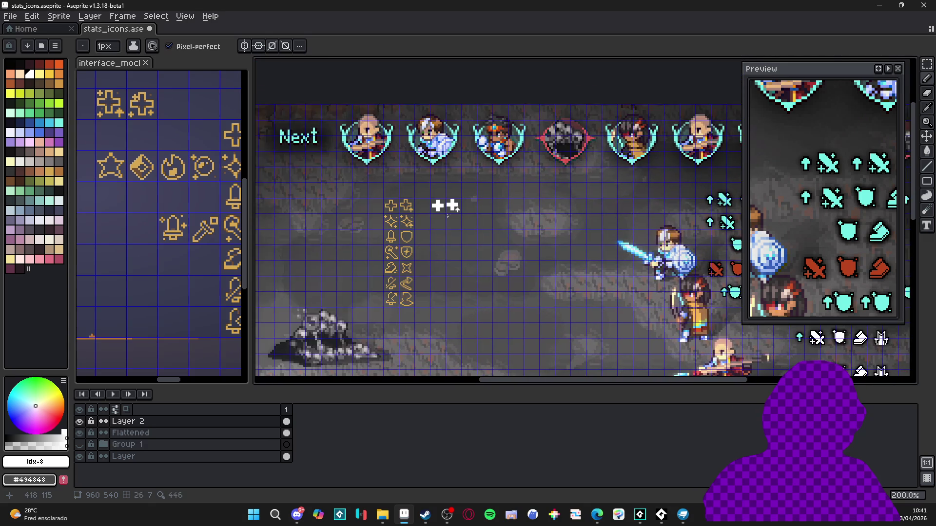
Choose black as the drawing colour in the palette.
scroll(451, 203, up, 3)
scroll(462, 210, down, 3)
scroll(462, 209, up, 3)
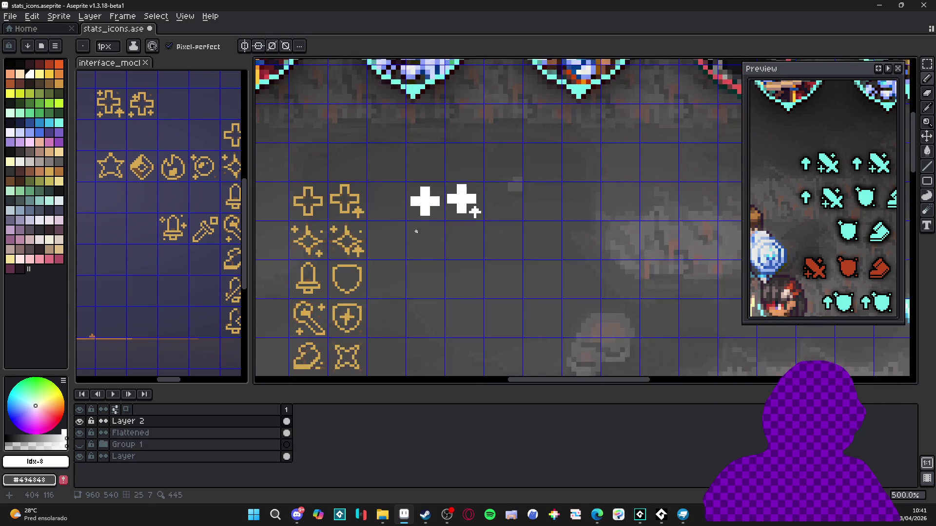
scroll(450, 229, left, 2)
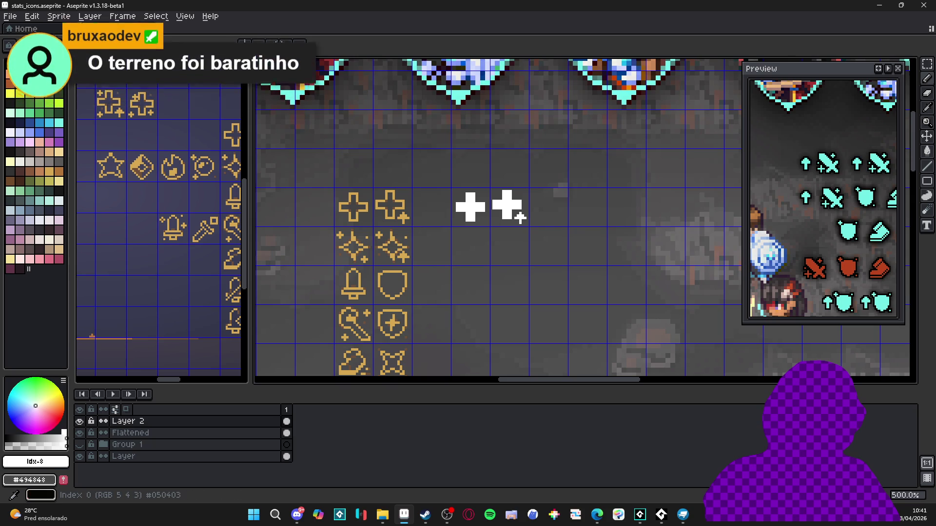
alt+click(296, 179)
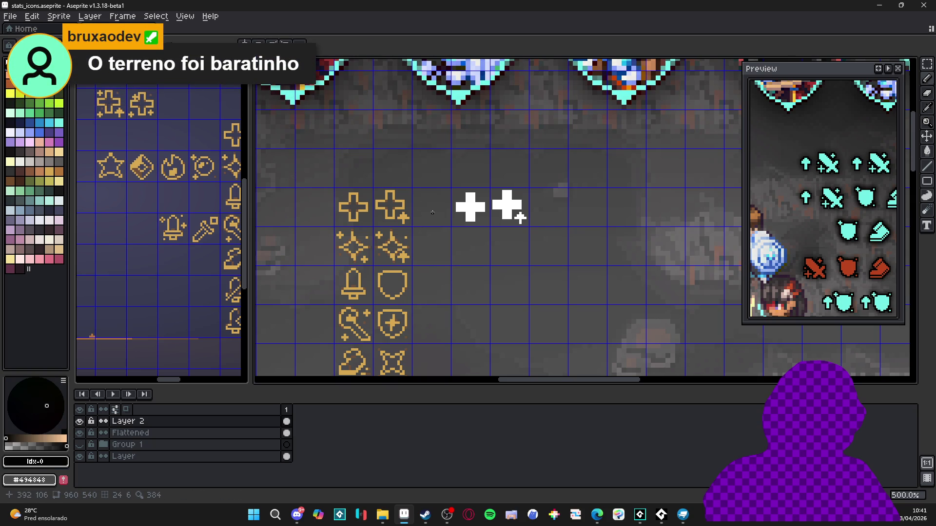
Add a black outline around the first white plus icon with the Outline effect.
key(m)
scroll(432, 213, up, 2)
drag(455, 209, 506, 242)
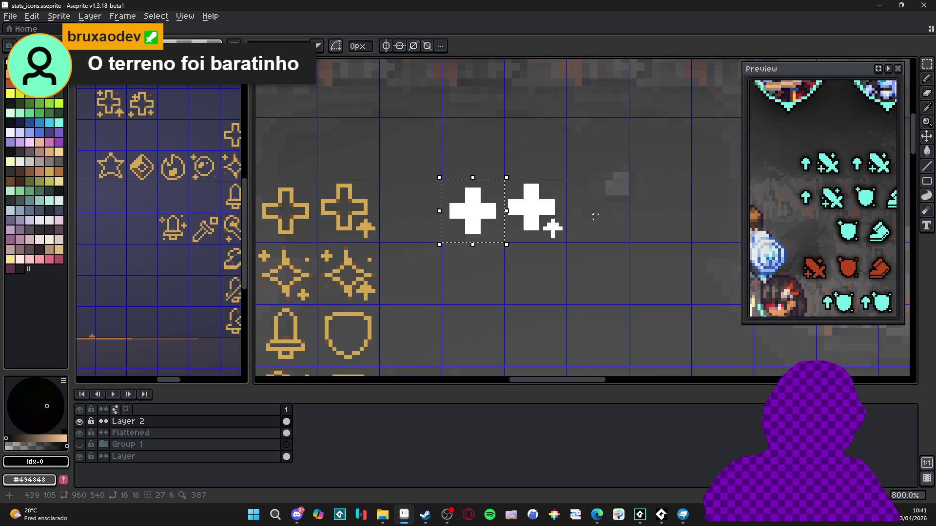
key(shift+o)
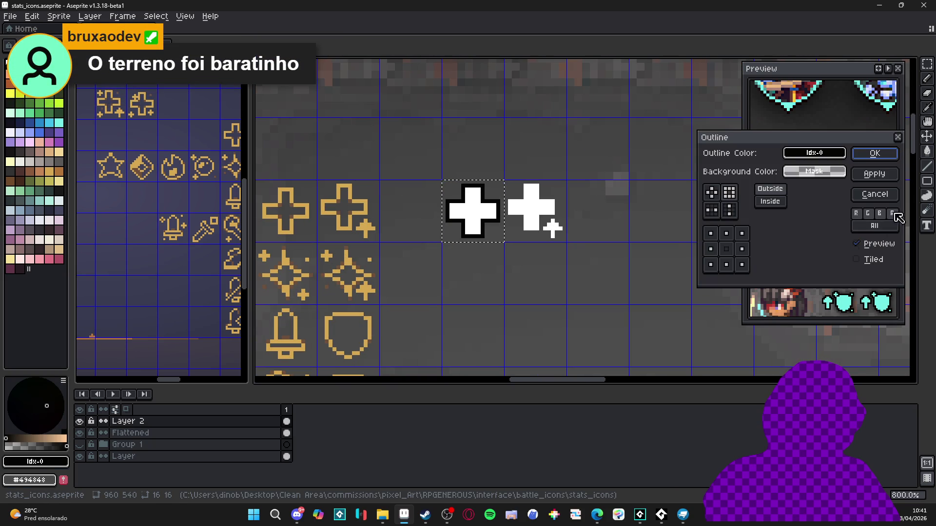
click(770, 201)
click(875, 153)
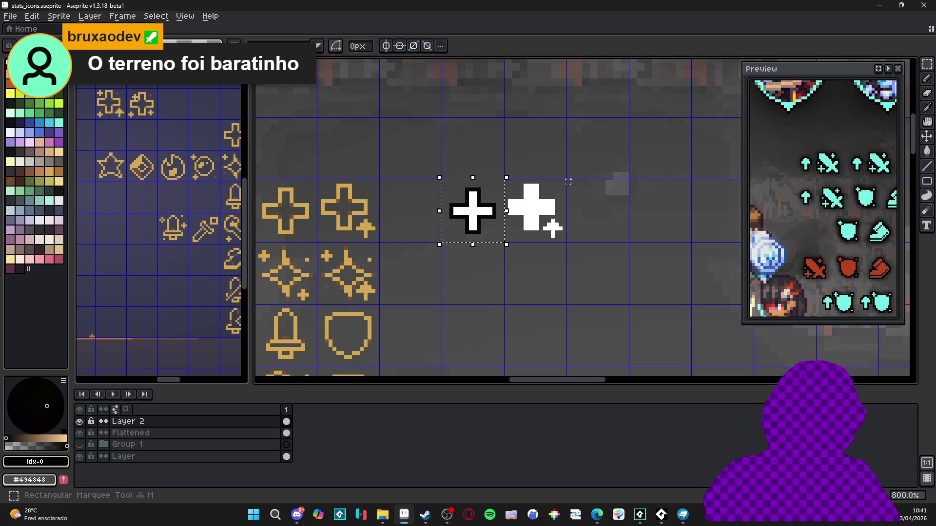
Apply the same black outline to the second plus icon.
drag(521, 209, 565, 242)
key(shift+o)
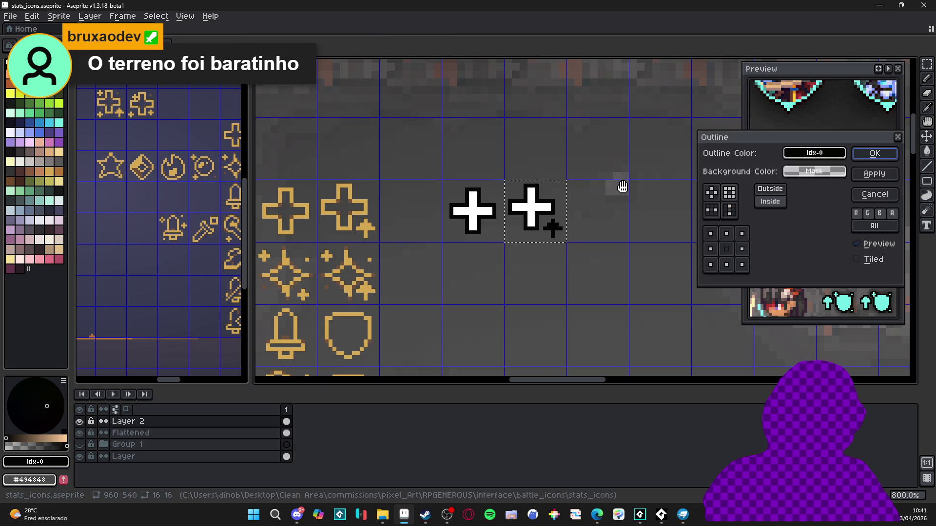
key(Return)
scroll(560, 234, up, 3)
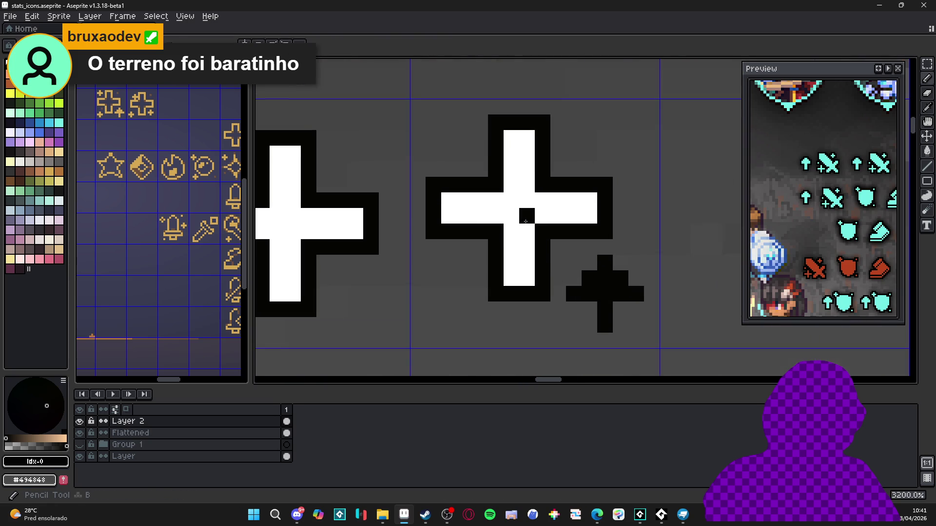
Repaint the small plus white and hand-fix its black outline pixels.
mouse_move(615, 278)
mouse_down()
mouse_move(605, 263)
mouse_move(590, 278)
mouse_move(636, 294)
mouse_move(558, 294)
mouse_move(590, 309)
mouse_move(604, 359)
mouse_up()
click(605, 325)
alt+click(542, 294)
click(560, 305)
click(590, 341)
key(ctrl+z)
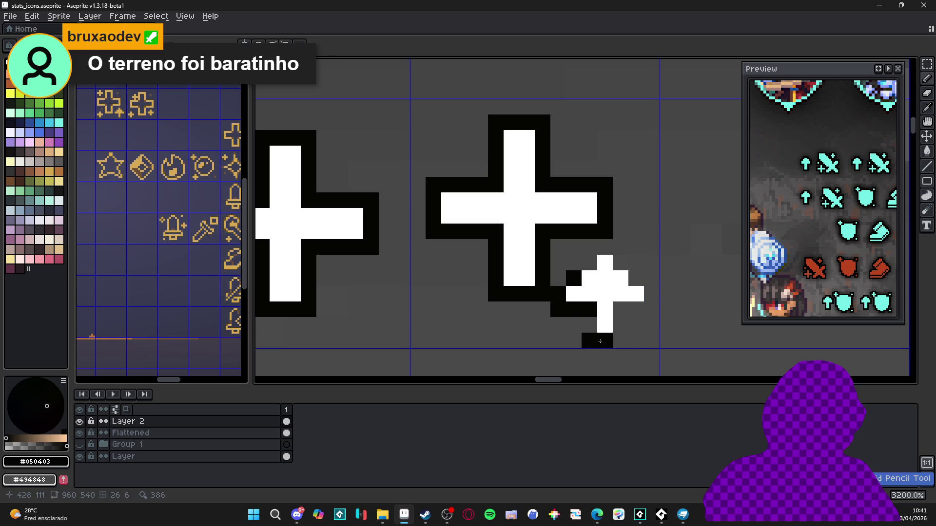
click(609, 337)
click(620, 341)
mouse_move(621, 310)
mouse_down()
mouse_move(639, 313)
mouse_move(652, 278)
mouse_move(605, 246)
mouse_up()
click(581, 262)
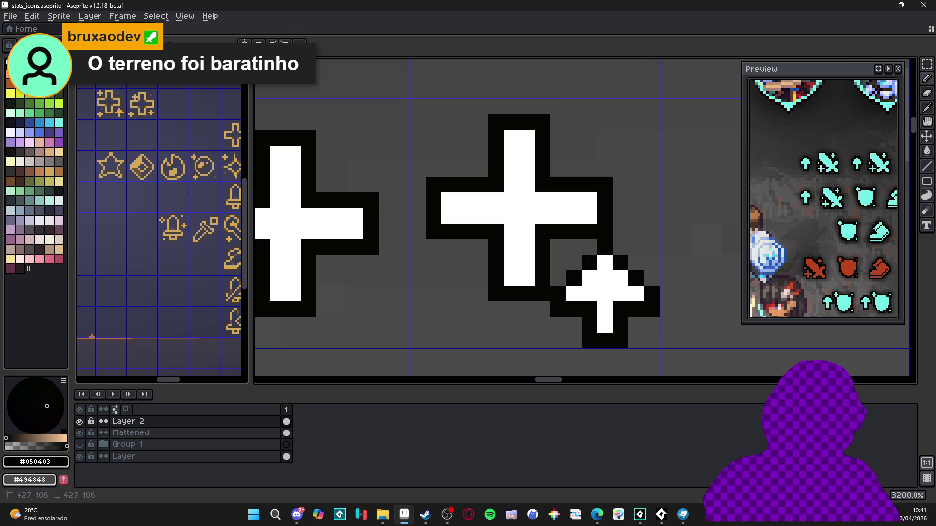
scroll(585, 293, down, 4)
scroll(585, 301, down, 3)
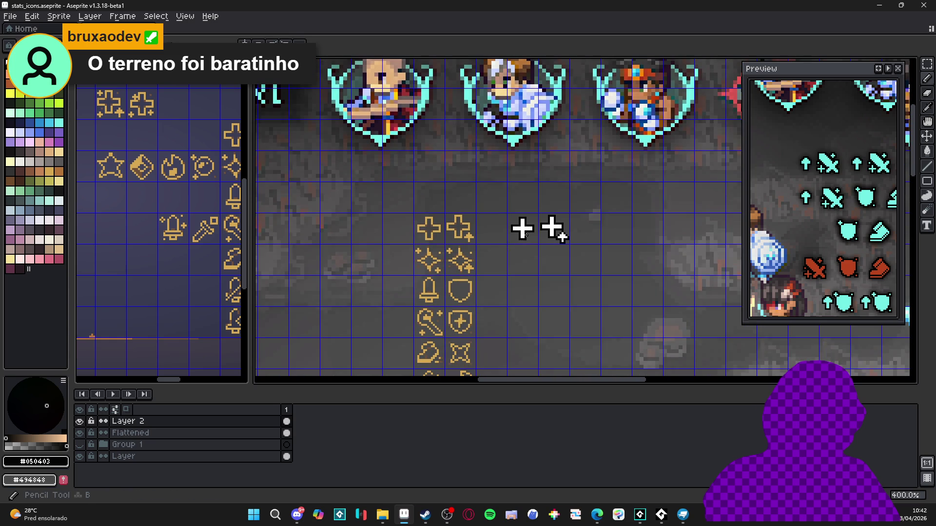
Copy the gold sparkle icon and place the copy under the white plus icons.
scroll(507, 250, down, 2)
mouse_move(580, 260)
mouse_down()
mouse_move(361, 214)
mouse_move(498, 212)
mouse_up()
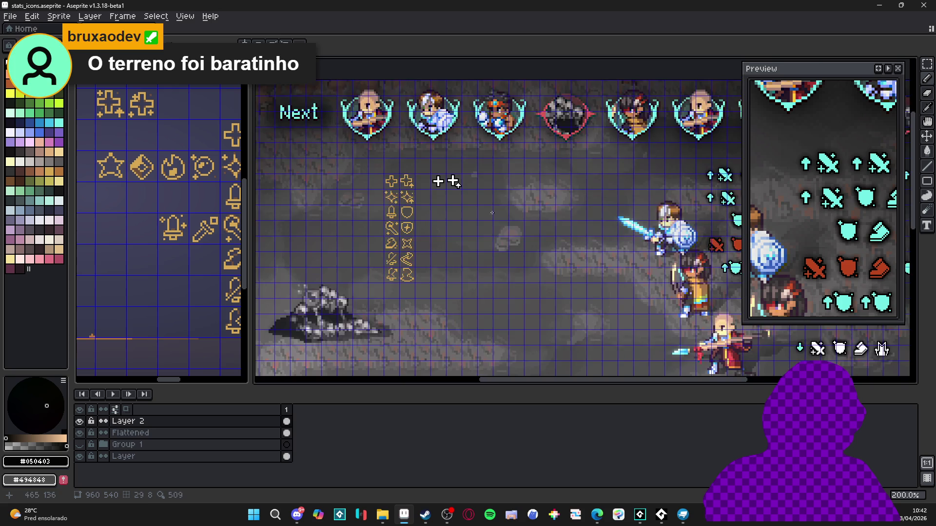
scroll(442, 179, up, 3)
mouse_move(445, 181)
mouse_down()
mouse_move(491, 175)
mouse_move(560, 183)
mouse_move(525, 177)
mouse_up()
scroll(525, 176, down, 1)
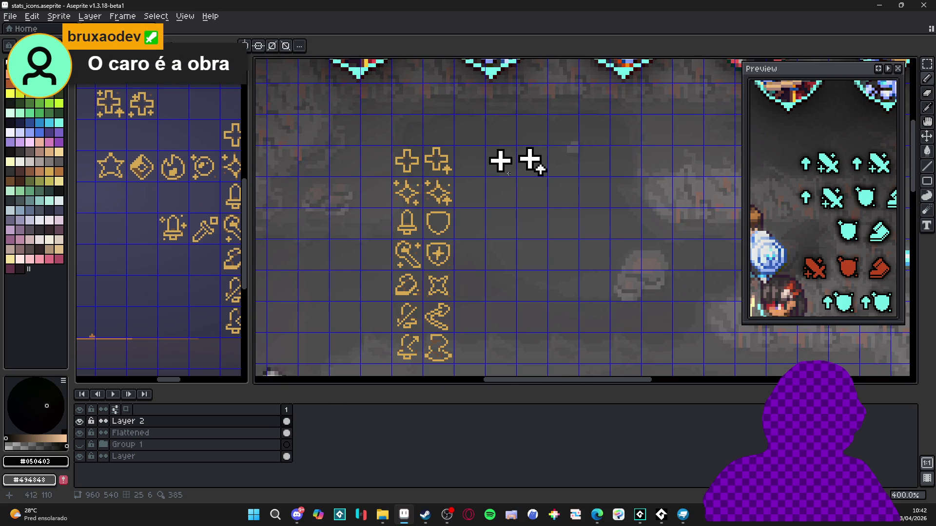
scroll(498, 165, up, 2)
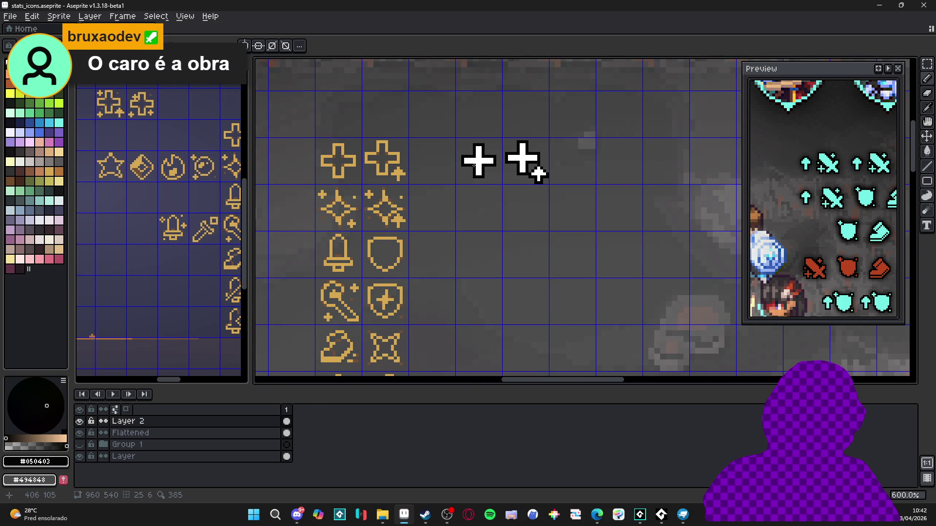
scroll(354, 210, up, 1)
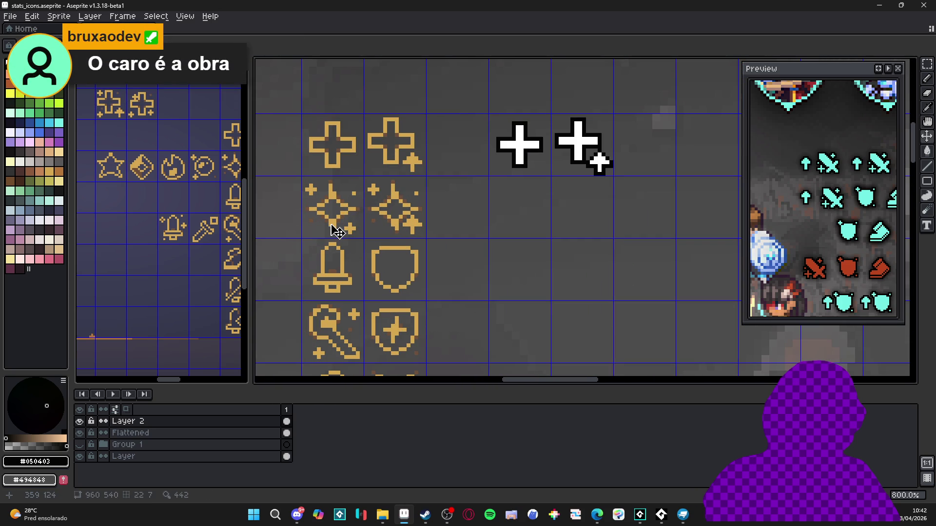
key(m)
drag(331, 216, 363, 178)
key(ctrl+c)
key(ctrl+v)
mouse_move(336, 209)
mouse_down()
mouse_move(463, 210)
mouse_move(404, 196)
mouse_up()
click(572, 167)
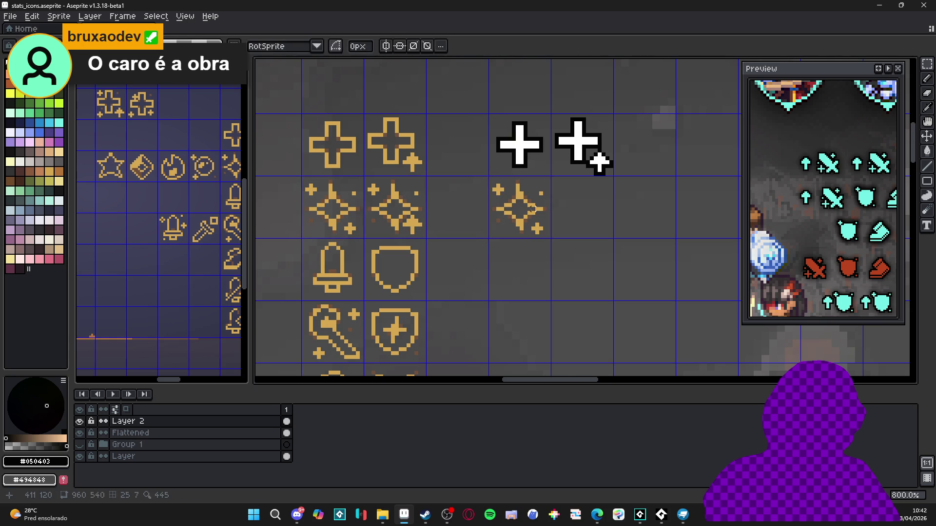
Paint the sparkle copy's centre and its up, down, left and right arms white.
scroll(520, 207, up, 3)
key(b)
alt+click(521, 112)
click(520, 199)
shift+click(520, 228)
shift+click(548, 211)
shift+click(494, 213)
Round the white centre into a diamond and pick the near-black outline colour.
shift+click(509, 204)
shift+click(531, 203)
shift+click(532, 219)
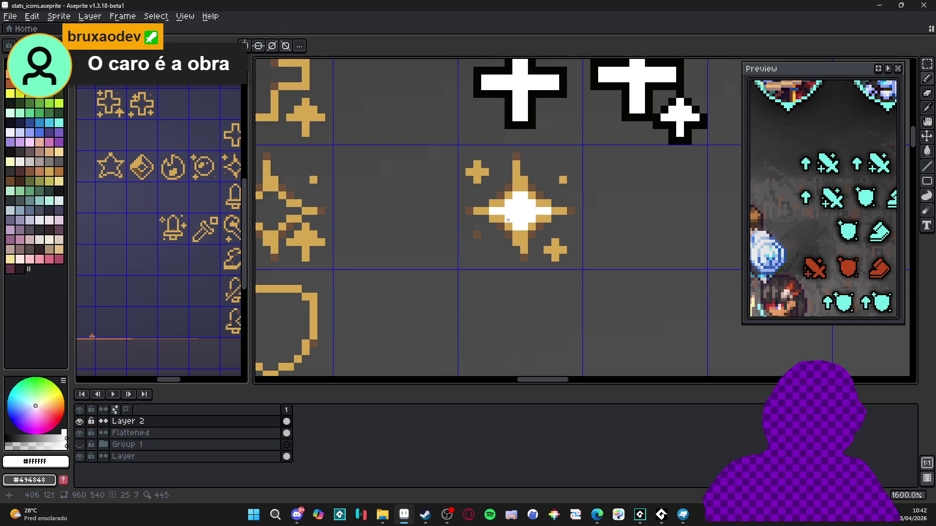
scroll(516, 204, down, 1)
scroll(517, 205, up, 1)
alt+click(509, 134)
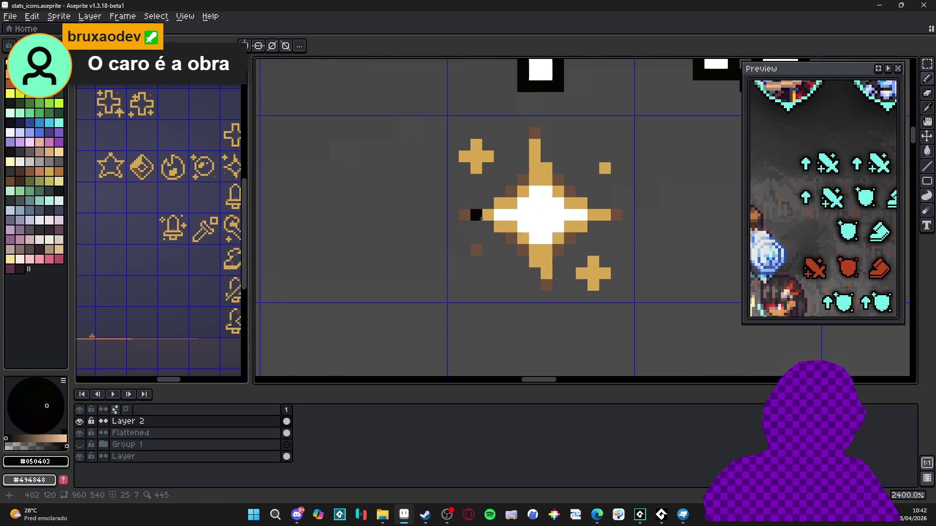
scroll(485, 210, down, 3)
Give the white-centred sparkle a black outline with the Outline effect.
key(m)
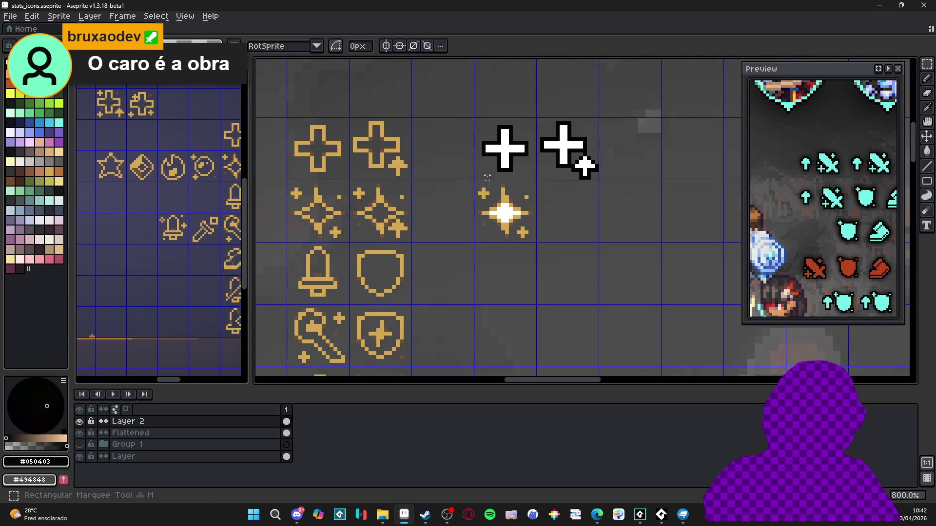
drag(478, 182, 536, 244)
key(shift+o)
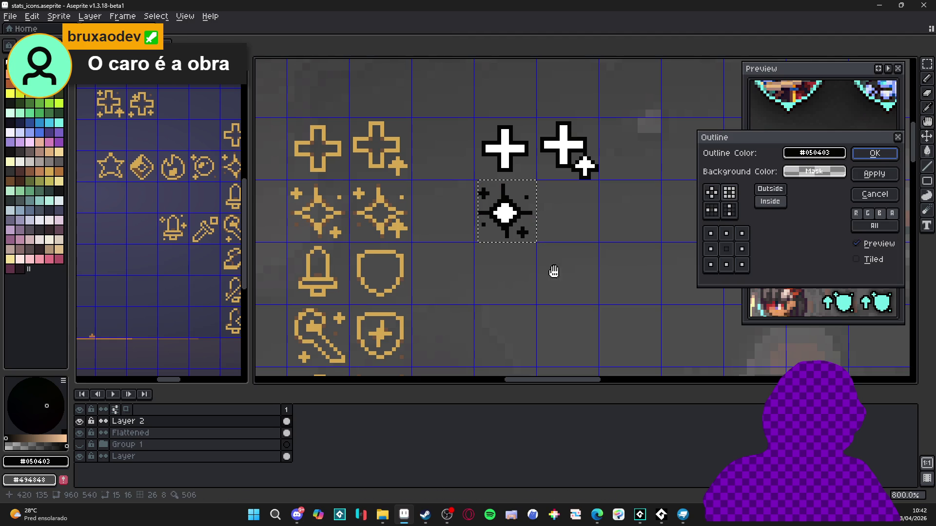
click(878, 150)
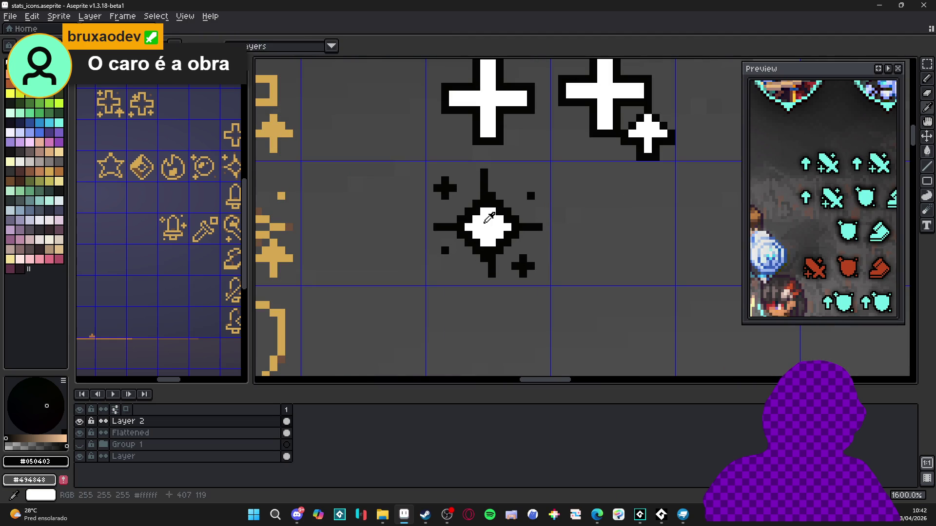
scroll(475, 213, down, 8)
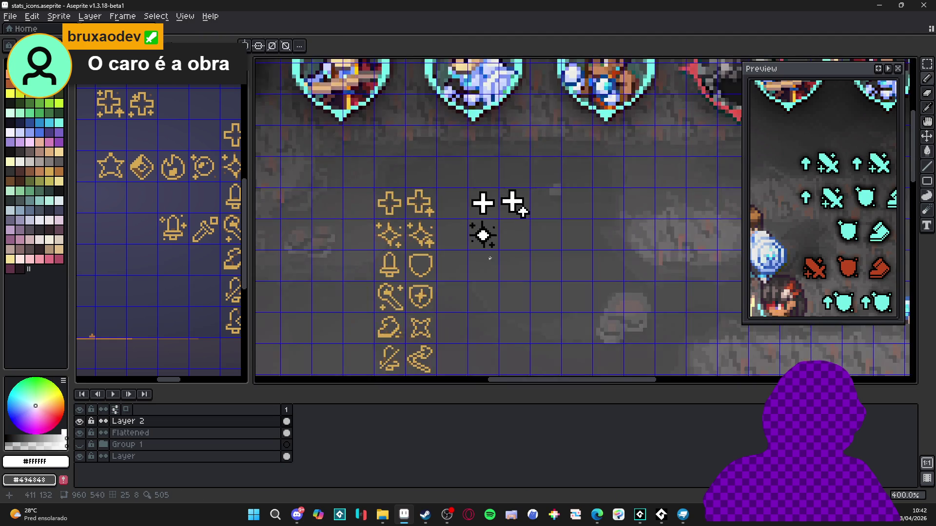
scroll(460, 209, up, 7)
Paint the sparkle's small accent plus white and fix a stray black outline pixel.
click(458, 204)
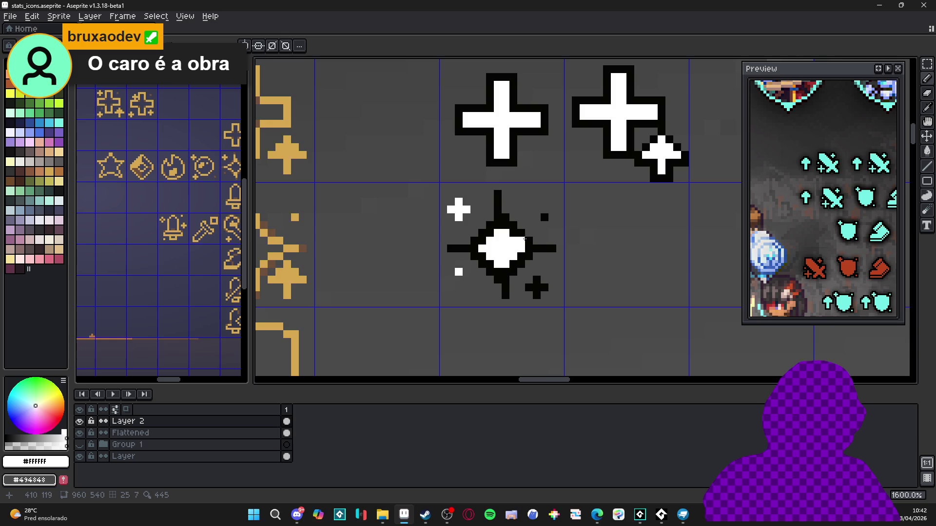
mouse_move(529, 287)
mouse_down()
mouse_move(544, 287)
mouse_move(517, 290)
mouse_move(538, 272)
mouse_move(552, 290)
mouse_up()
alt+click(503, 287)
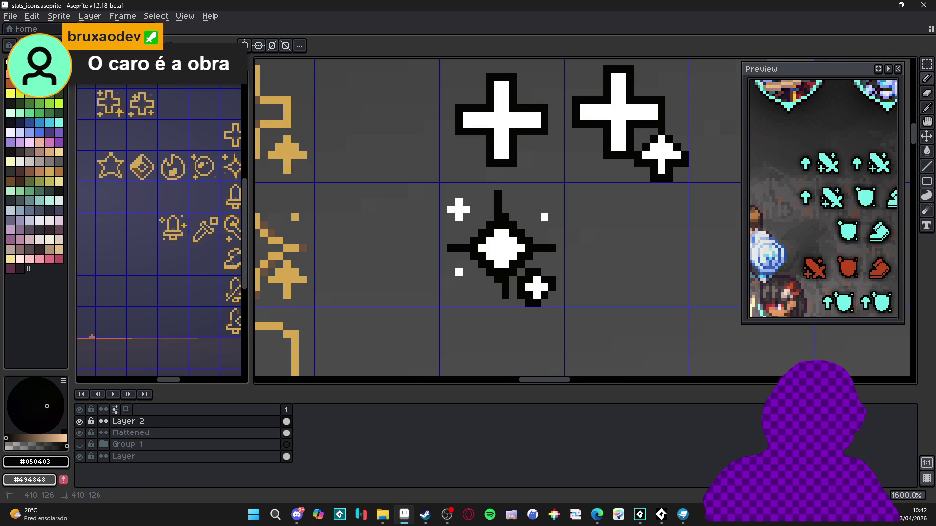
scroll(545, 322, down, 3)
scroll(509, 303, up, 3)
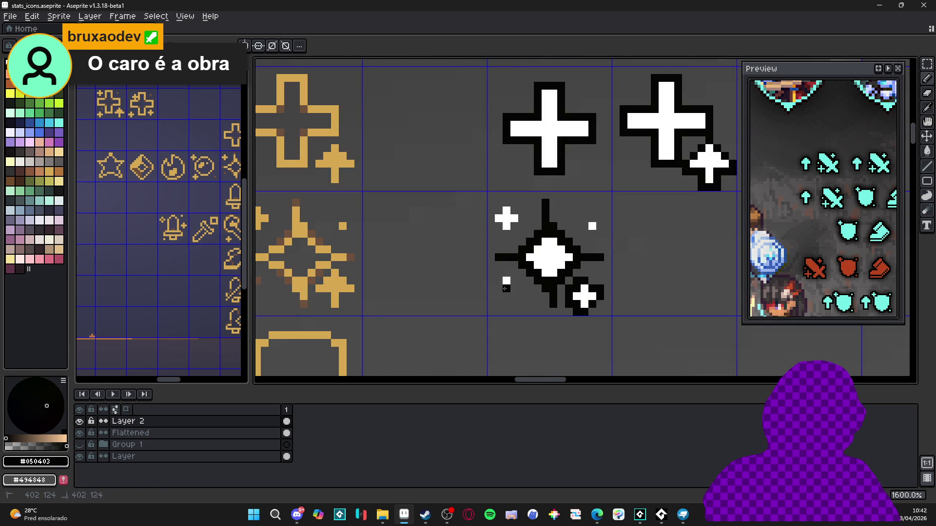
scroll(509, 290, down, 3)
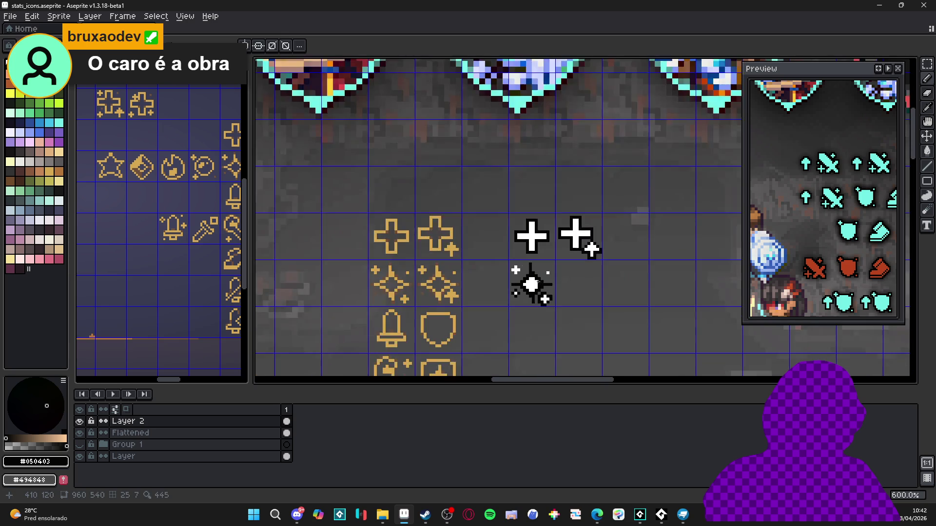
Outline the sparkle's small plus in black on all sides.
scroll(517, 286, up, 3)
drag(529, 280, 528, 292)
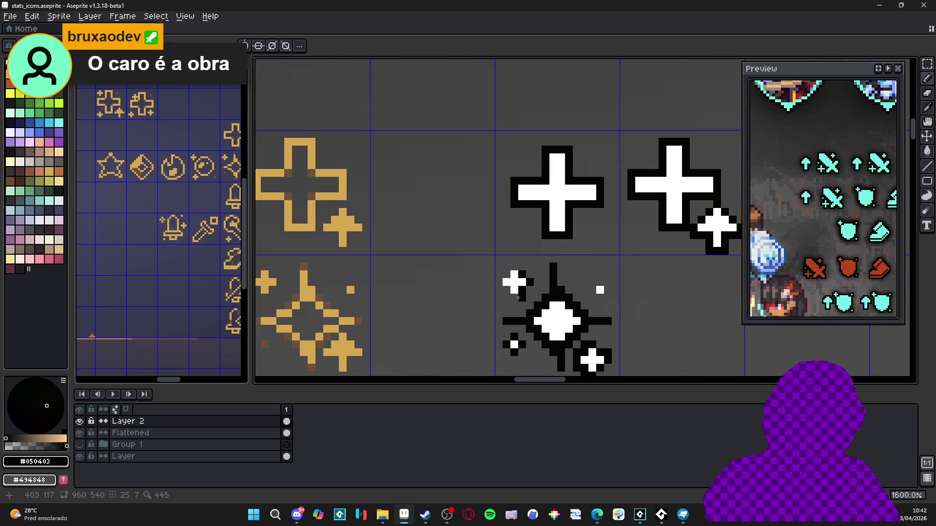
click(498, 281)
click(499, 289)
click(514, 266)
click(522, 267)
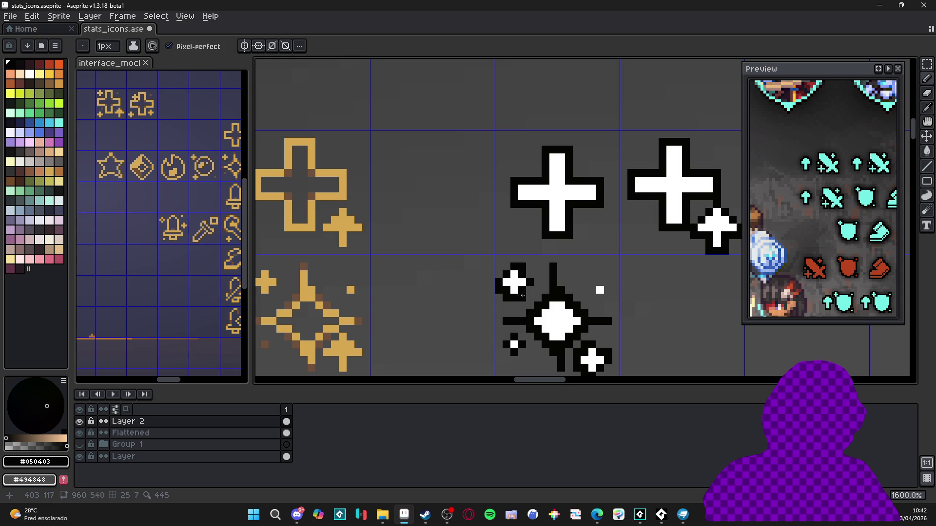
Add black outline pixels around the sparkle's small accent dots.
scroll(530, 289, right, 3)
click(548, 295)
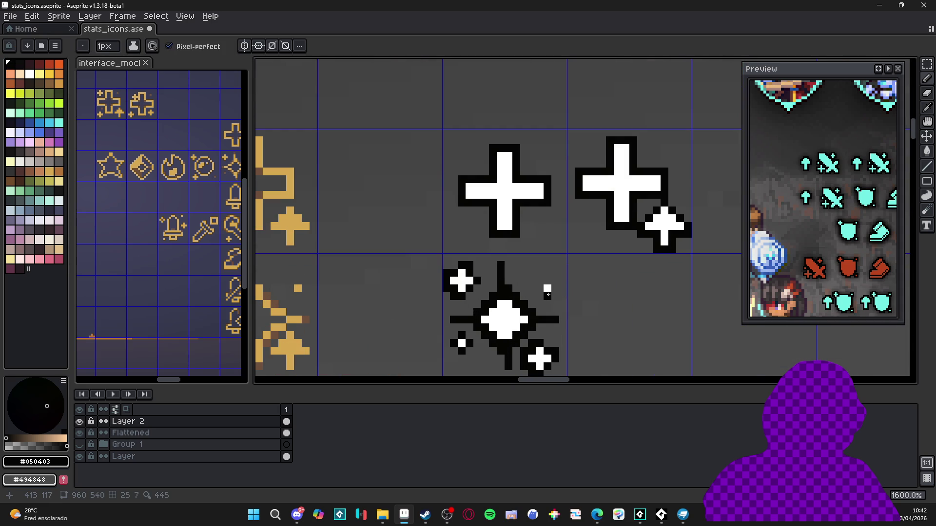
click(548, 281)
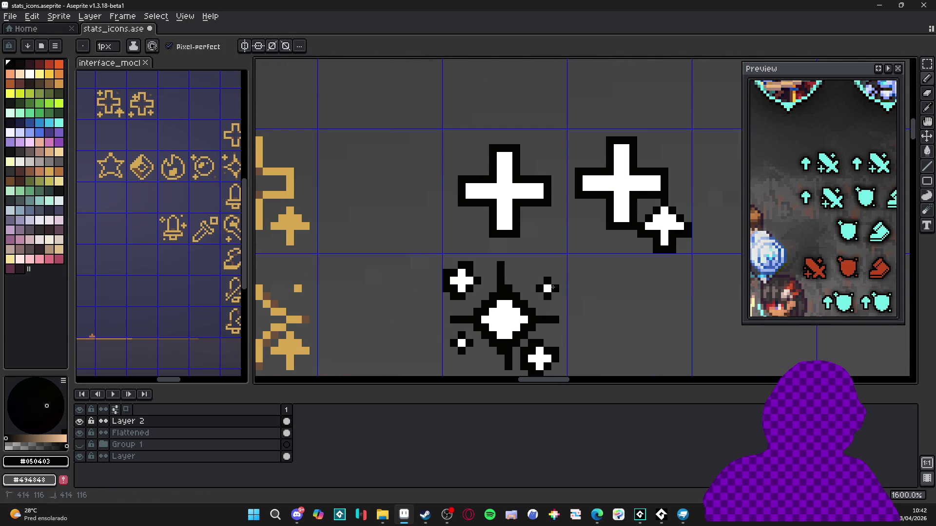
scroll(557, 288, down, 3)
scroll(553, 284, up, 8)
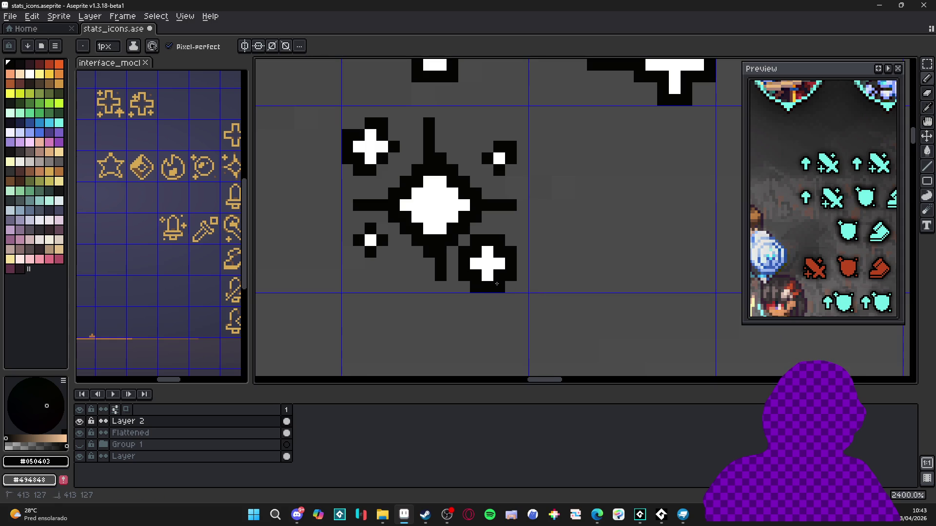
scroll(463, 263, down, 3)
scroll(463, 263, up, 3)
click(445, 277)
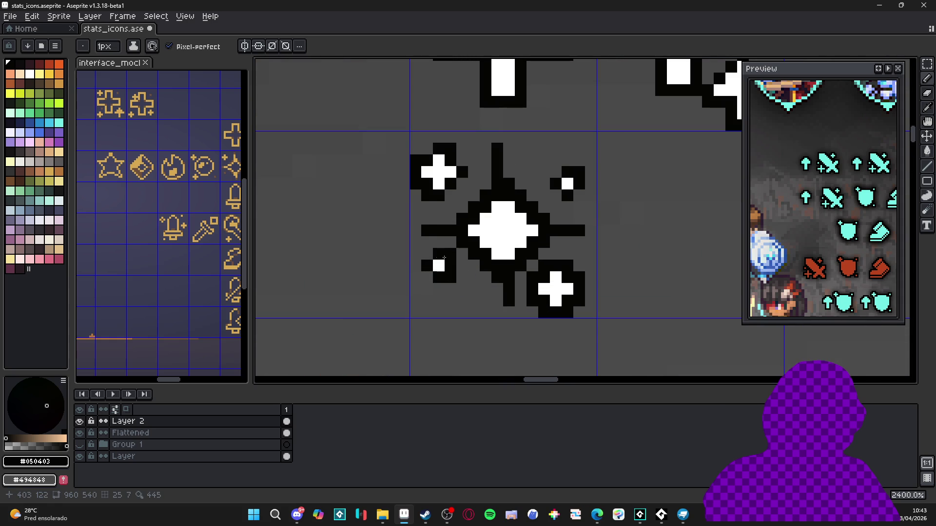
scroll(444, 257, down, 5)
scroll(475, 232, up, 4)
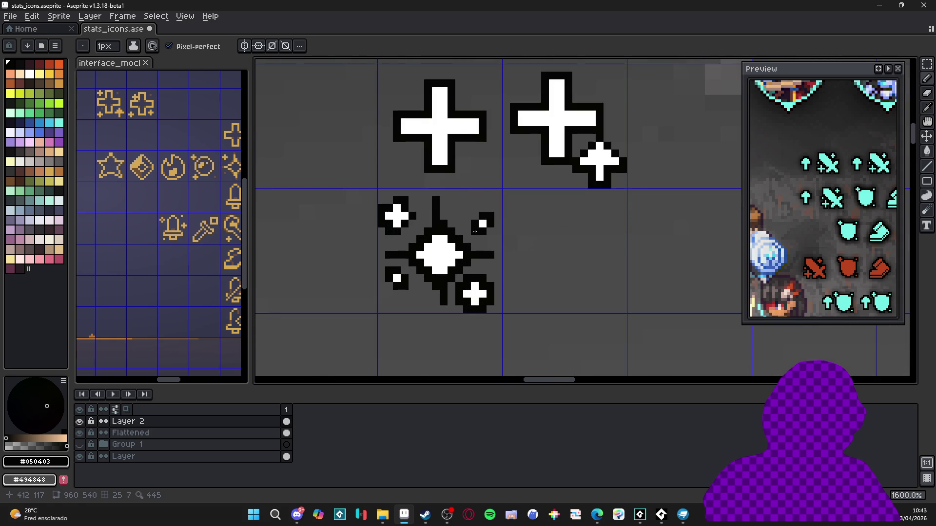
scroll(475, 232, down, 6)
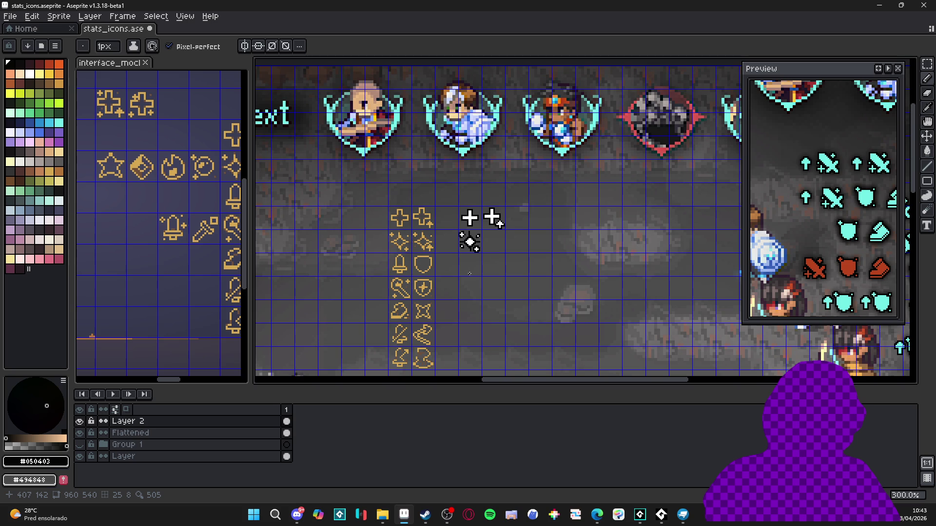
scroll(475, 234, up, 5)
scroll(475, 233, down, 2)
scroll(476, 232, up, 5)
Paint white pixels to extend the sparkle's centre upward, rightward and downward.
alt+click(487, 254)
click(472, 217)
click(488, 217)
click(503, 233)
click(518, 250)
click(535, 264)
click(518, 280)
drag(503, 295, 486, 312)
Whiten the centre's lower-left and upper-left inner edges, undoing one stray pixel.
click(456, 296)
click(441, 279)
click(470, 309)
key(ctrl+z)
click(441, 248)
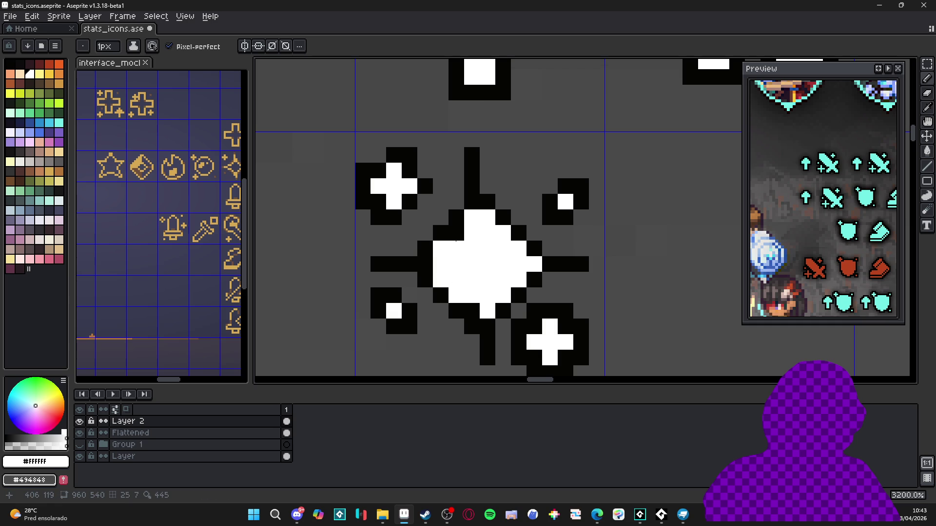
click(456, 232)
click(431, 263)
click(471, 310)
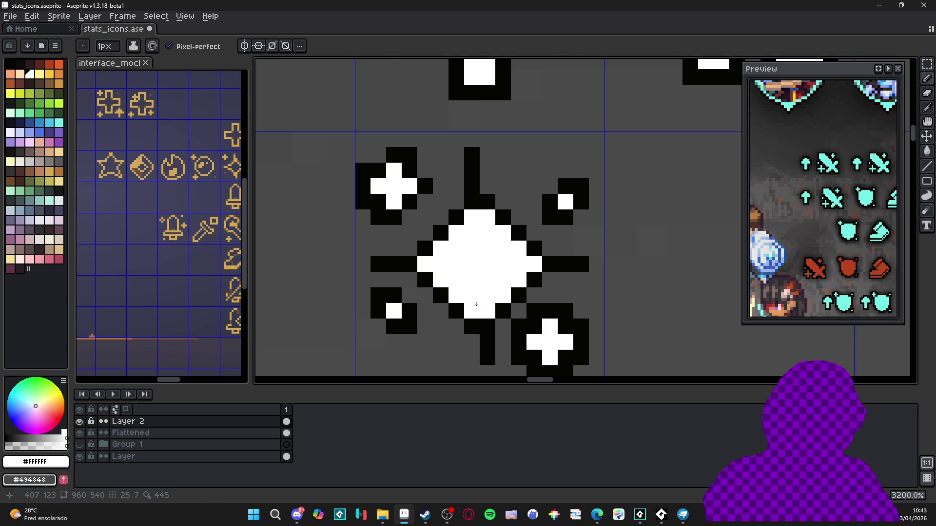
scroll(488, 293, down, 4)
scroll(497, 294, down, 1)
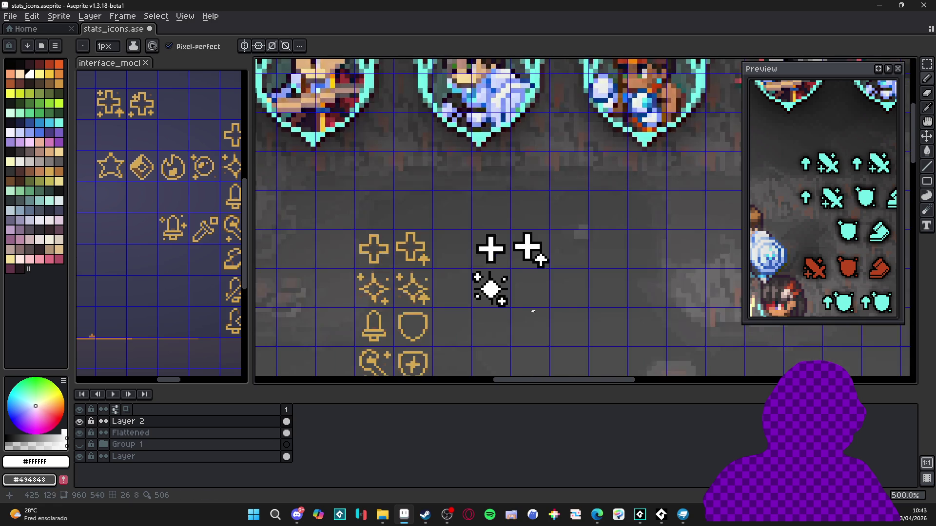
Carve black staircase edges around the sparkle's diamond.
scroll(483, 302, up, 1)
scroll(510, 272, down, 1)
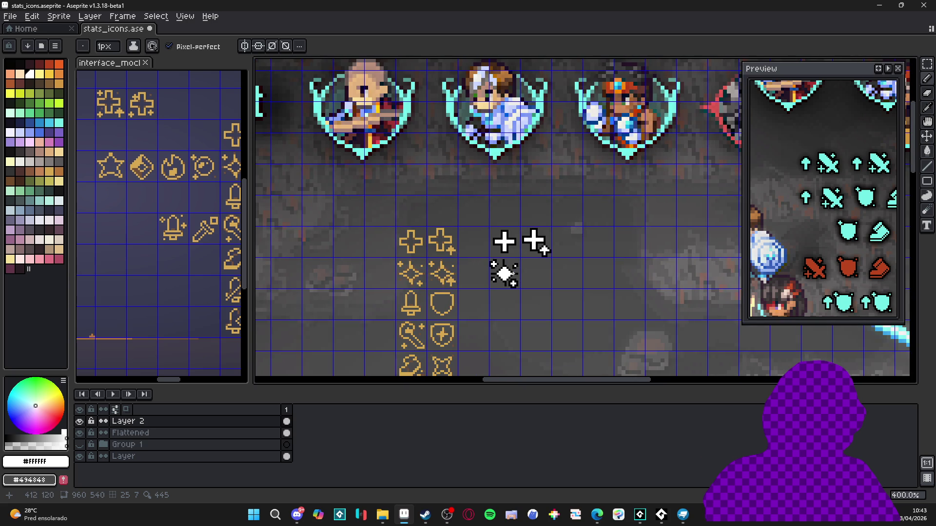
scroll(507, 273, up, 6)
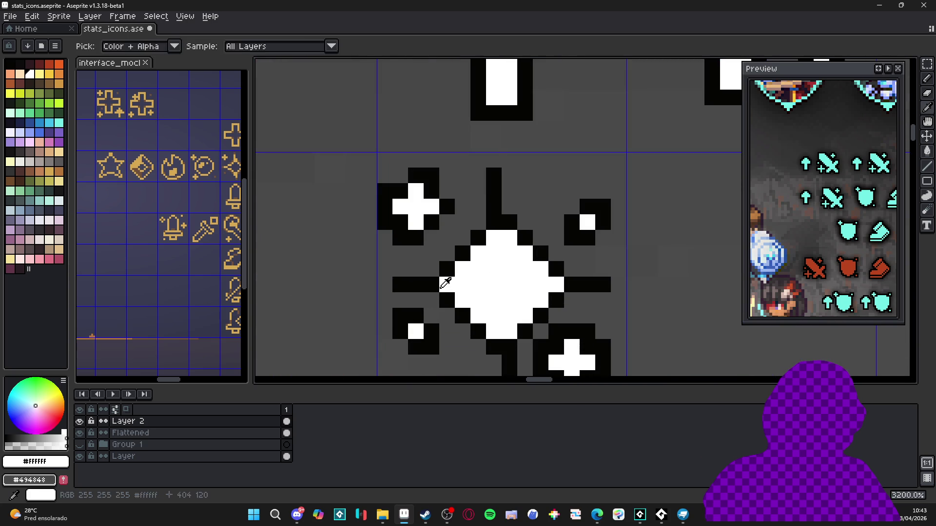
alt+click(436, 291)
drag(444, 286, 495, 333)
mouse_move(541, 300)
mouse_down()
mouse_move(553, 288)
mouse_move(525, 316)
mouse_up()
click(510, 332)
click(541, 269)
click(509, 238)
Draw a white vertical ray through the sparkle's centre.
scroll(508, 236, down, 4)
scroll(528, 273, down, 2)
scroll(528, 274, up, 2)
alt+click(517, 266)
scroll(517, 266, up, 3)
mouse_move(515, 205)
mouse_down()
mouse_move(528, 375)
mouse_move(563, 292)
mouse_move(528, 252)
mouse_move(504, 273)
mouse_up()
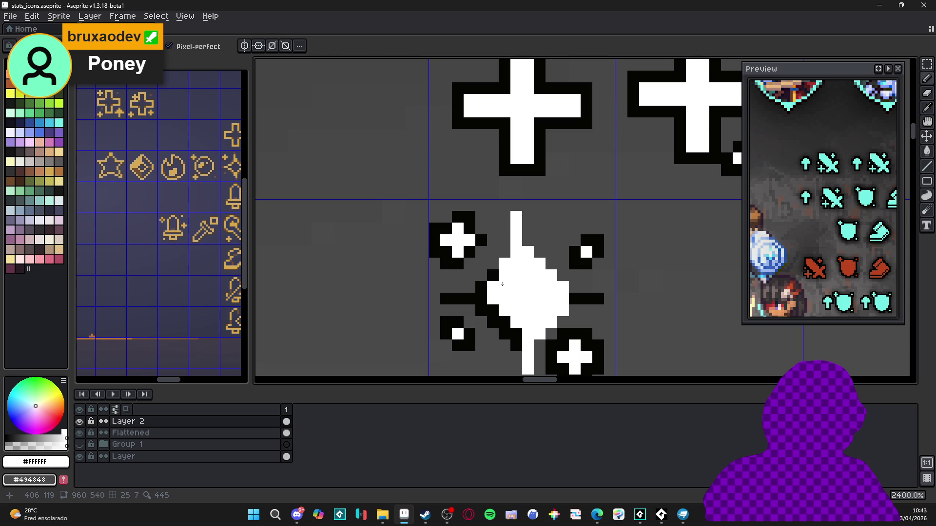
scroll(502, 285, up, 3)
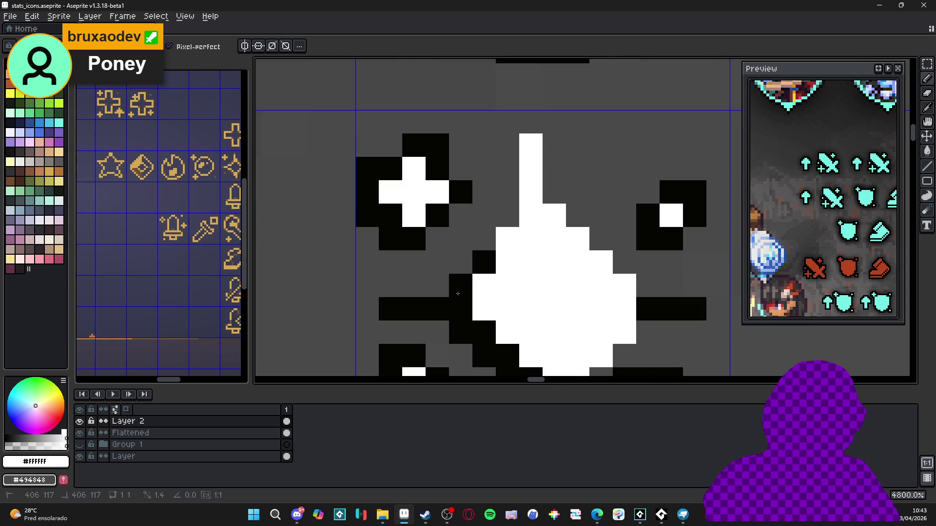
Paint a long horizontal white ray across the sparkle and whiten the diamond's lower-left edge.
click(458, 293)
mouse_move(458, 292)
mouse_down()
mouse_move(438, 309)
mouse_move(390, 308)
mouse_move(669, 301)
mouse_move(695, 308)
mouse_up()
drag(536, 341, 519, 245)
drag(444, 236, 467, 259)
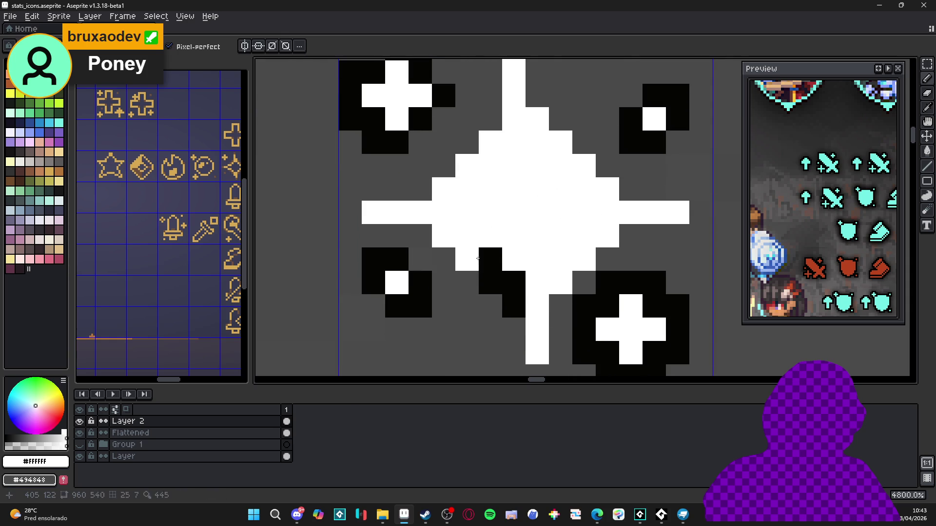
click(498, 289)
mouse_move(498, 289)
mouse_down()
mouse_move(510, 307)
mouse_move(537, 315)
mouse_move(519, 338)
mouse_move(502, 338)
mouse_move(455, 261)
mouse_move(425, 245)
mouse_move(394, 246)
mouse_move(394, 229)
mouse_move(484, 167)
mouse_move(487, 105)
mouse_move(518, 120)
mouse_move(526, 142)
mouse_move(520, 155)
mouse_move(588, 213)
mouse_move(615, 210)
mouse_move(627, 229)
mouse_move(612, 248)
mouse_move(583, 245)
mouse_move(550, 276)
mouse_up()
scroll(510, 307, down, 2)
scroll(510, 307, up, 1)
Outline the diamond's bottom tip in black.
alt+click(546, 320)
click(503, 307)
click(502, 323)
scroll(577, 304, down, 4)
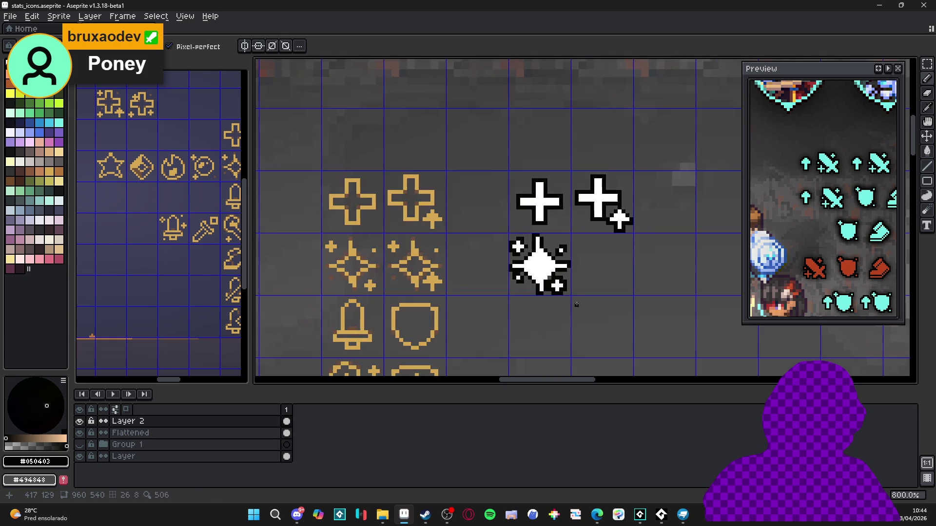
scroll(541, 277, up, 3)
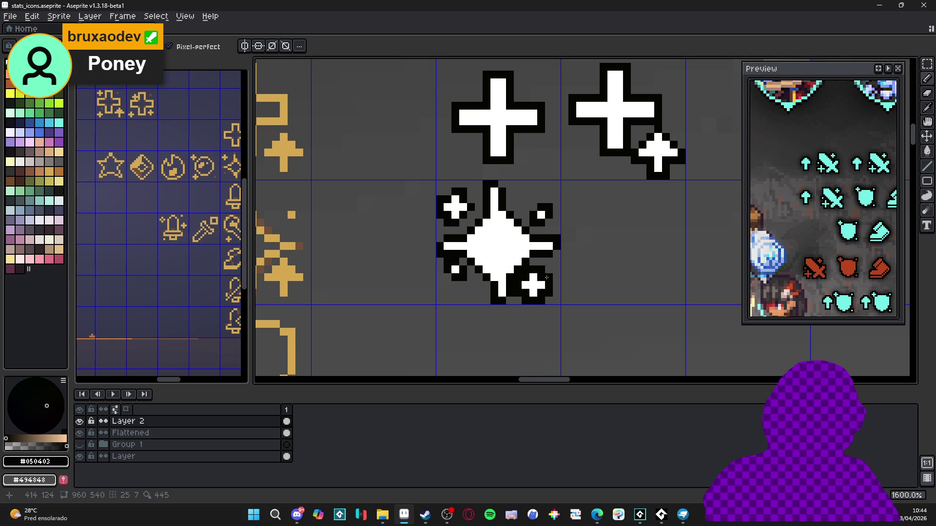
scroll(547, 277, down, 4)
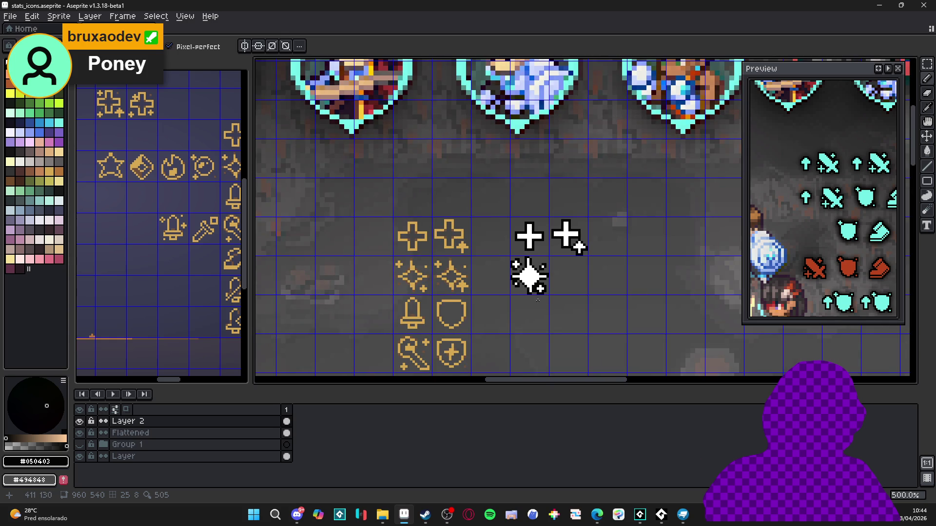
scroll(537, 301, up, 4)
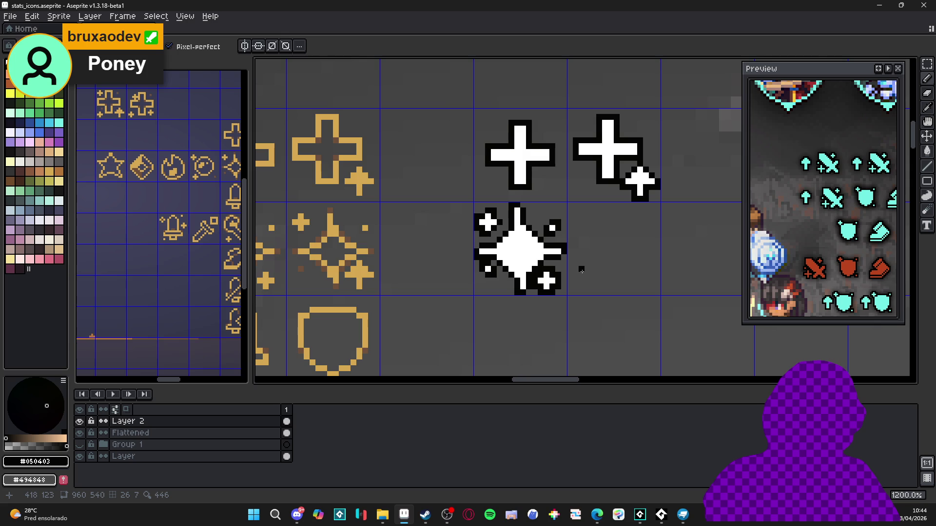
scroll(581, 269, up, 3)
scroll(515, 288, down, 7)
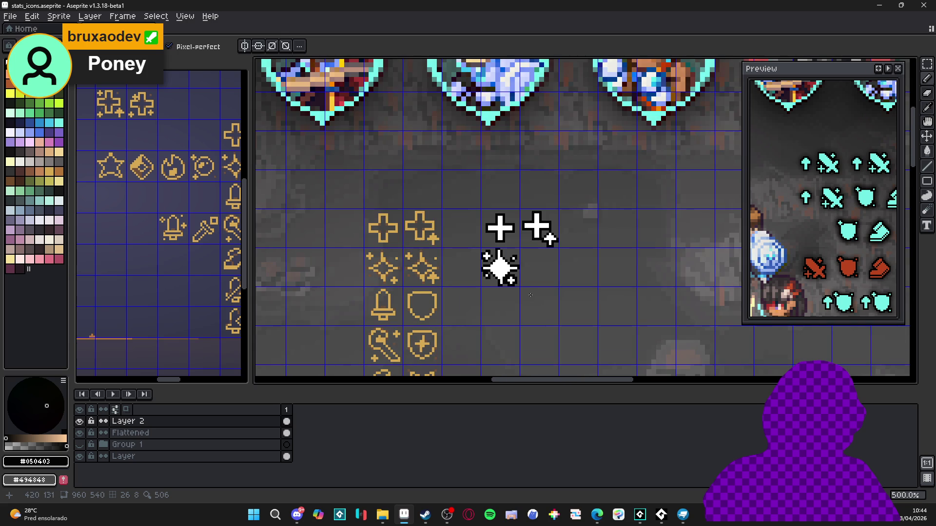
scroll(530, 295, down, 2)
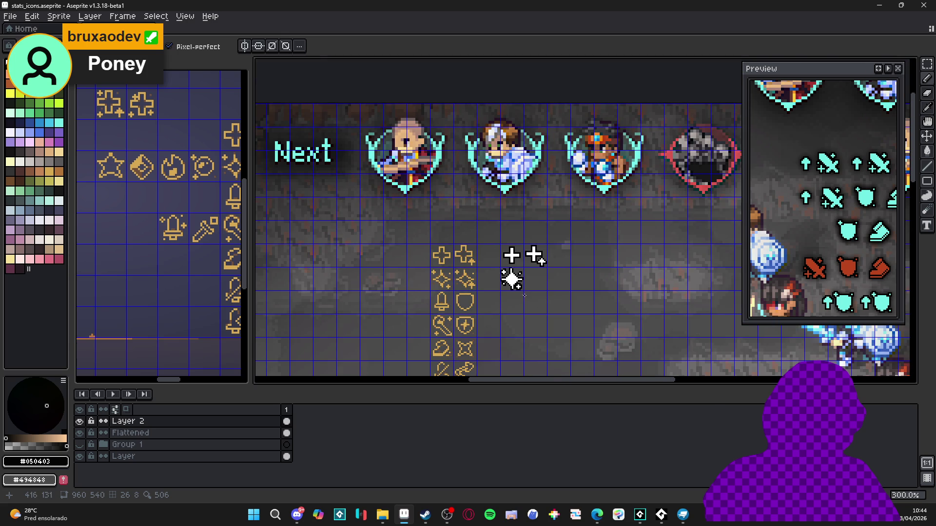
scroll(516, 288, up, 2)
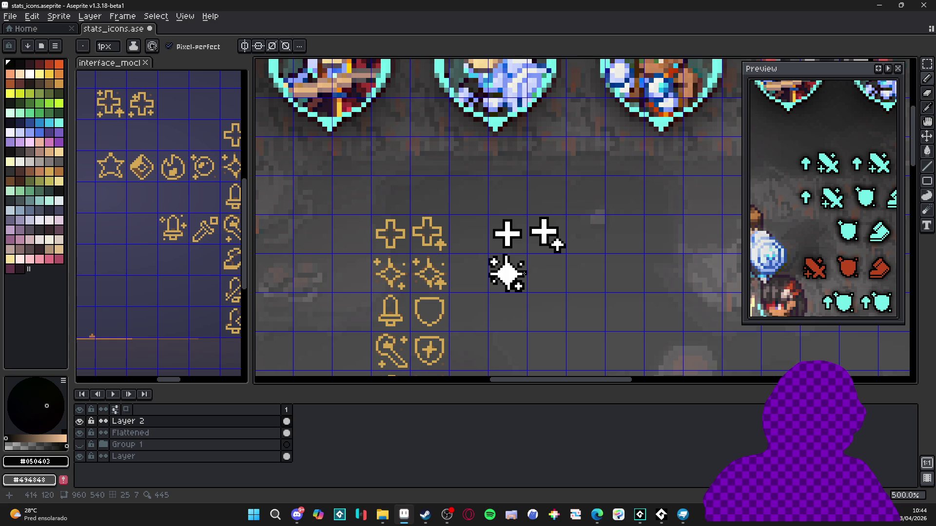
scroll(507, 280, up, 4)
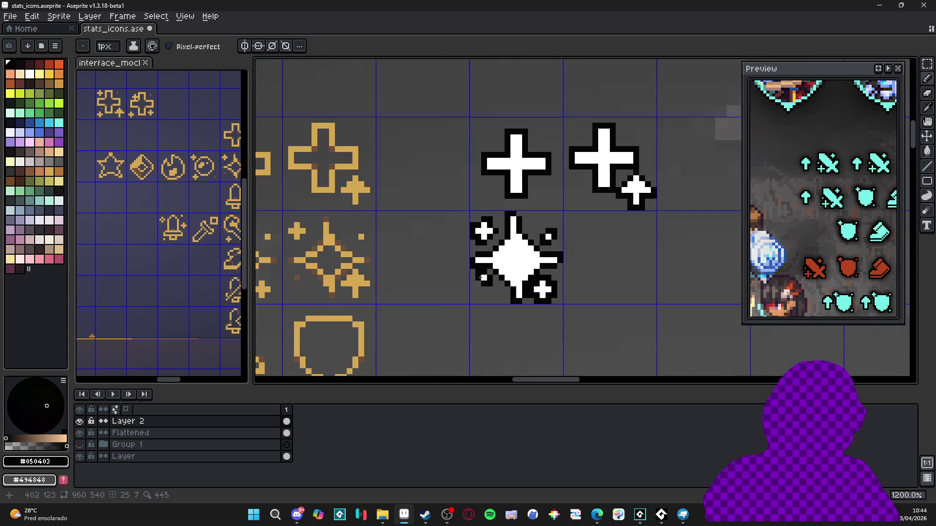
scroll(514, 266, up, 1)
key(i)
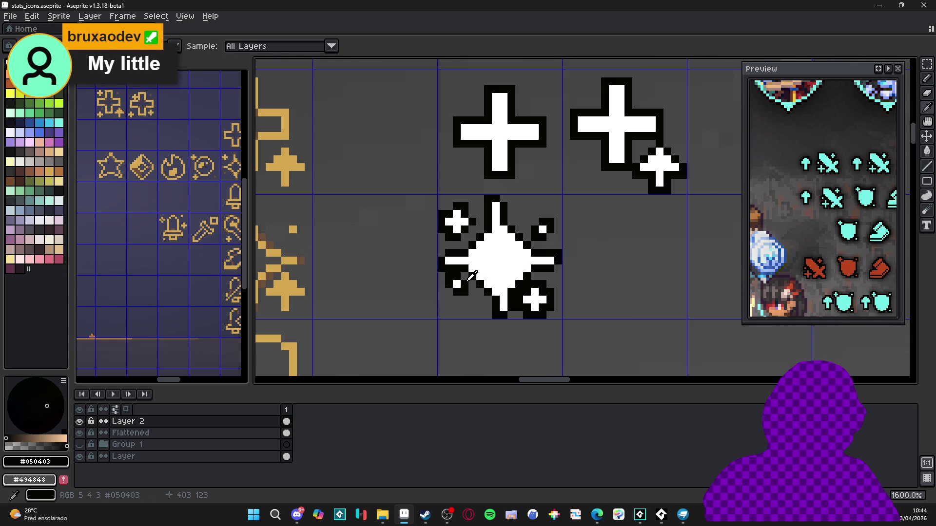
key(b)
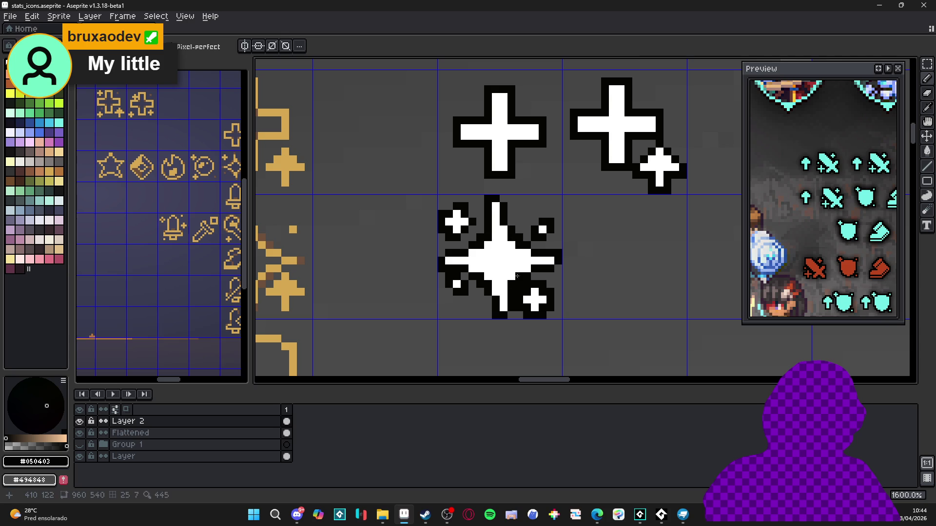
scroll(526, 270, down, 5)
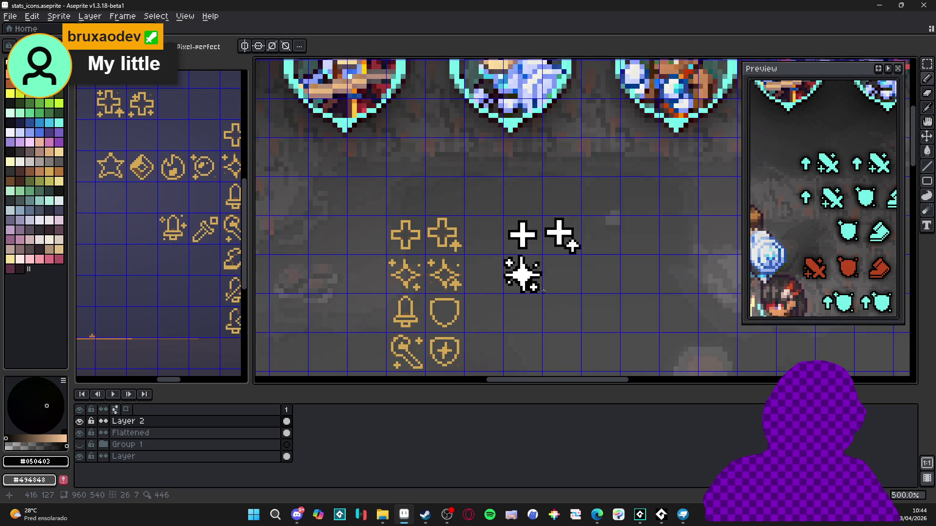
scroll(516, 280, up, 5)
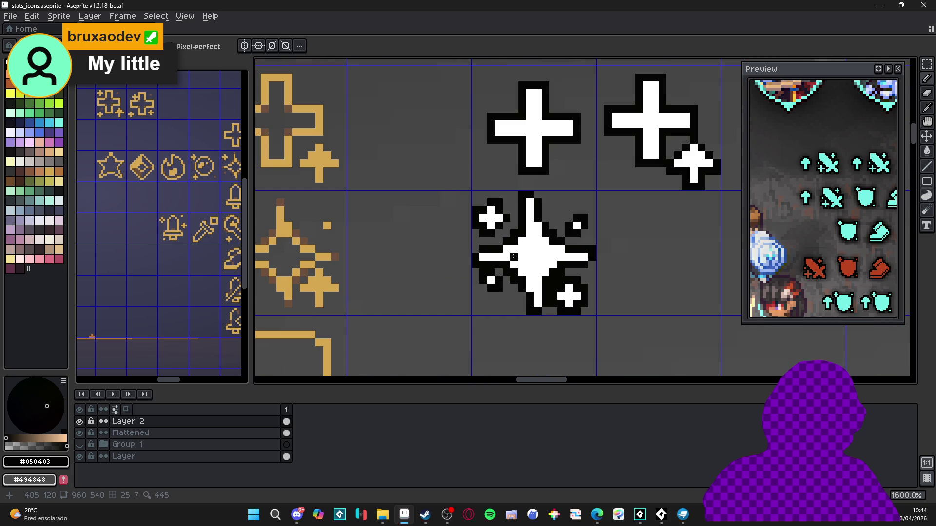
scroll(541, 279, down, 6)
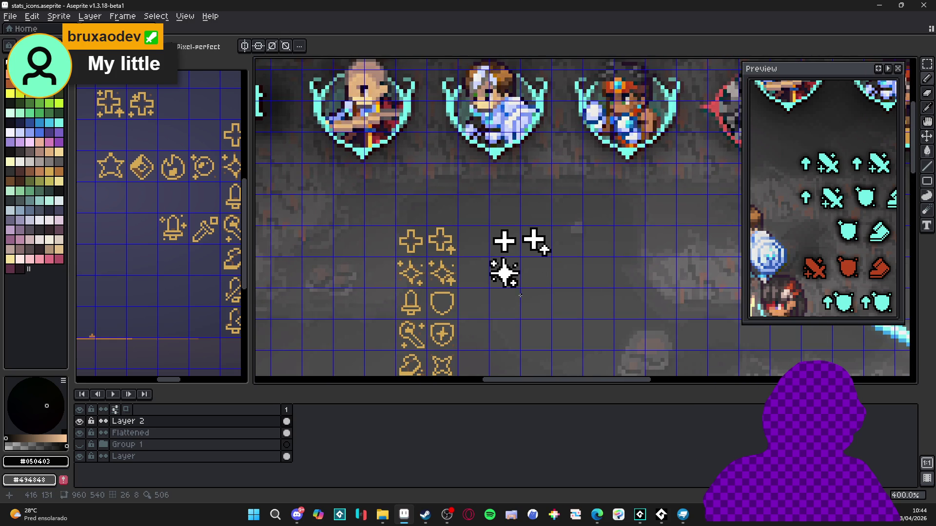
scroll(507, 286, down, 2)
scroll(483, 249, right, 2)
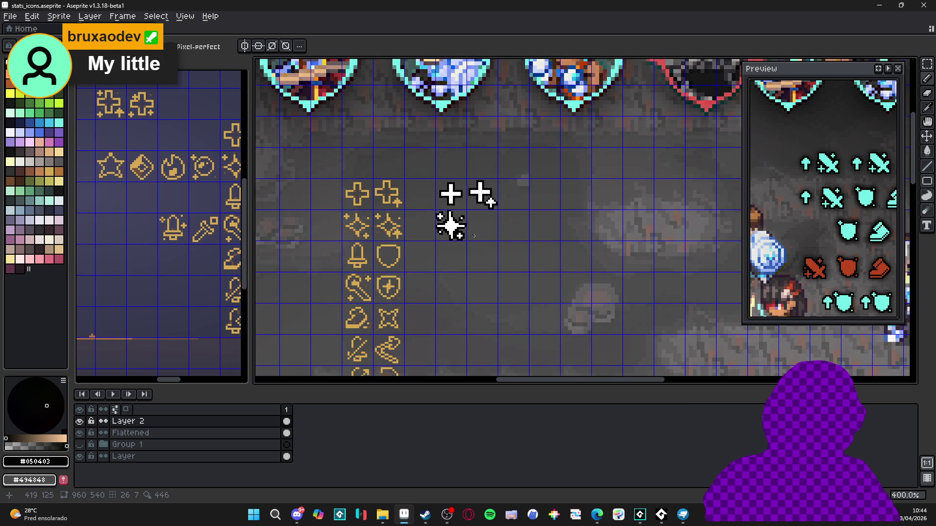
scroll(473, 239, up, 2)
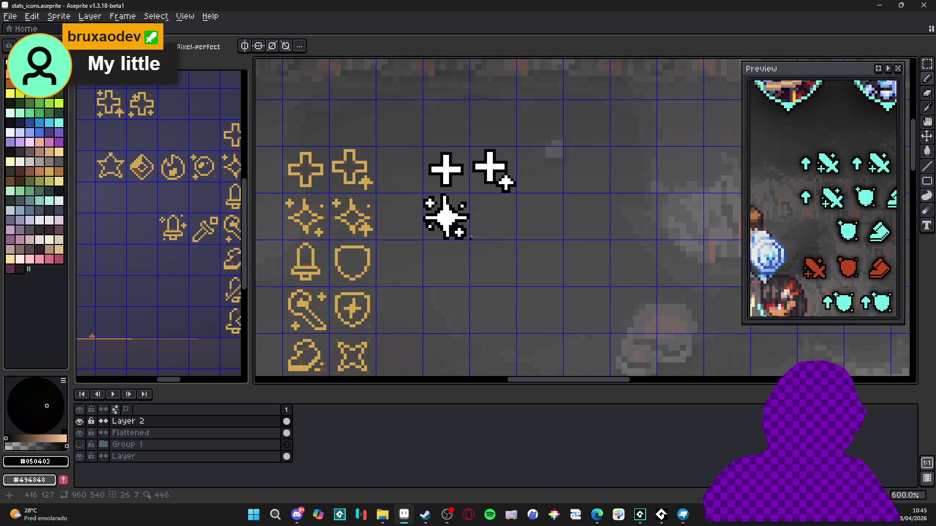
scroll(470, 237, up, 1)
scroll(445, 232, down, 2)
mouse_move(443, 237)
mouse_down()
mouse_move(423, 207)
mouse_move(455, 188)
mouse_up()
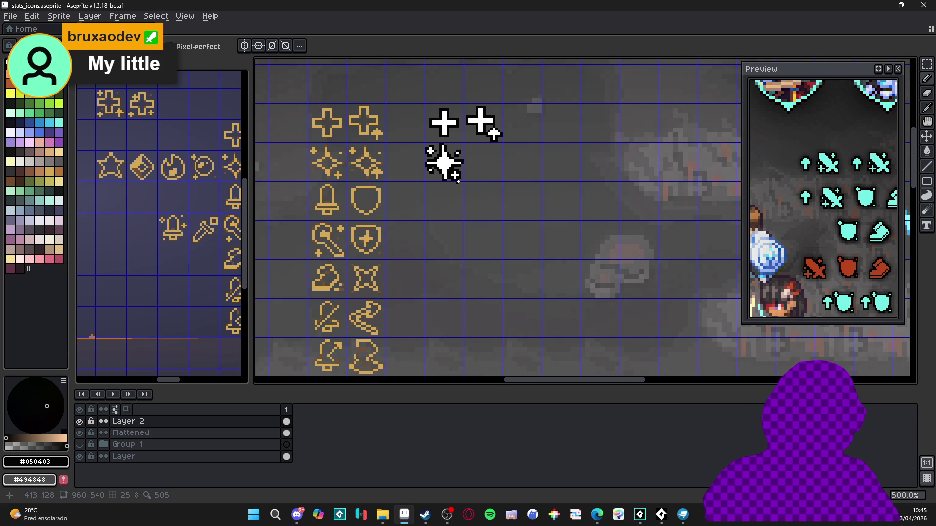
scroll(457, 177, up, 1)
scroll(457, 176, down, 1)
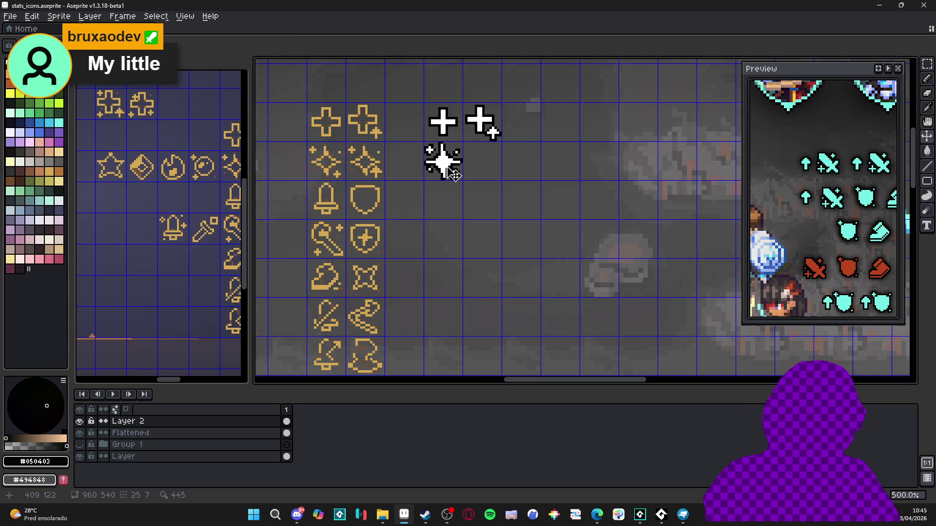
Copy the white sparkle icon into the cell beside the first.
key(m)
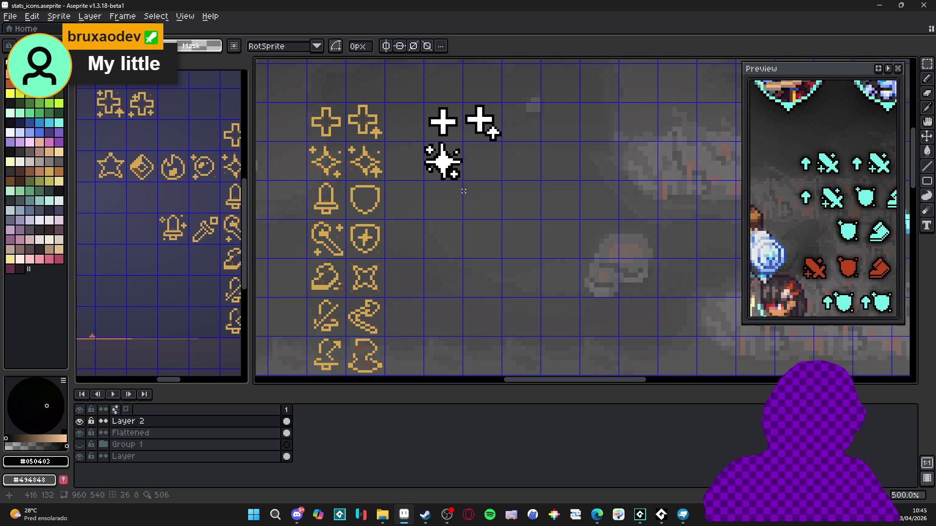
scroll(442, 164, up, 1)
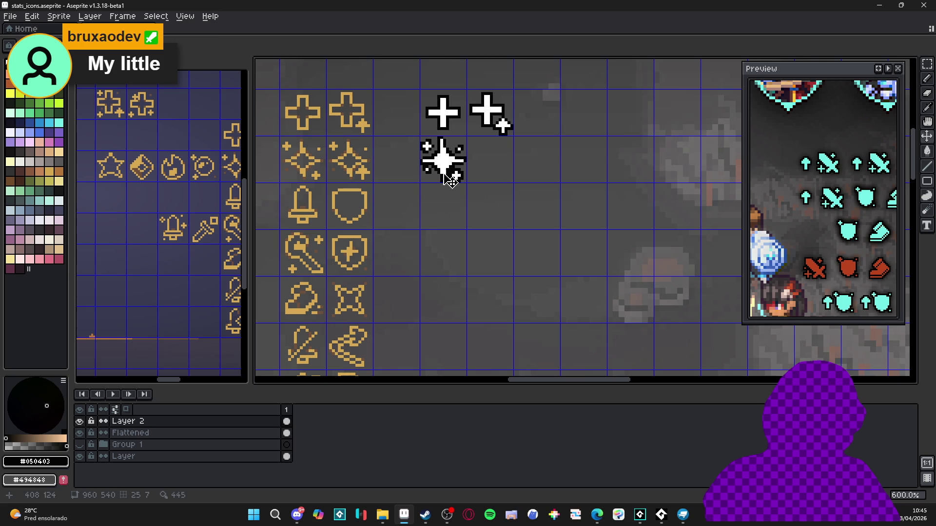
key(ctrl+shift+d)
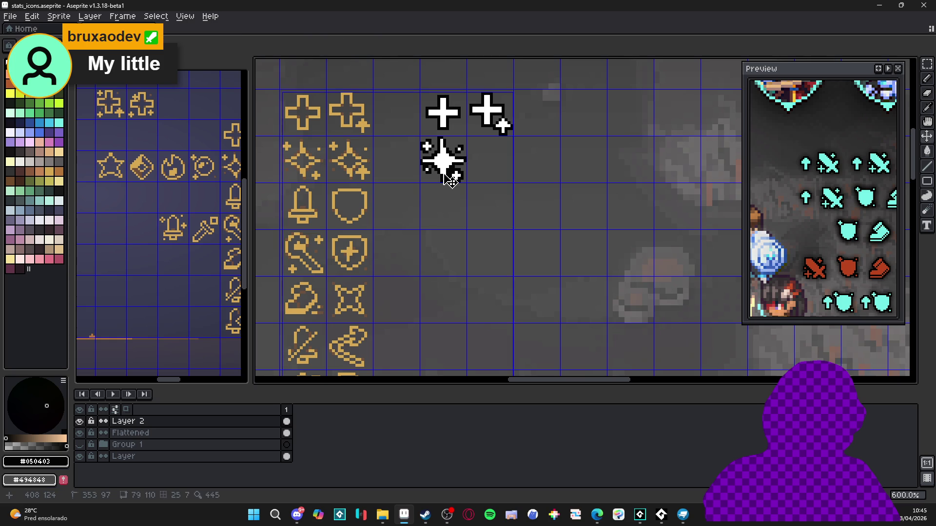
key(m)
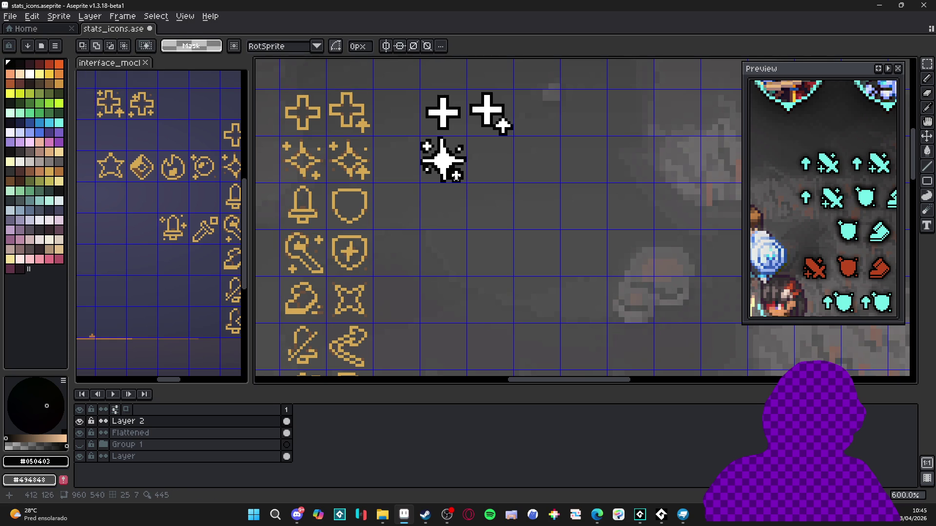
scroll(435, 196, down, 3)
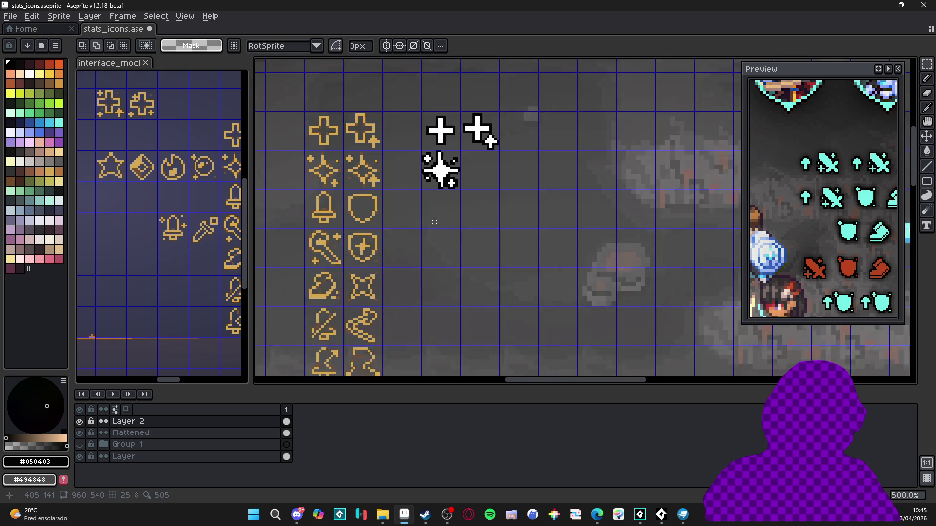
scroll(400, 195, up, 3)
drag(385, 190, 532, 197)
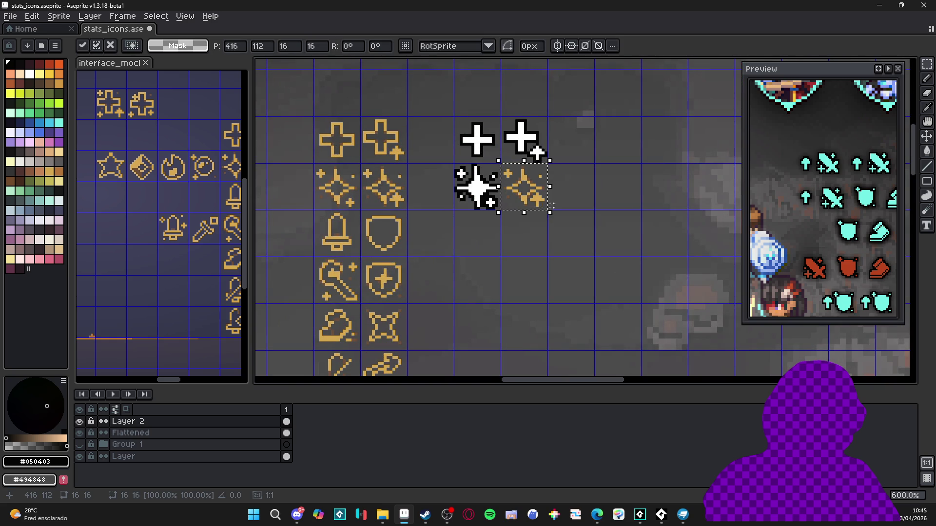
drag(511, 209, 466, 207)
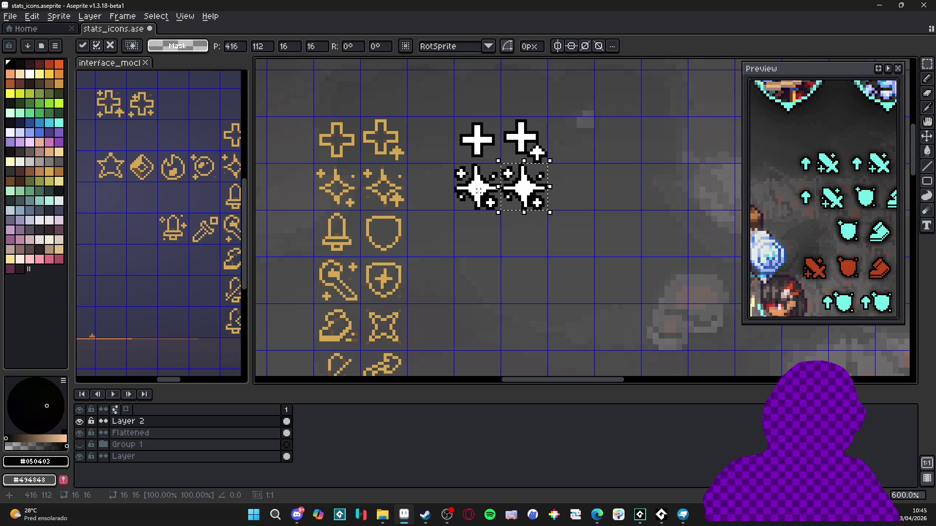
key(Return)
Erase the small plus from the new sparkle's lower-right corner.
scroll(409, 178, up, 5)
drag(419, 164, 442, 220)
scroll(441, 220, up, 5)
drag(422, 180, 482, 180)
scroll(406, 185, down, 5)
scroll(412, 191, up, 1)
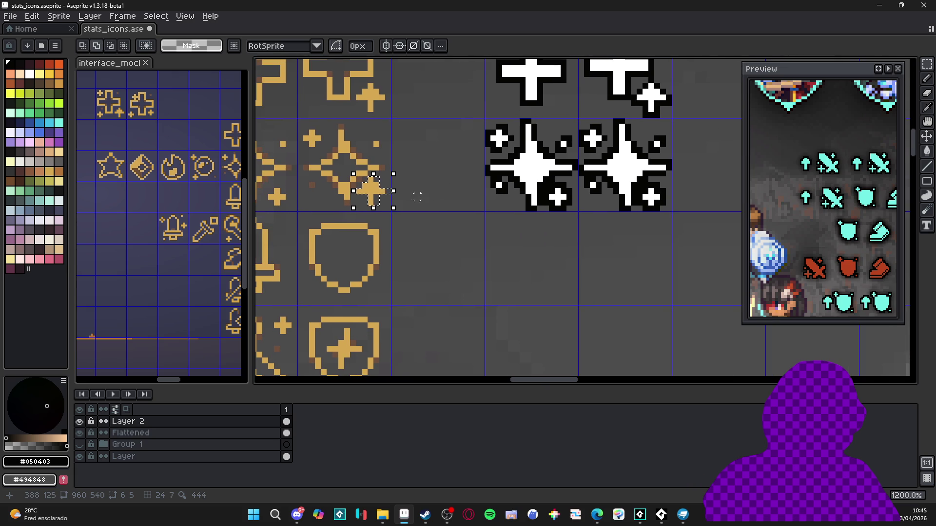
mouse_move(644, 182)
mouse_down()
mouse_move(667, 213)
mouse_move(634, 223)
mouse_up()
key(Delete)
scroll(638, 198, up, 1)
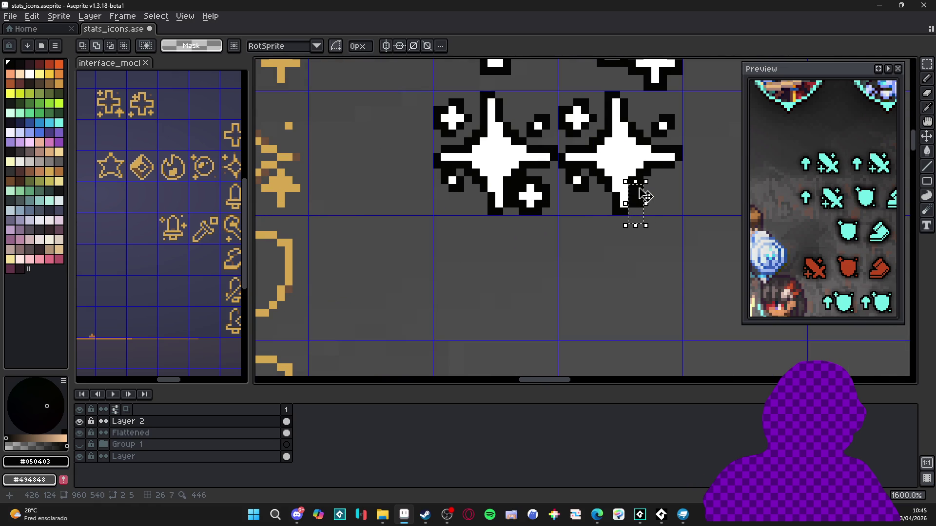
key(Delete)
key(ctrl+d)
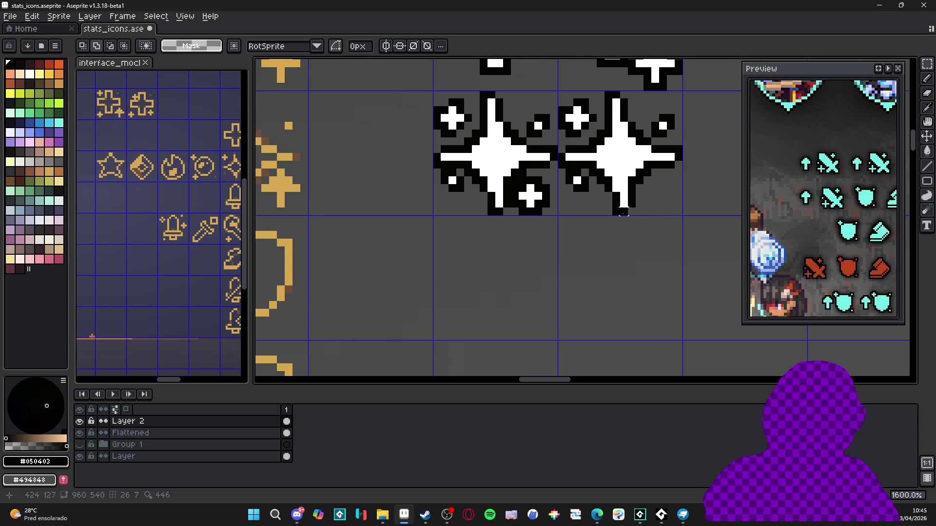
scroll(625, 214, down, 1)
Select the gold sparkle's small plus.
drag(368, 179, 370, 207)
scroll(356, 194, up, 3)
scroll(350, 190, up, 1)
drag(339, 178, 451, 195)
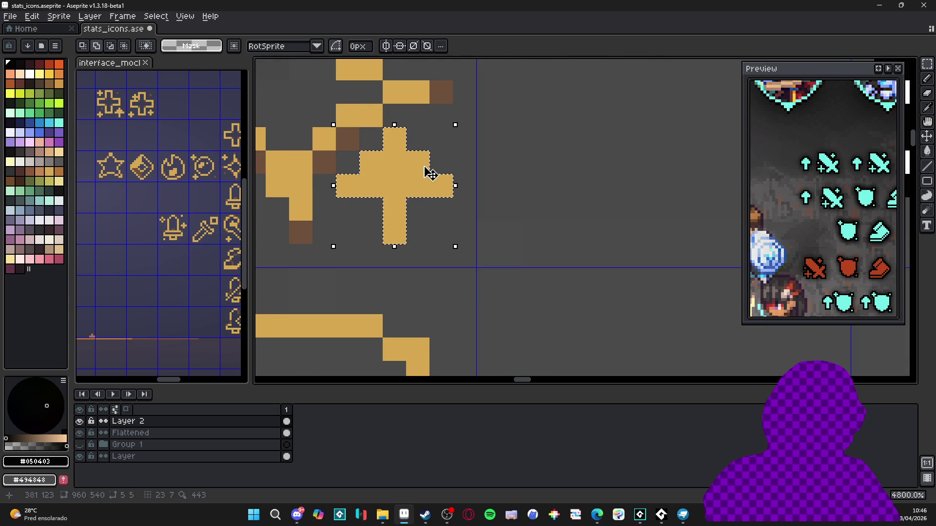
Place a copy of the gold plus on the new sparkle and outline it in black.
scroll(441, 189, down, 7)
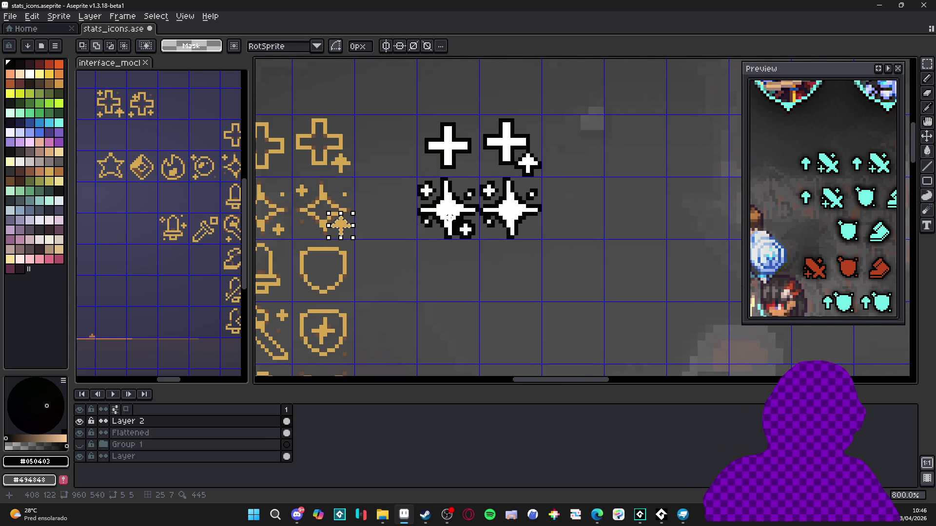
drag(341, 225, 528, 225)
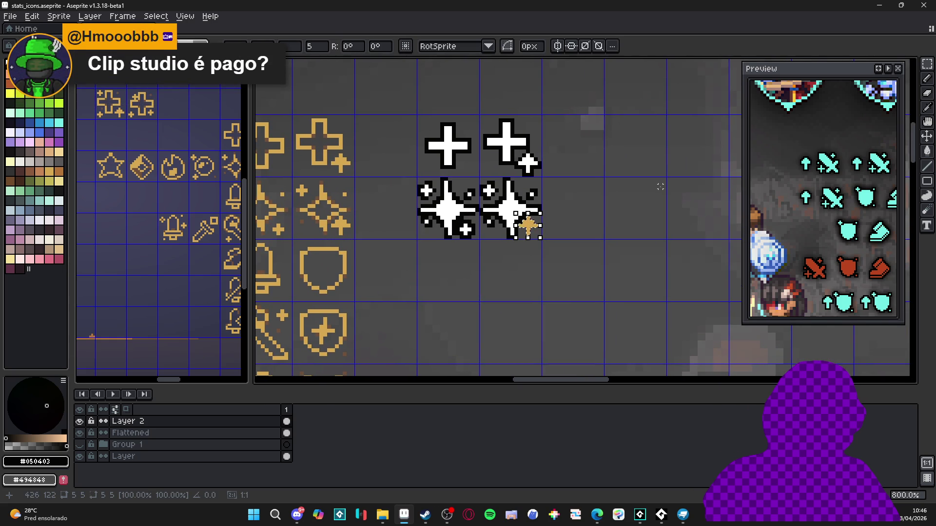
key(b)
scroll(520, 221, up, 5)
mouse_move(519, 253)
mouse_down()
mouse_move(536, 253)
mouse_move(536, 285)
mouse_move(551, 284)
mouse_move(590, 252)
mouse_move(598, 237)
mouse_move(567, 205)
mouse_up()
alt+click(549, 210)
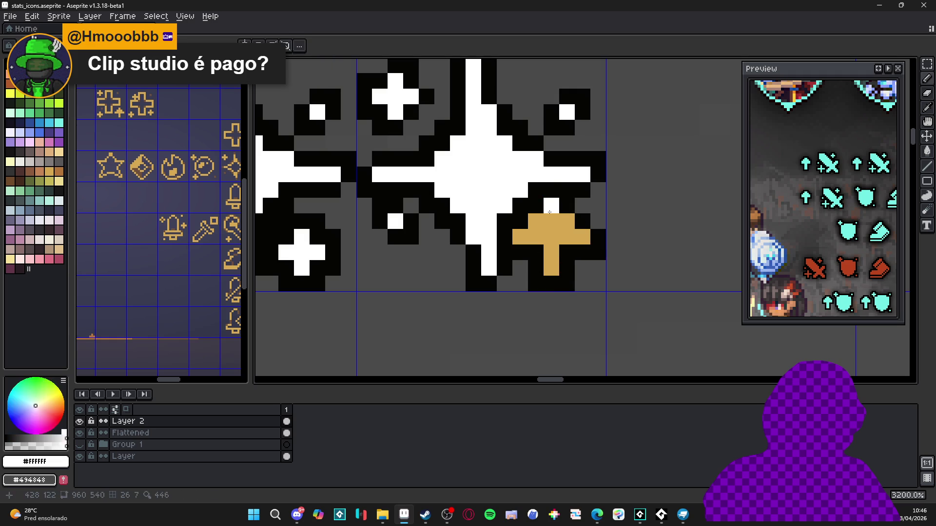
Fill the copied plus with white using the Paint Bucket.
key(g)
click(551, 238)
scroll(552, 253, down, 6)
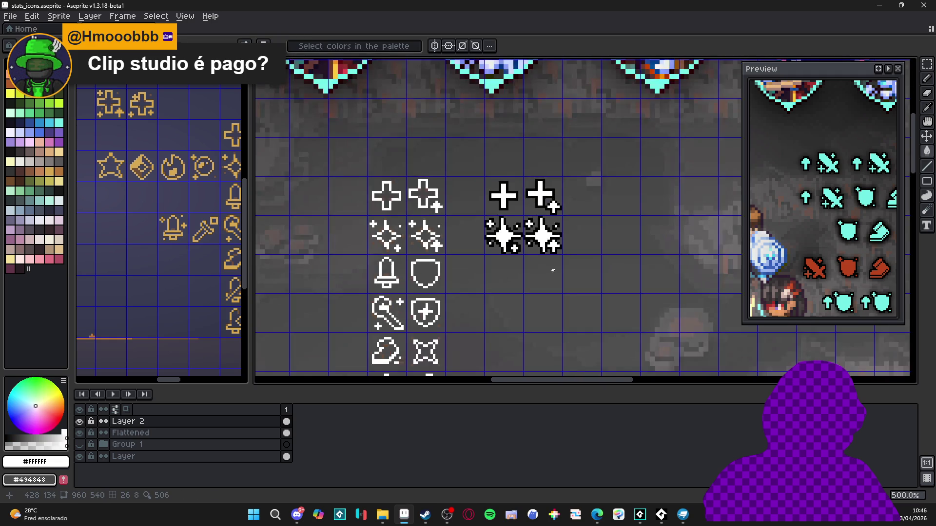
scroll(520, 276, down, 1)
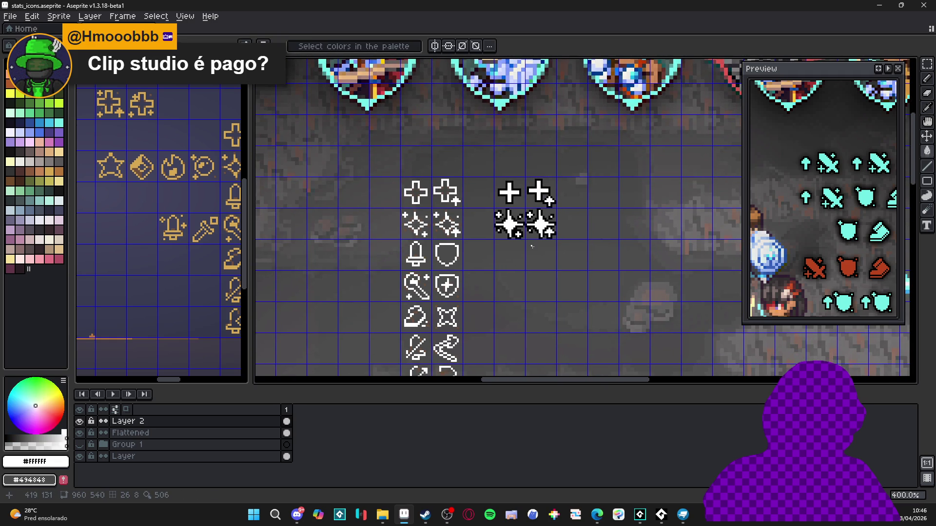
drag(545, 252, 531, 218)
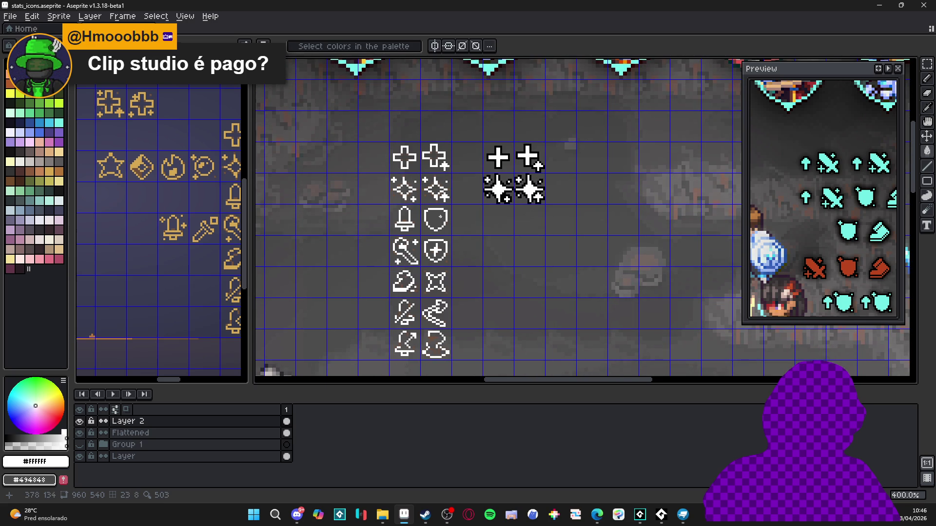
Sample the grey shade and add a grey corner pixel to the left cross.
scroll(486, 198, up, 3)
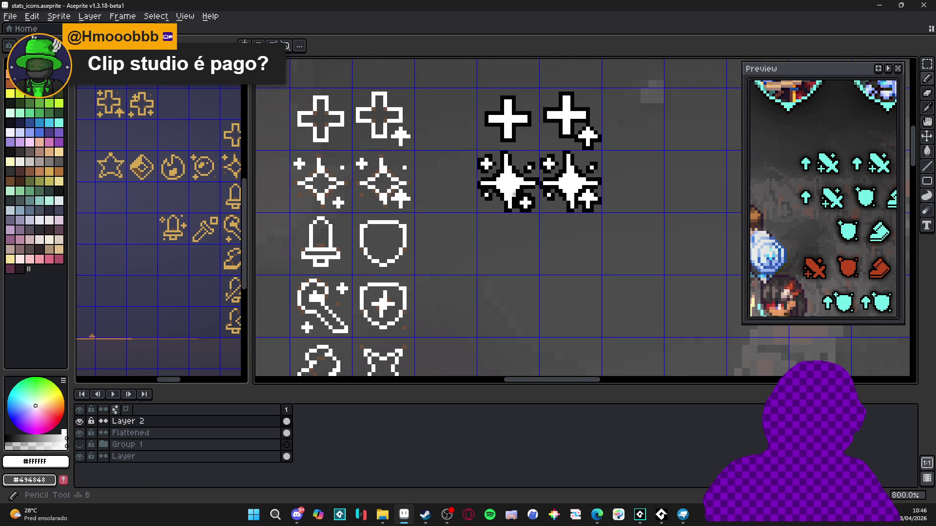
scroll(507, 205, up, 2)
scroll(520, 208, down, 2)
scroll(495, 199, up, 1)
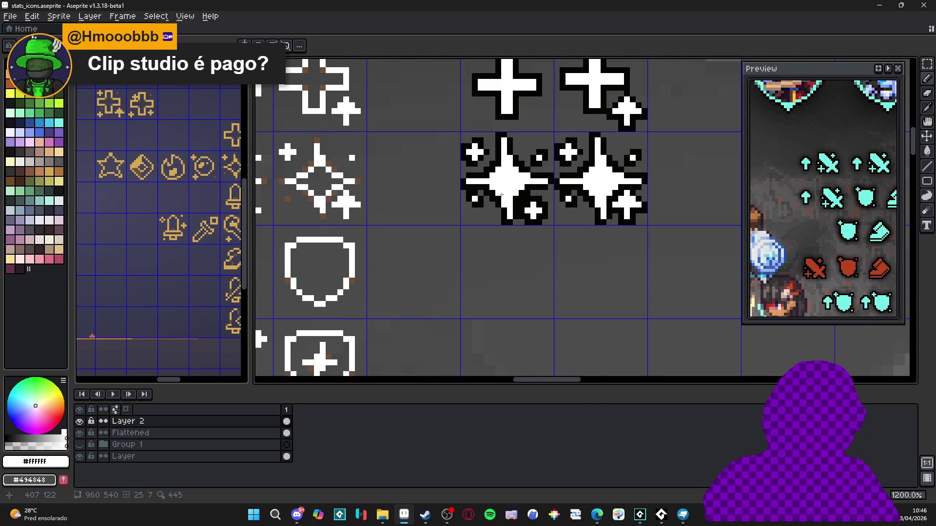
scroll(501, 195, down, 1)
scroll(495, 204, down, 1)
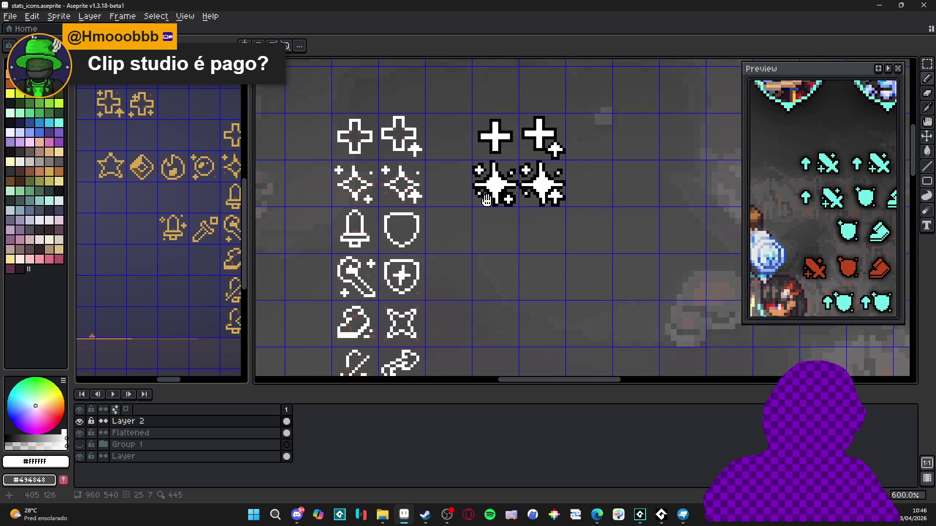
scroll(493, 200, down, 1)
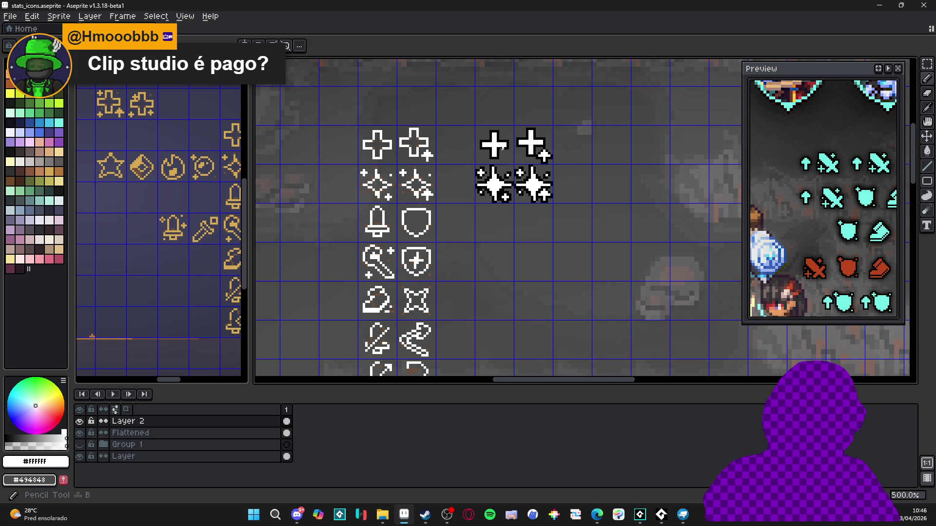
scroll(502, 195, up, 4)
scroll(492, 180, down, 5)
scroll(481, 156, down, 1)
scroll(481, 155, up, 6)
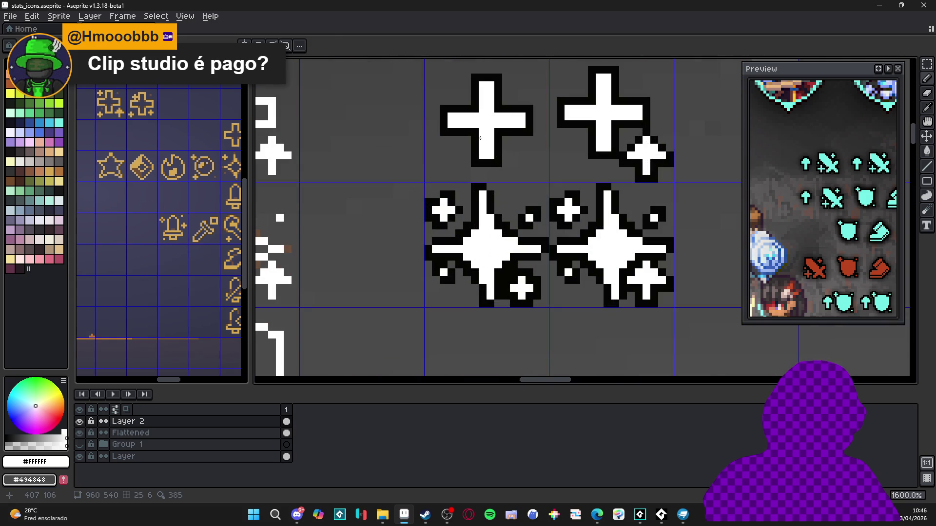
alt+click(559, 118)
click(475, 132)
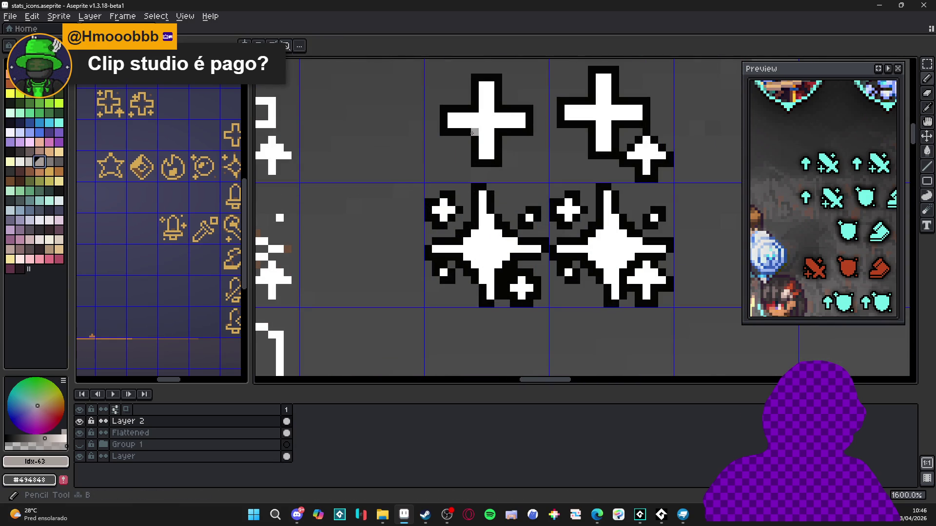
key(bracketright)
click(496, 109)
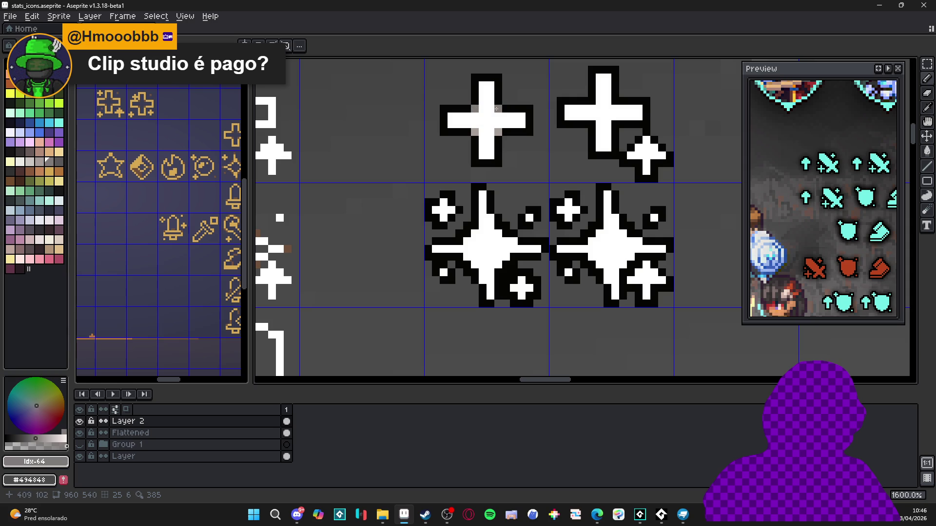
Add grey corner pixels to the black outlines of both white sparkles.
scroll(502, 133, down, 5)
scroll(505, 124, up, 4)
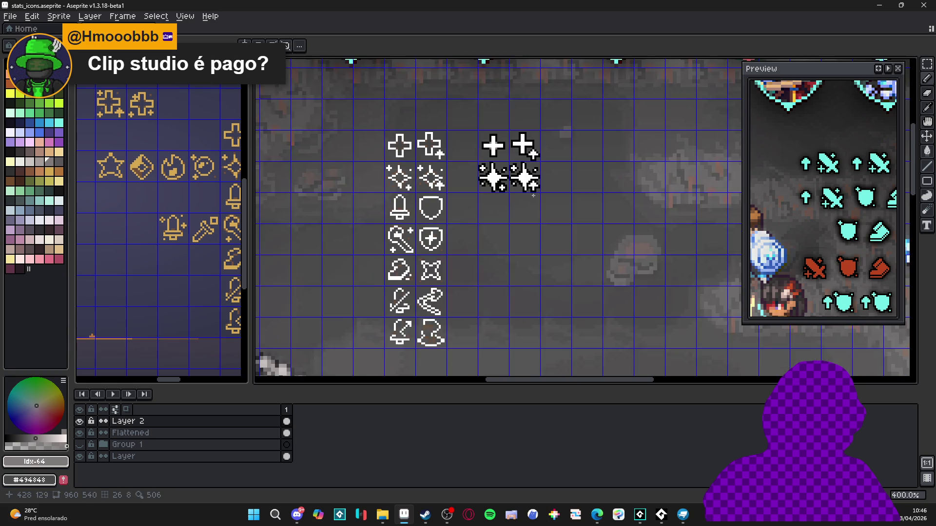
scroll(506, 120, up, 3)
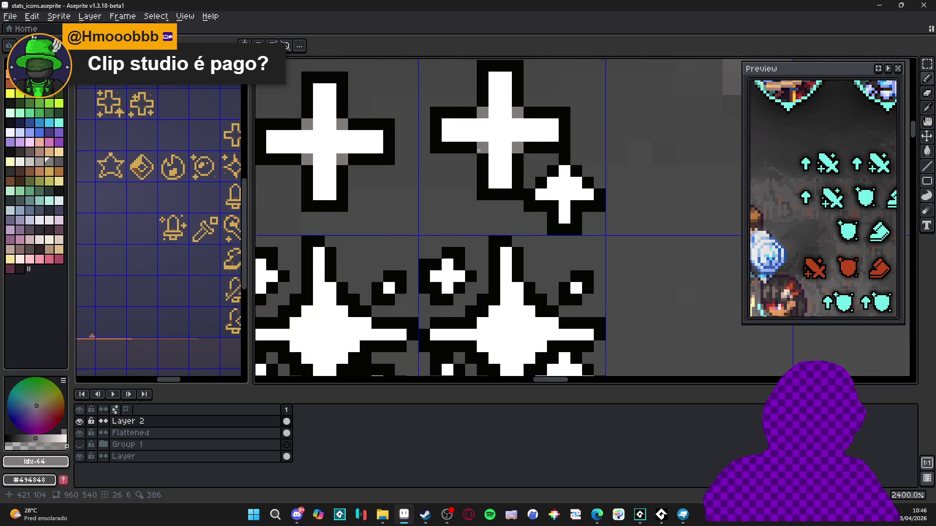
scroll(517, 130, down, 7)
scroll(478, 204, up, 7)
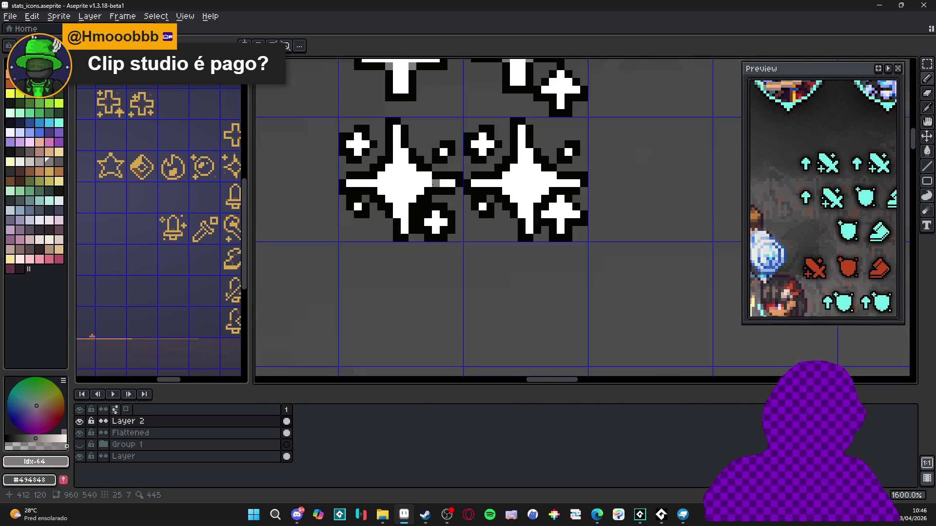
click(360, 159)
click(419, 207)
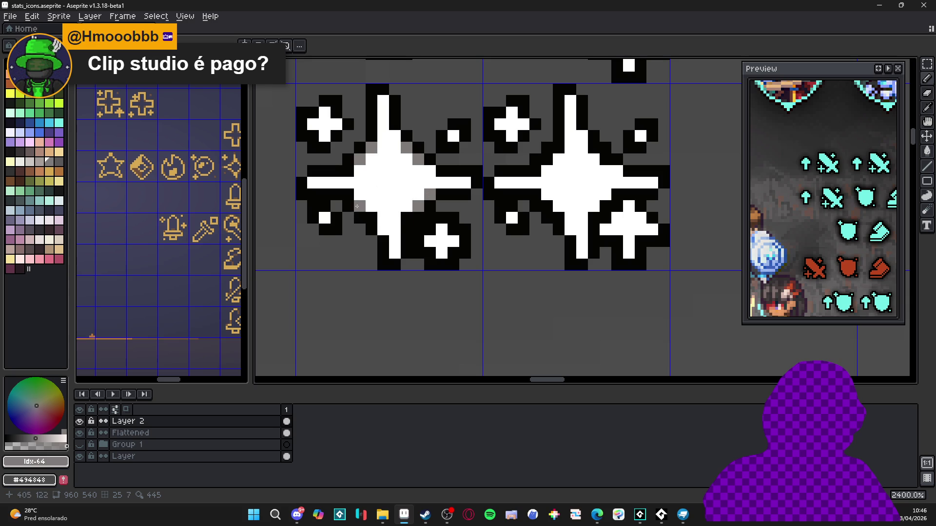
scroll(349, 195, down, 7)
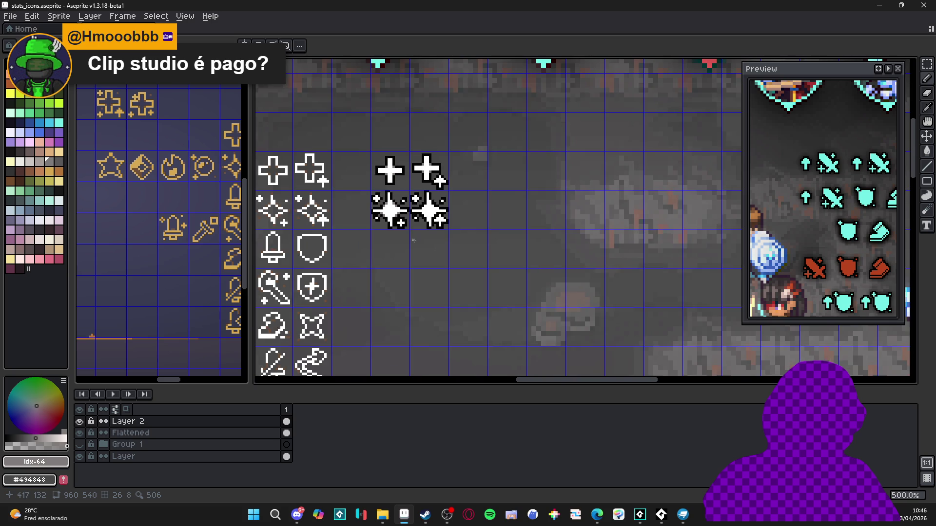
scroll(414, 240, down, 2)
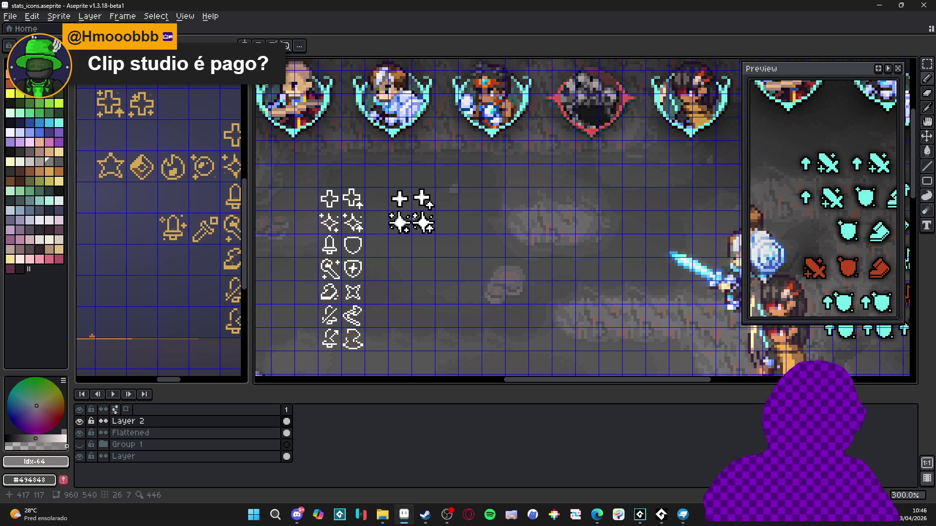
scroll(452, 184, up, 4)
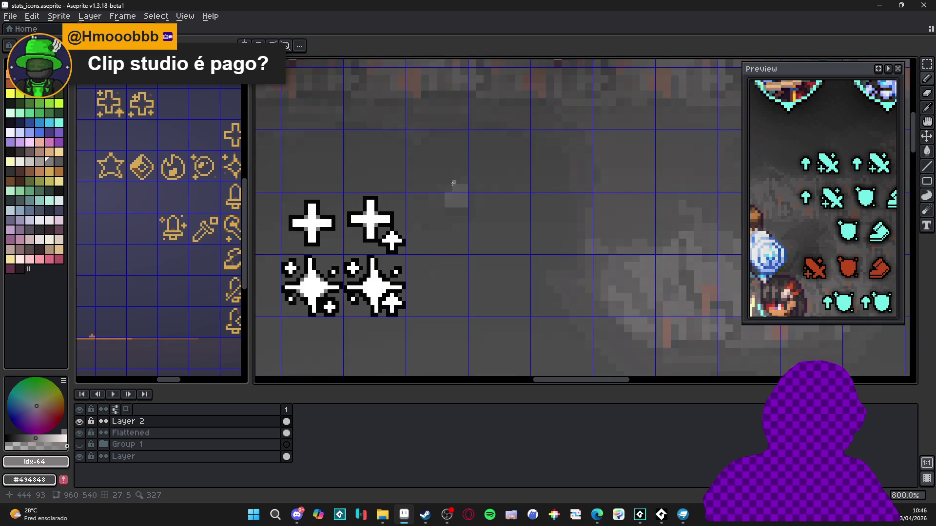
scroll(437, 233, up, 5)
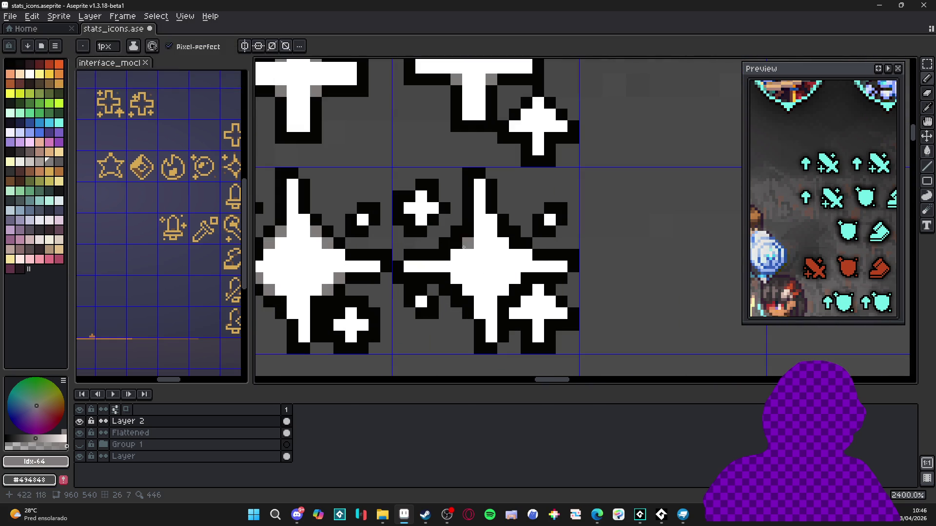
click(515, 289)
click(527, 277)
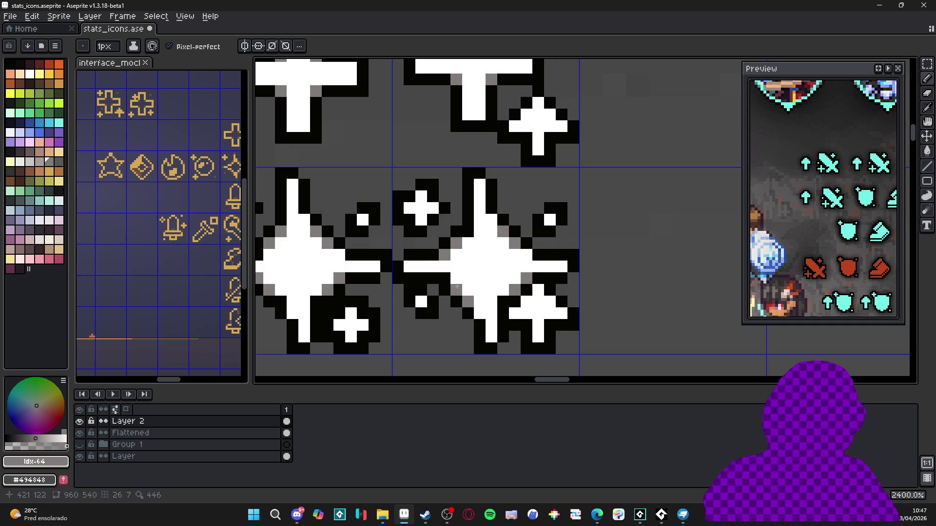
Undo the stray pencil edits on the sparkles.
scroll(483, 306, down, 6)
scroll(485, 306, down, 1)
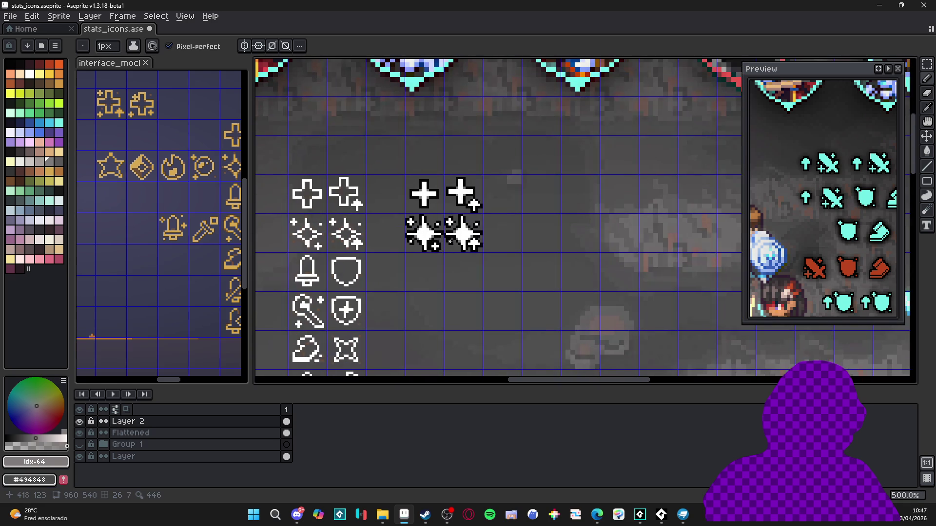
scroll(464, 236, up, 2)
key(m)
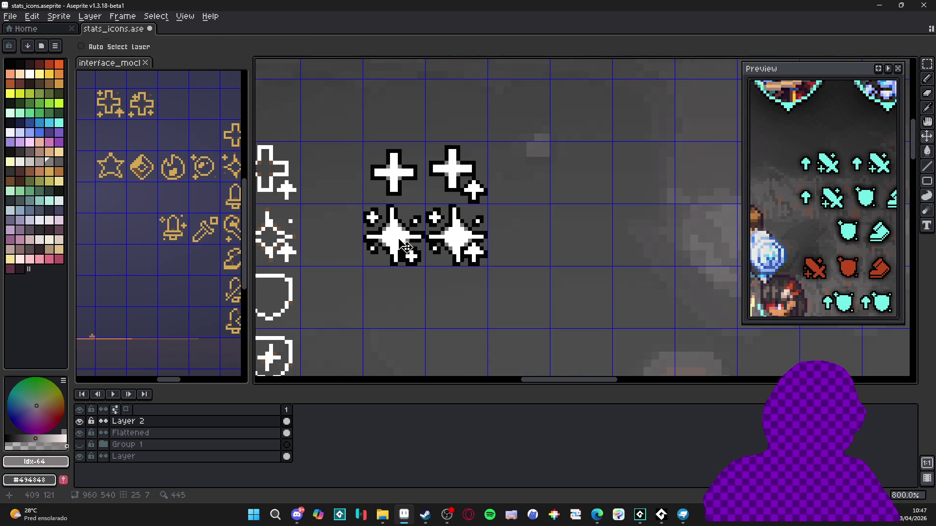
scroll(397, 237, down, 3)
scroll(375, 251, down, 2)
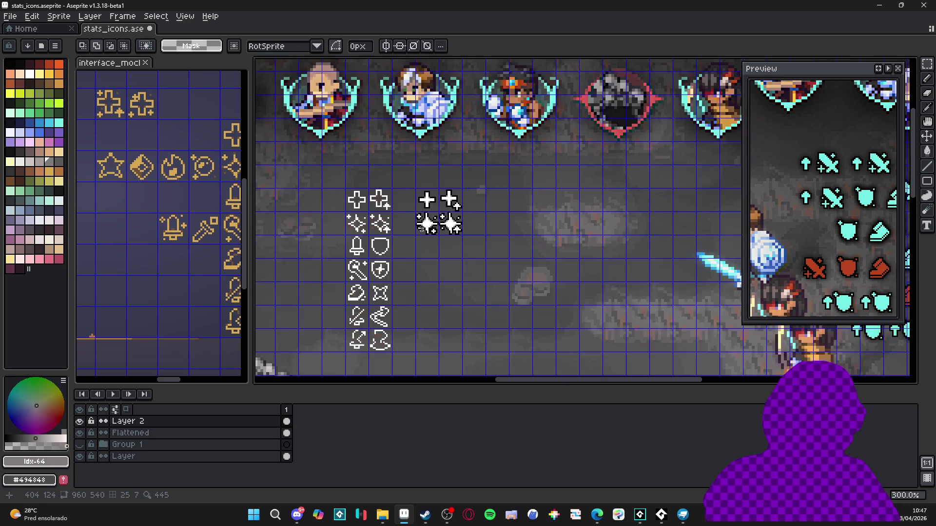
scroll(376, 238, up, 3)
key(b)
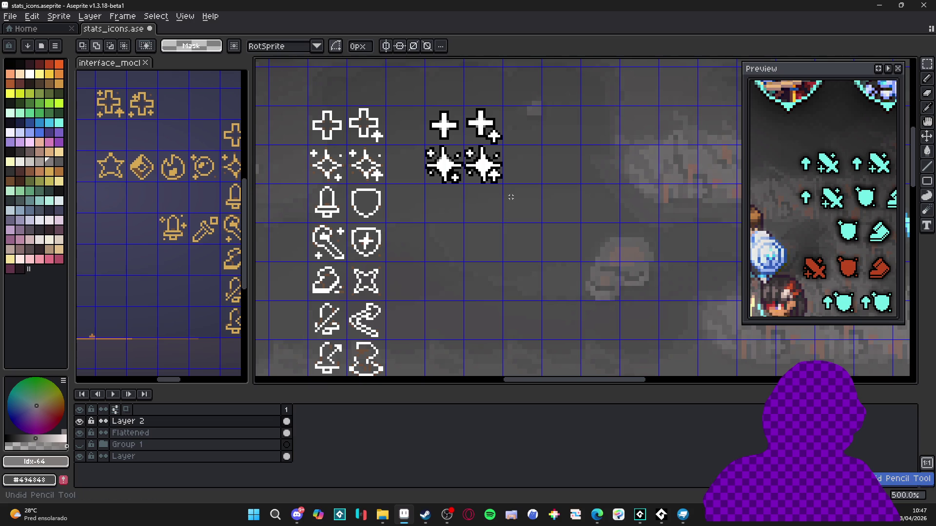
key(ctrl+z)
key(ctrl+z)
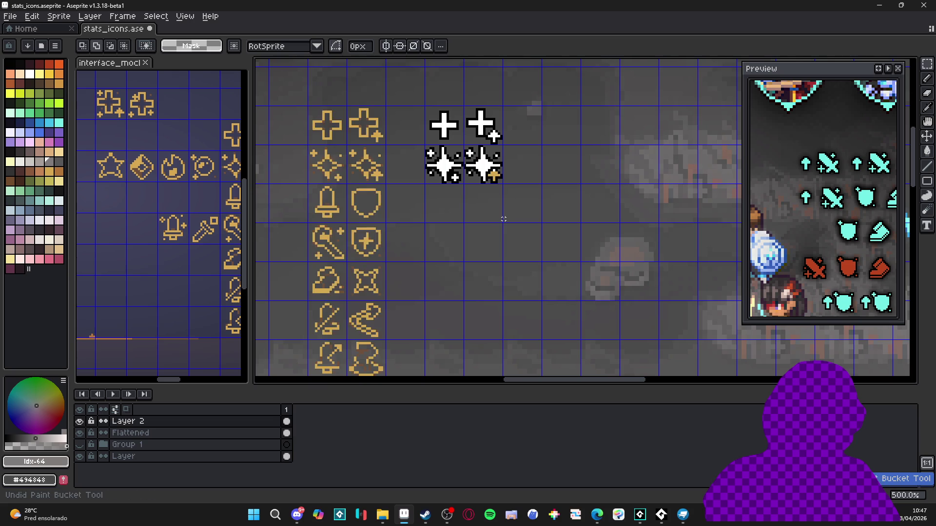
Fill the second sparkle's small gold plus badge with white, then deselect.
scroll(496, 172, up, 5)
key(w)
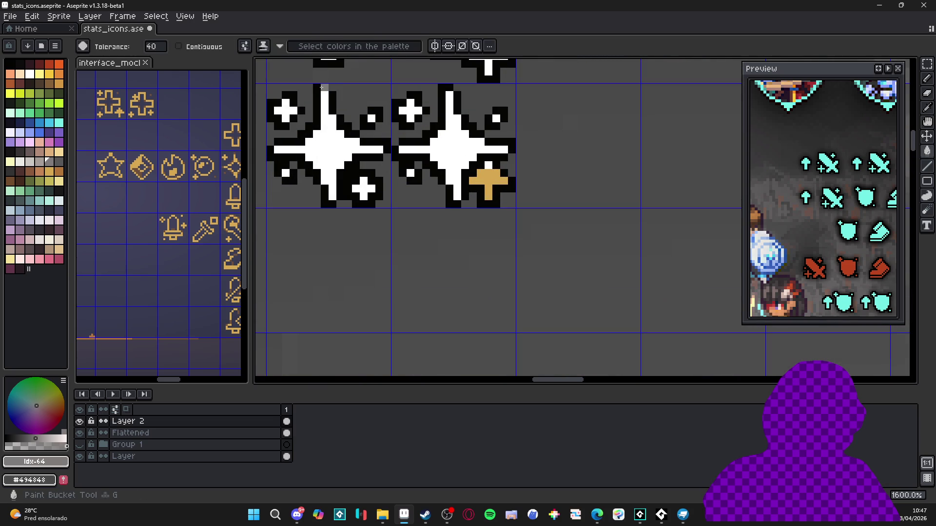
alt+click(481, 149)
key(g)
click(485, 180)
scroll(485, 180, down, 6)
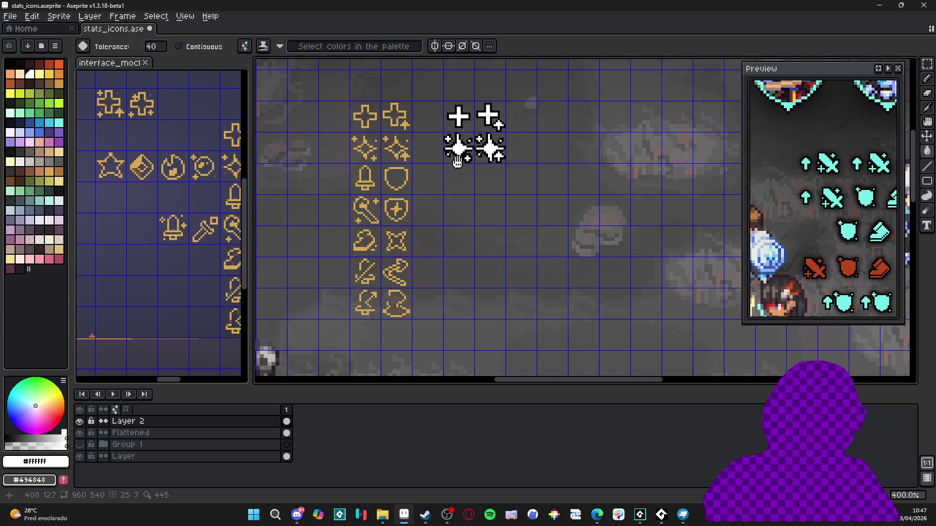
scroll(435, 168, down, 1)
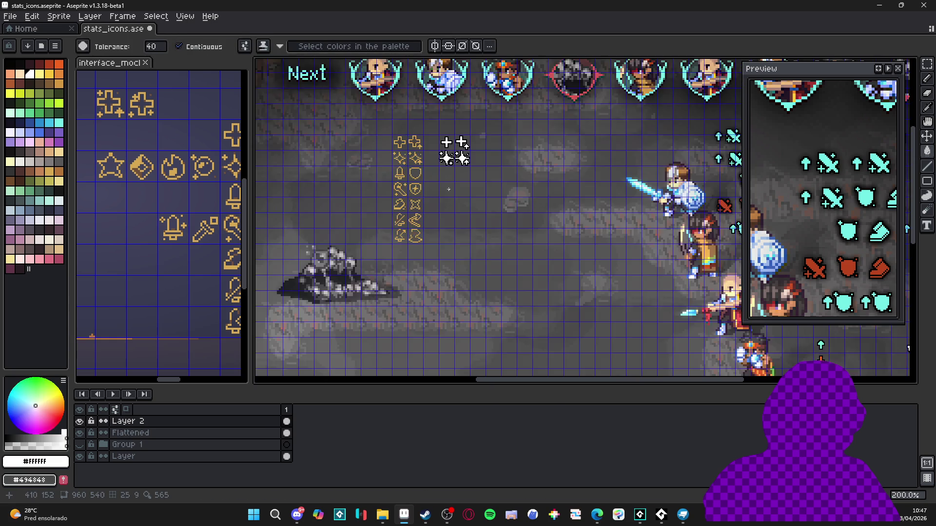
scroll(470, 184, up, 1)
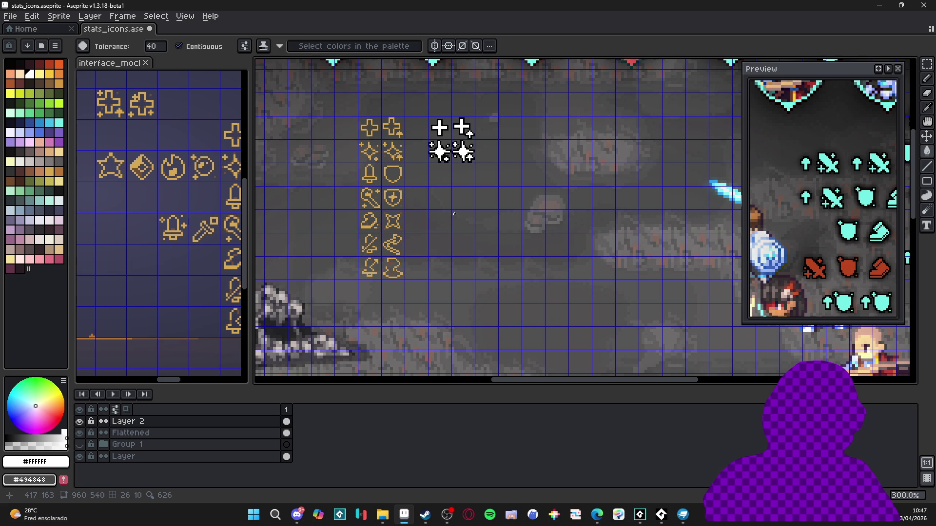
scroll(446, 158, up, 3)
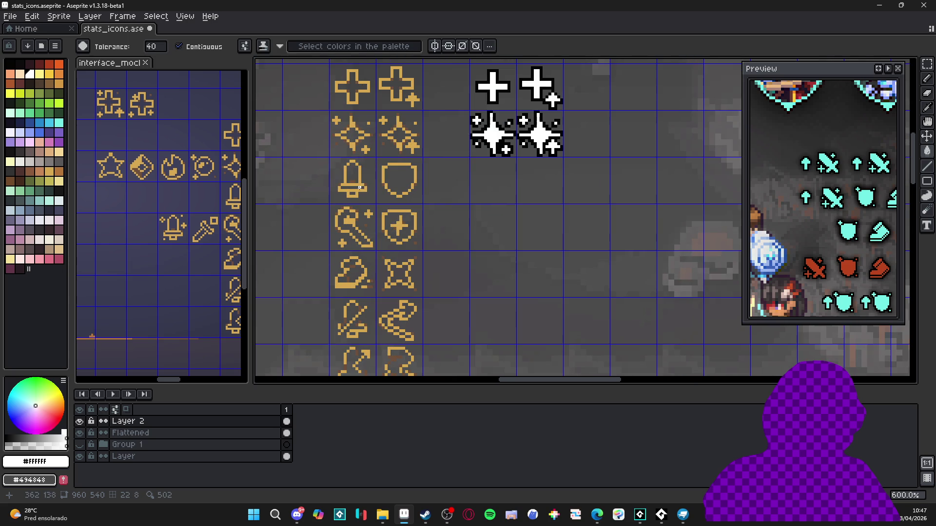
scroll(363, 188, up, 1)
key(v)
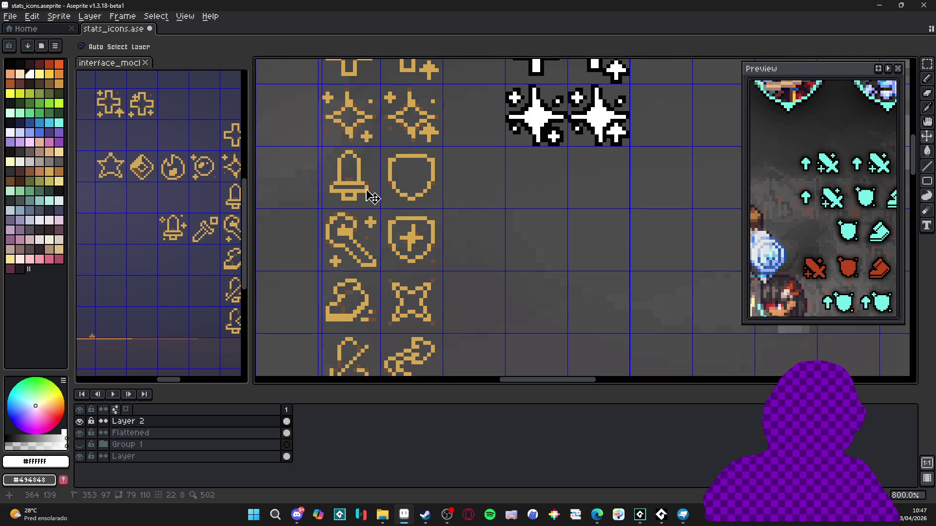
key(ctrl+d)
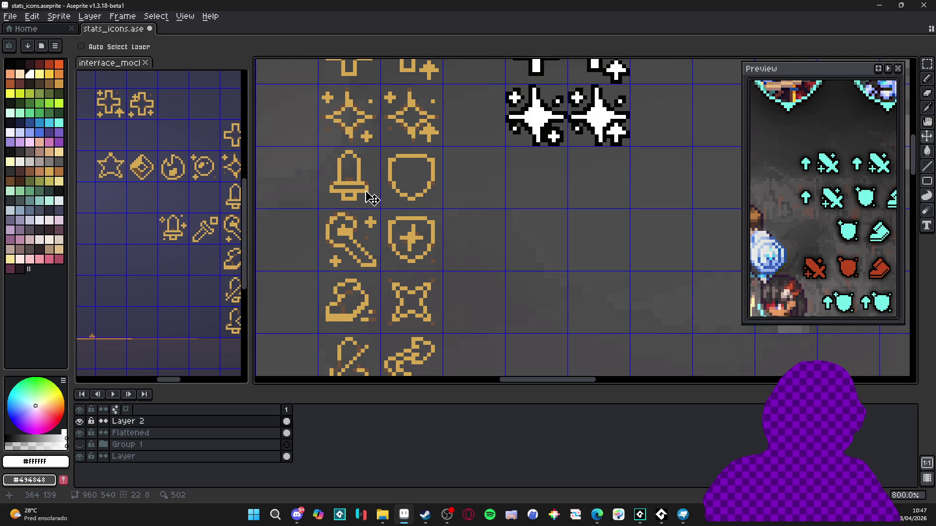
Copy the gold bell icon into an empty cell beneath the first white sparkle.
key(m)
click(355, 188)
key(ctrl+c)
key(ctrl+v)
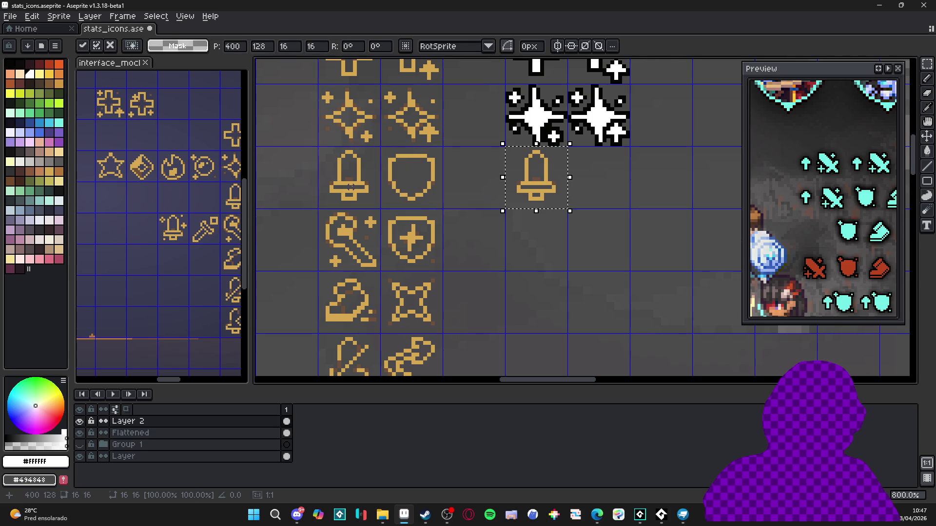
key(Return)
Paint the bell copy white, filling its interior, band and bottom knob.
key(b)
scroll(531, 185, up, 3)
click(529, 185)
scroll(534, 183, up, 2)
scroll(539, 182, down, 2)
key(ctrl+z)
key(plus)
click(526, 195)
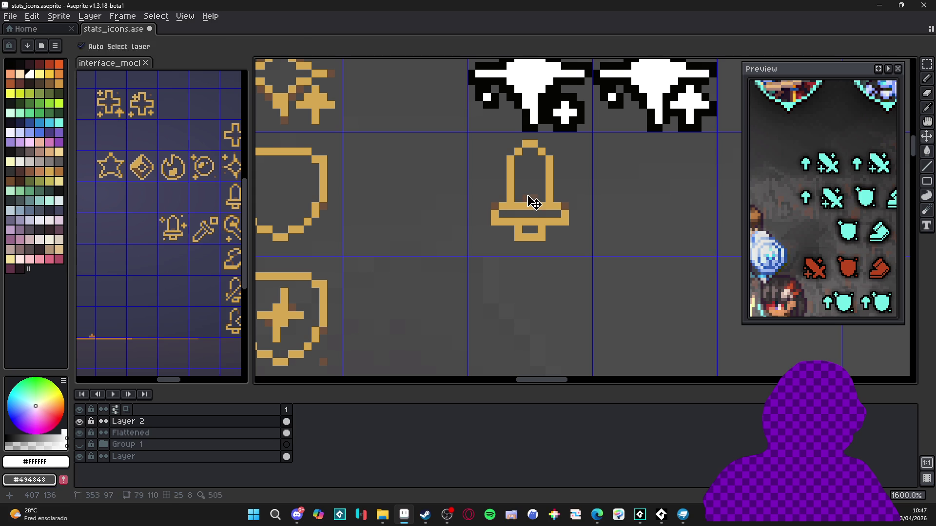
scroll(497, 222, down, 1)
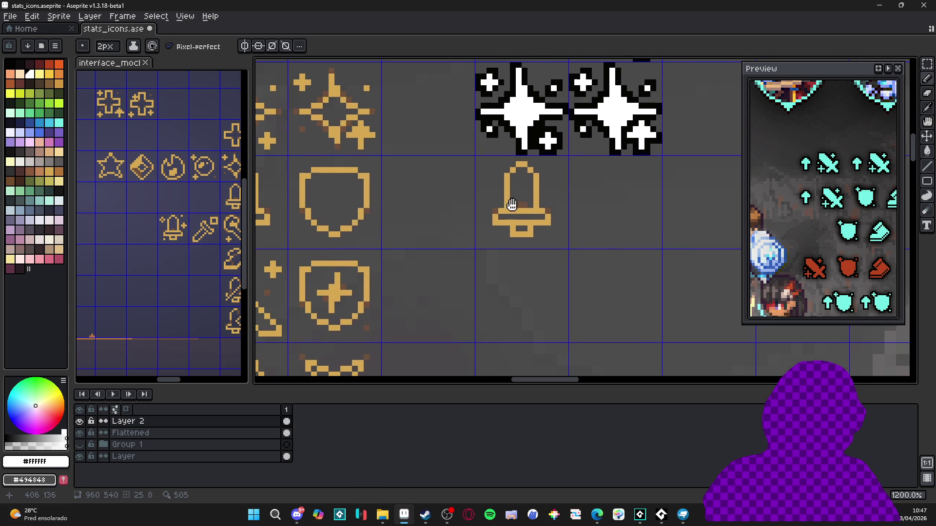
key(g)
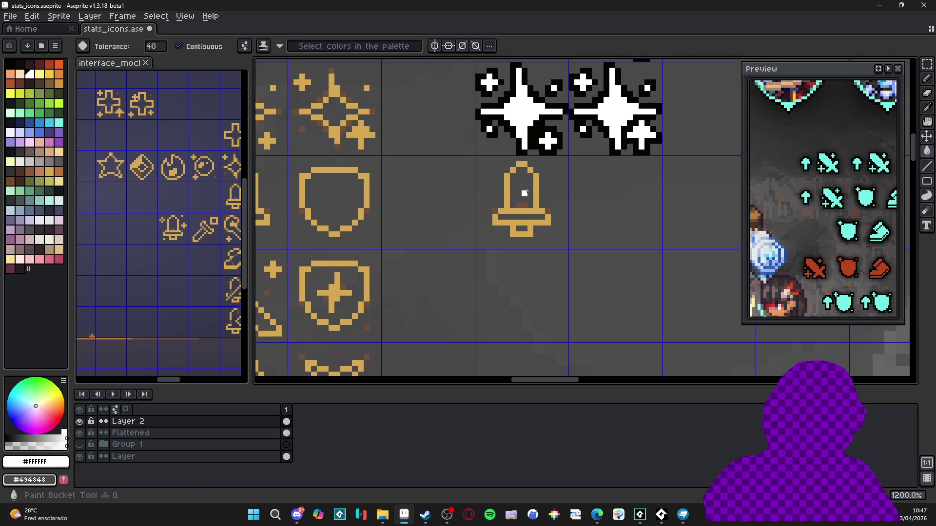
click(522, 195)
click(524, 217)
click(520, 229)
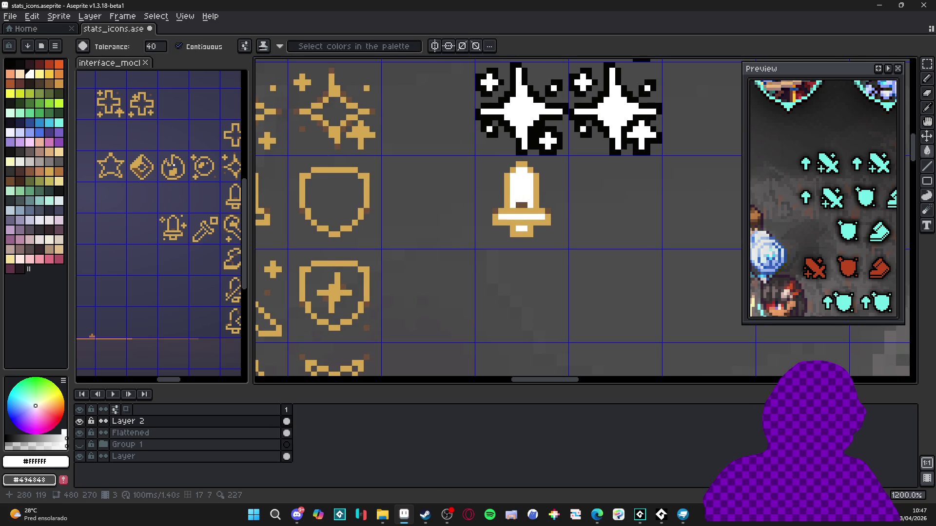
Outline the bell's left edge in black and recolour its band light blue.
click(8, 64)
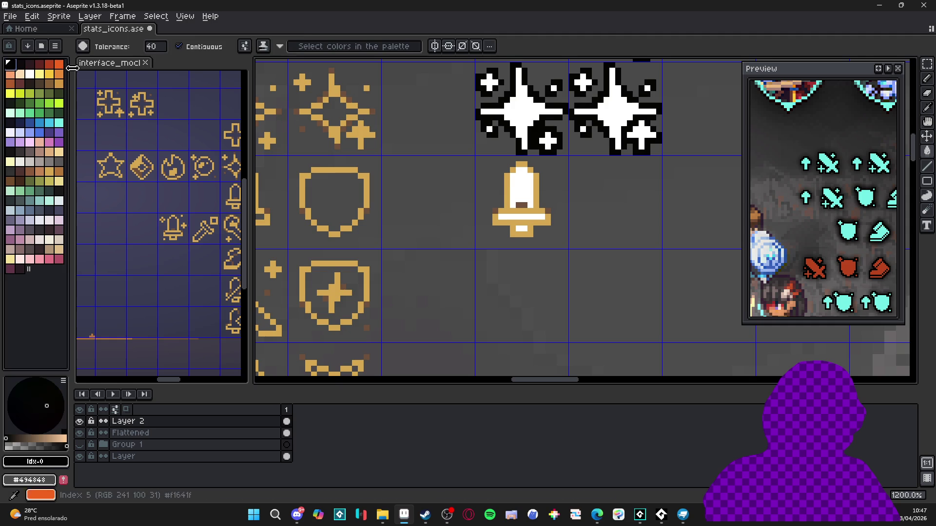
key(b)
scroll(489, 194, up, 1)
click(512, 208)
mouse_move(511, 207)
mouse_down()
mouse_move(514, 167)
mouse_move(530, 153)
mouse_move(564, 217)
mouse_move(561, 233)
mouse_move(497, 223)
mouse_move(512, 217)
mouse_move(520, 247)
mouse_move(538, 249)
mouse_move(545, 225)
mouse_up()
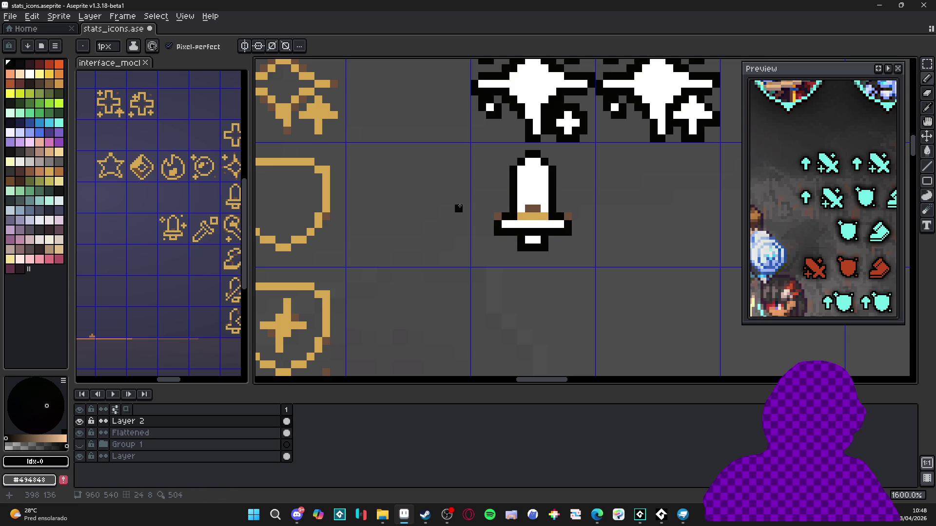
click(29, 211)
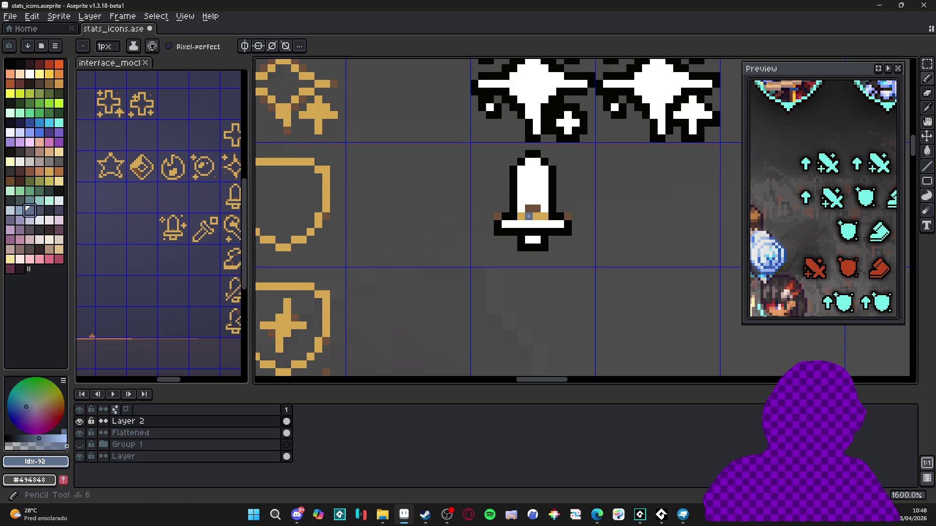
drag(521, 216, 539, 211)
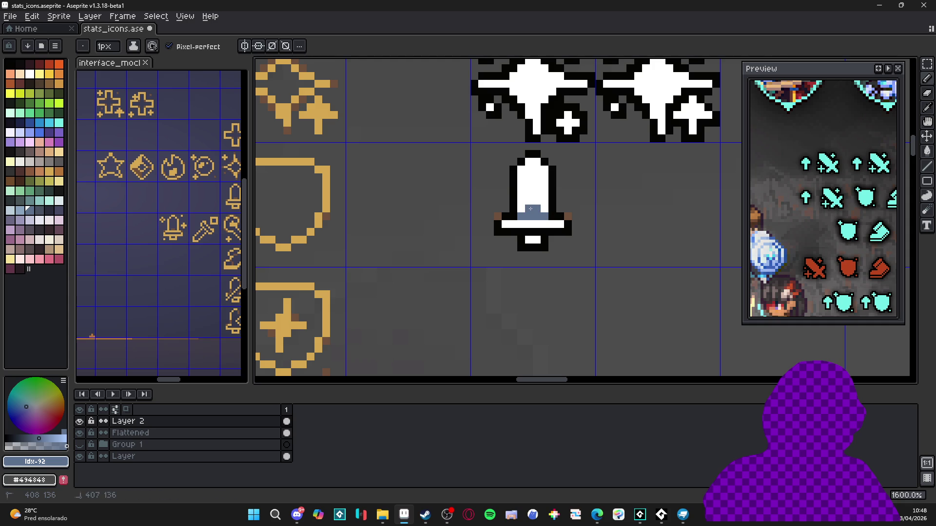
scroll(522, 229, down, 5)
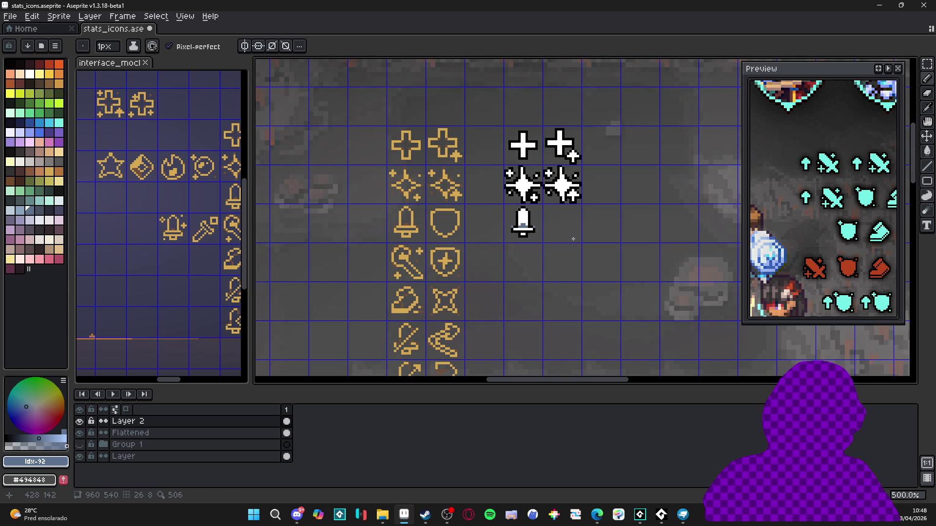
scroll(570, 240, down, 1)
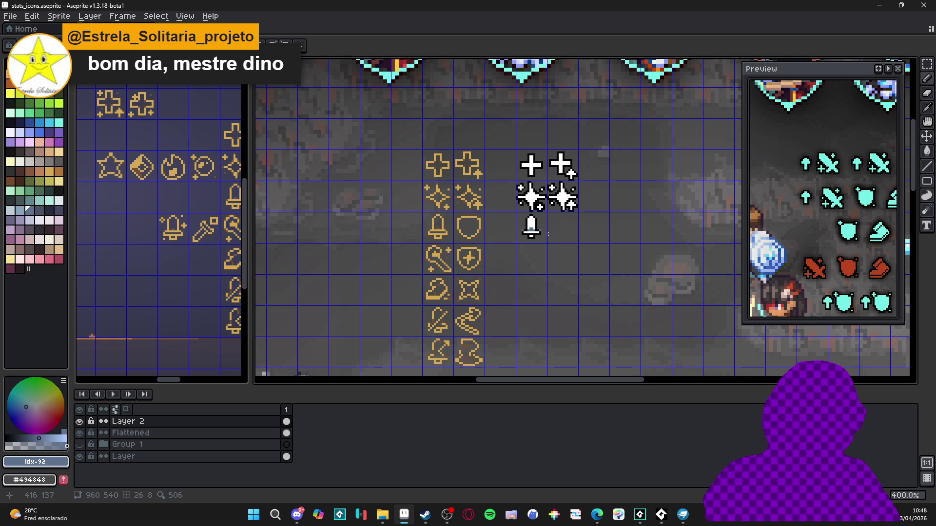
scroll(531, 227, up, 3)
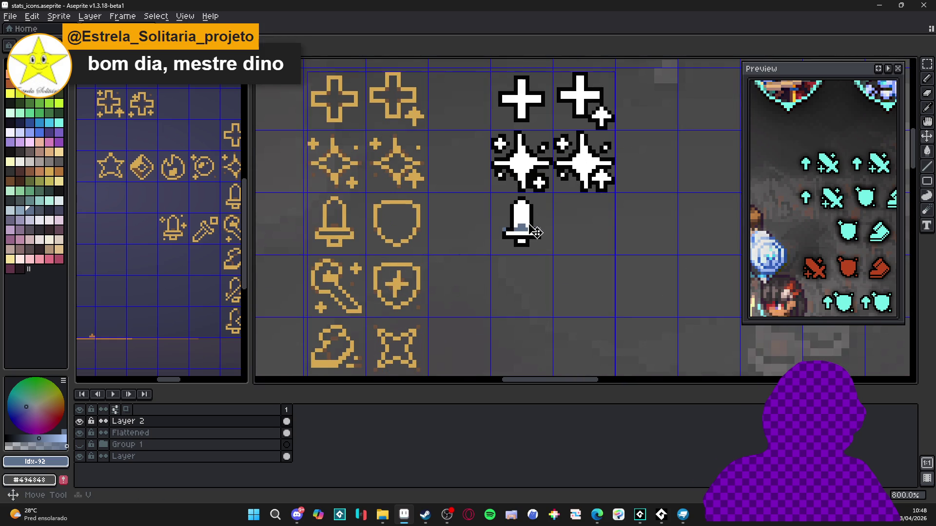
click(526, 225)
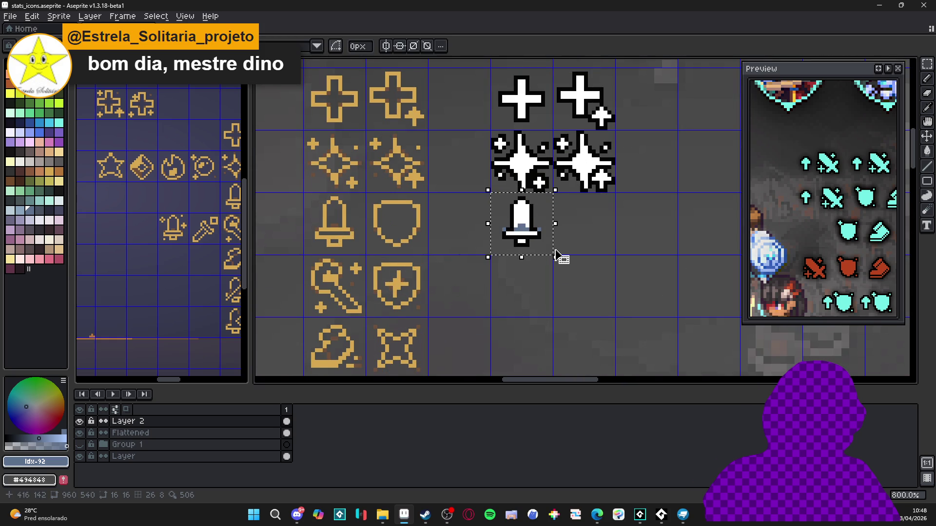
Copy the gold wand icon into the new column below the white bell.
drag(554, 251, 524, 238)
click(531, 248)
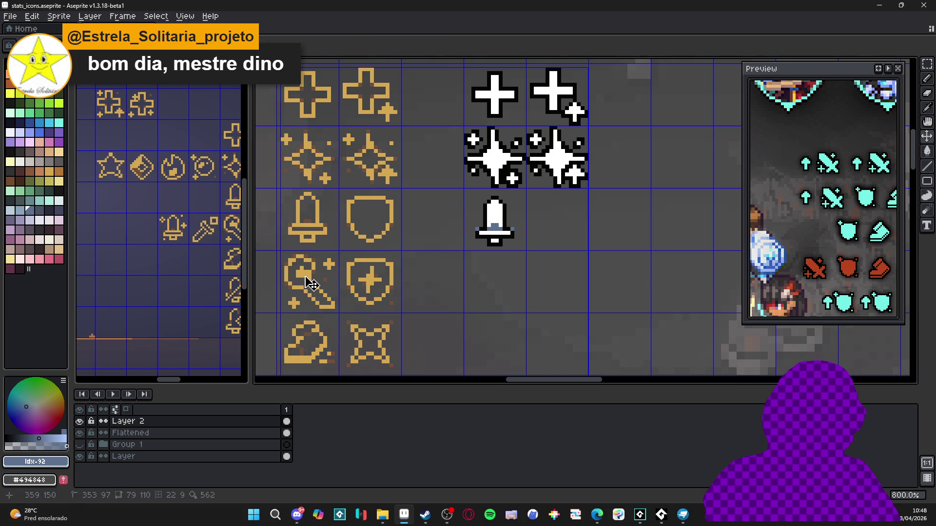
key(m)
drag(305, 275, 336, 310)
drag(312, 280, 414, 263)
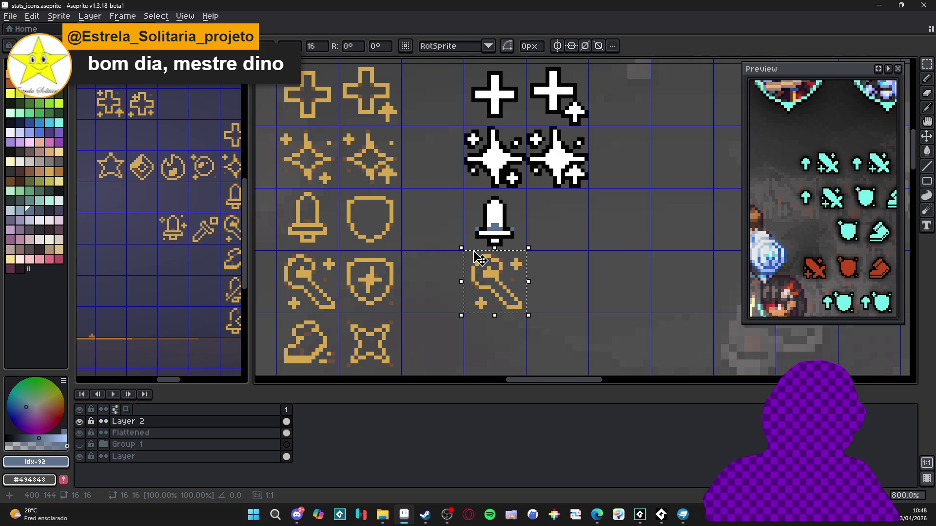
Turn the wand copy's gold outline and crosses black, with blue-grey shading pixels.
scroll(495, 244, up, 2)
alt+click(507, 239)
key(g)
click(488, 305)
click(507, 292)
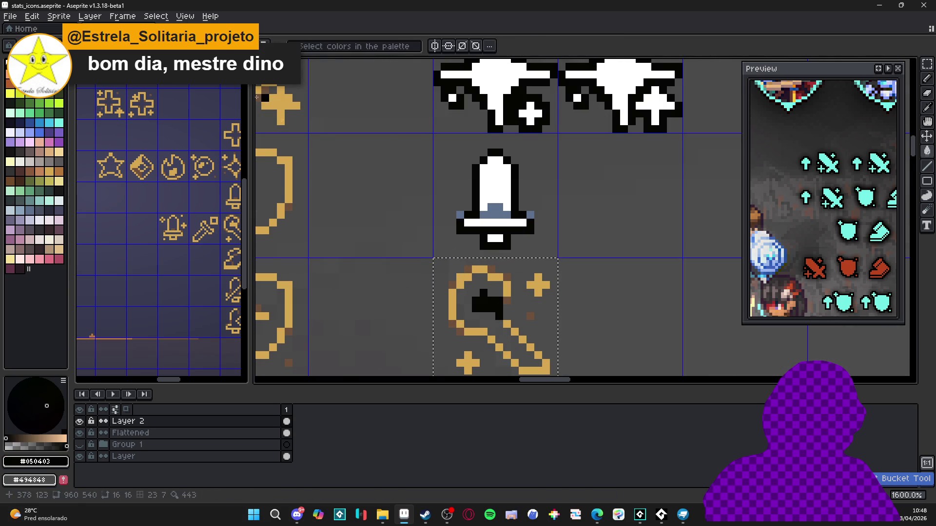
key(ctrl+z)
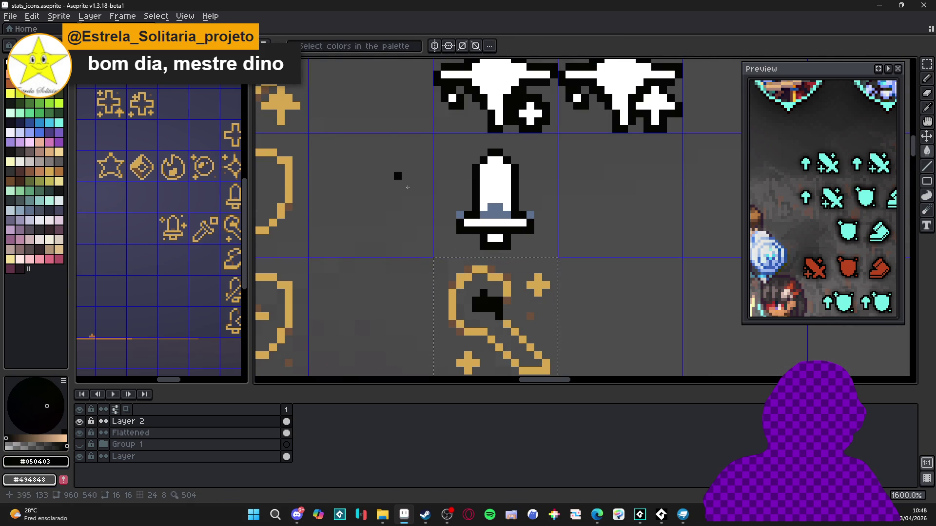
click(508, 290)
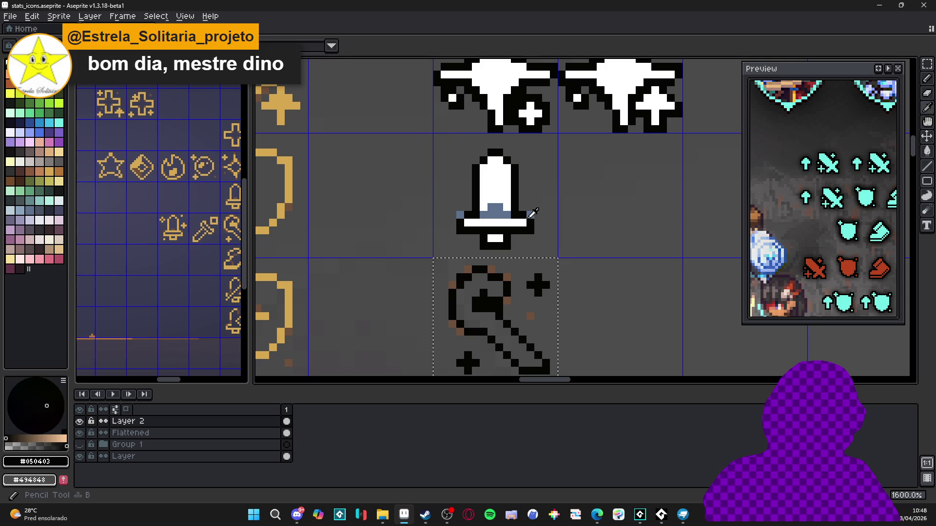
alt+click(531, 215)
click(507, 299)
Fill the wand's interior white and whiten the right and bottom-left crosses.
alt+click(509, 227)
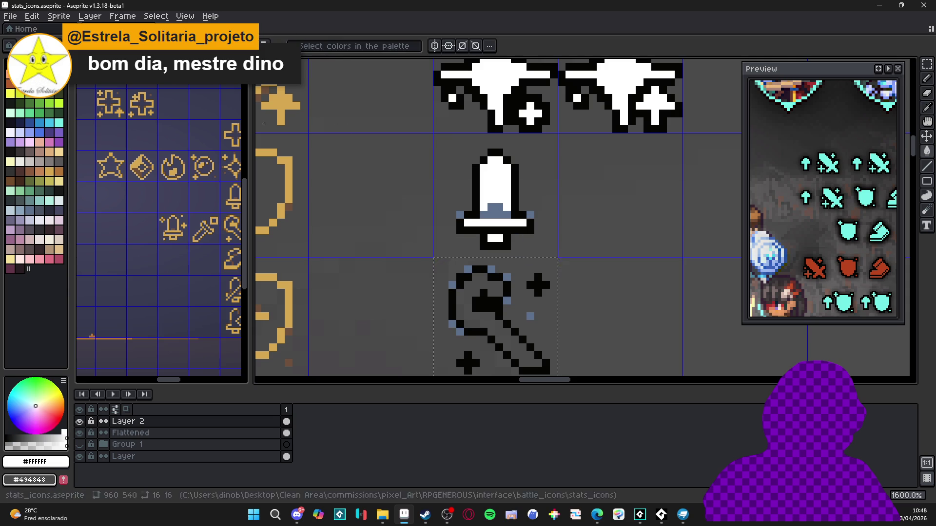
click(461, 304)
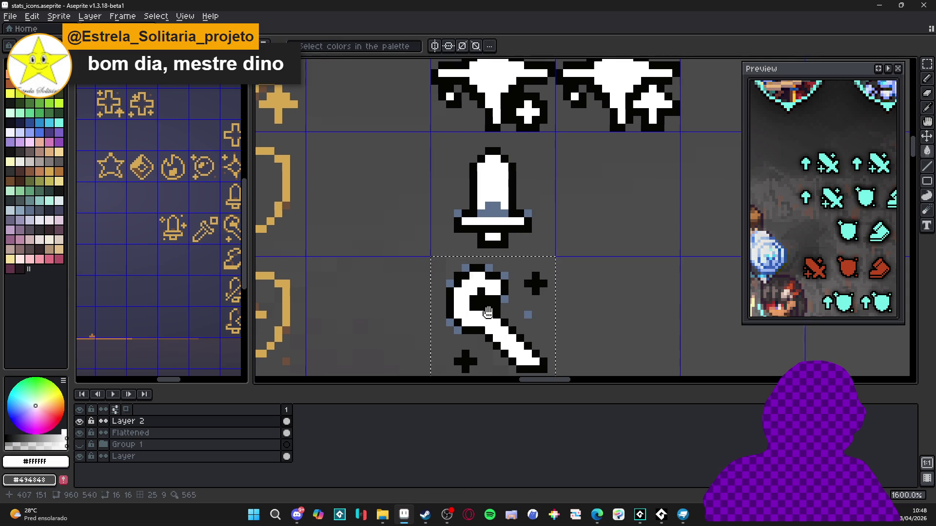
drag(530, 309, 510, 258)
click(510, 258)
scroll(510, 258, down, 3)
scroll(473, 235, up, 5)
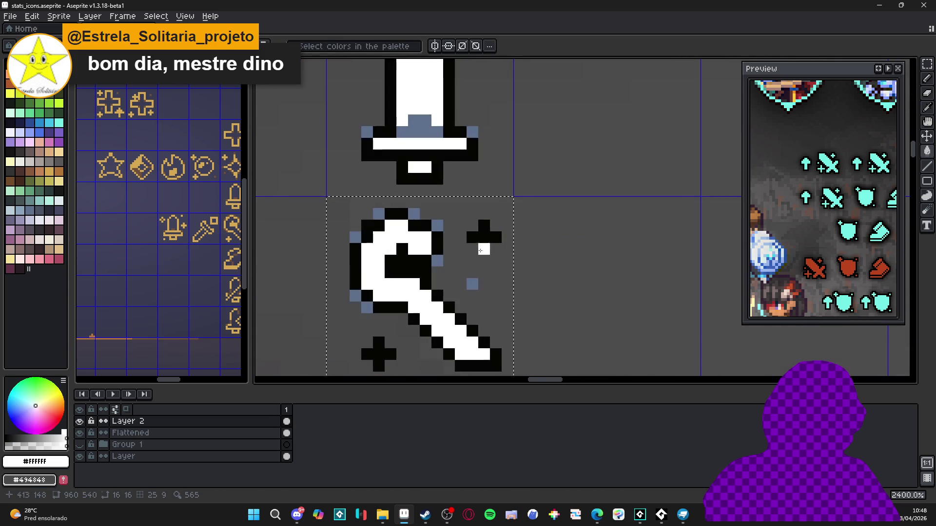
click(488, 235)
click(484, 249)
mouse_move(379, 342)
mouse_down()
mouse_move(379, 366)
mouse_move(391, 355)
mouse_move(373, 345)
mouse_move(368, 367)
mouse_up()
Outline the bottom-left cross in black and fix the small cross's outline pixels.
alt+click(414, 319)
click(391, 343)
click(379, 331)
scroll(368, 366, down, 2)
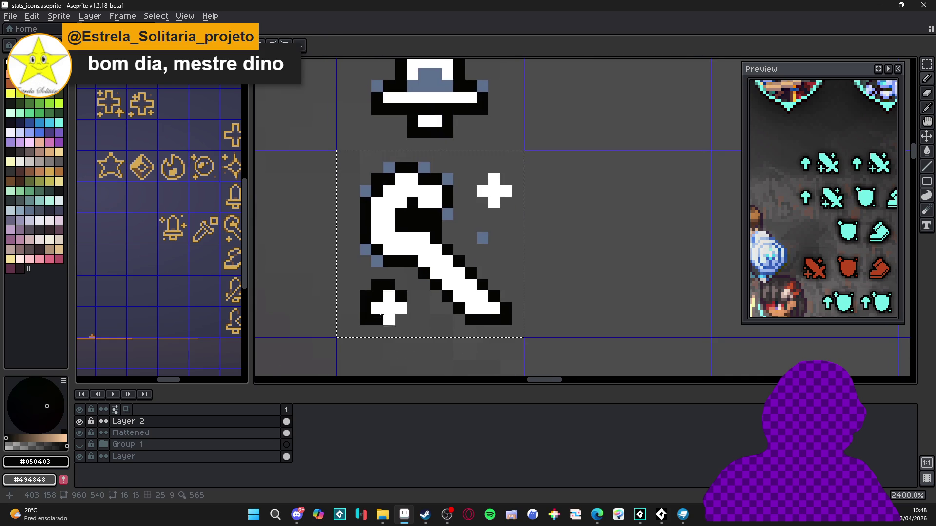
click(398, 322)
click(412, 320)
click(412, 309)
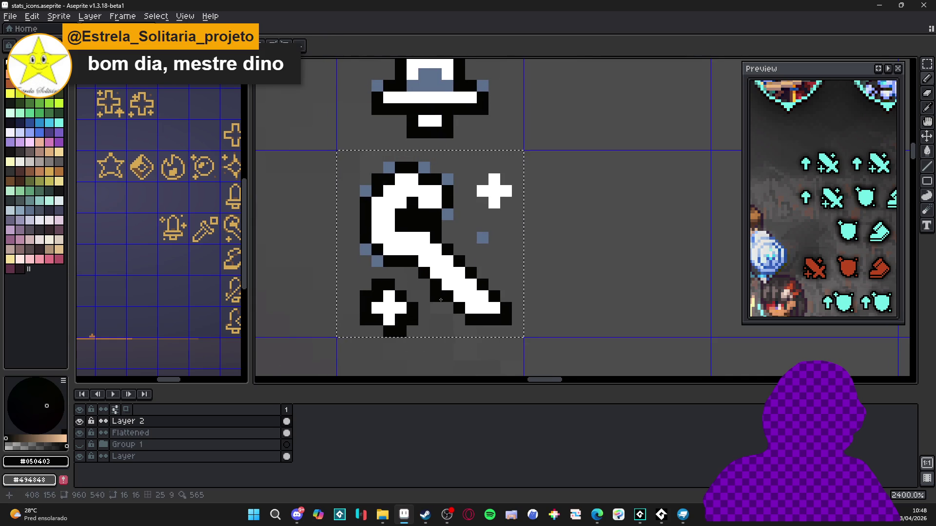
scroll(444, 288, up, 1)
key(ctrl+z)
mouse_move(479, 211)
mouse_down()
mouse_move(479, 222)
mouse_move(485, 180)
mouse_up()
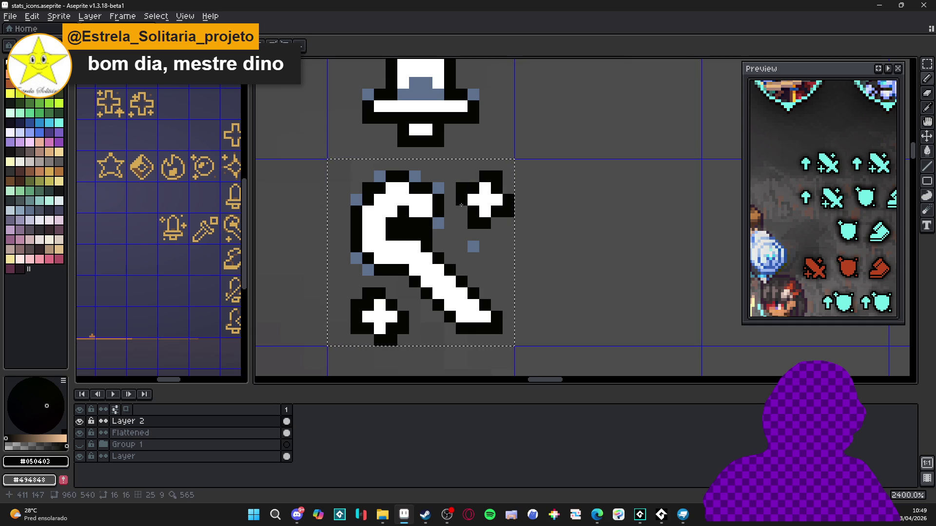
scroll(468, 219, down, 3)
scroll(413, 312, up, 3)
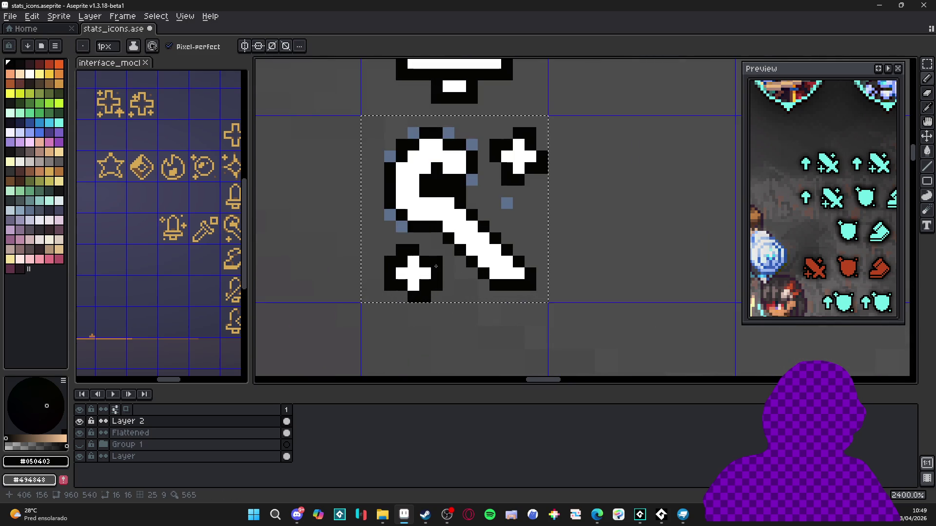
scroll(458, 297, down, 3)
scroll(444, 244, up, 3)
scroll(453, 195, down, 3)
scroll(461, 148, down, 4)
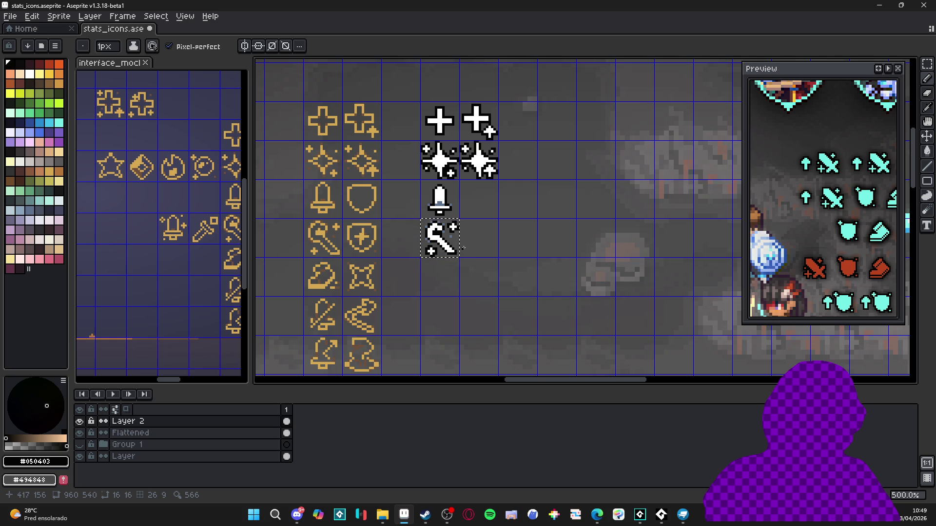
scroll(443, 244, up, 1)
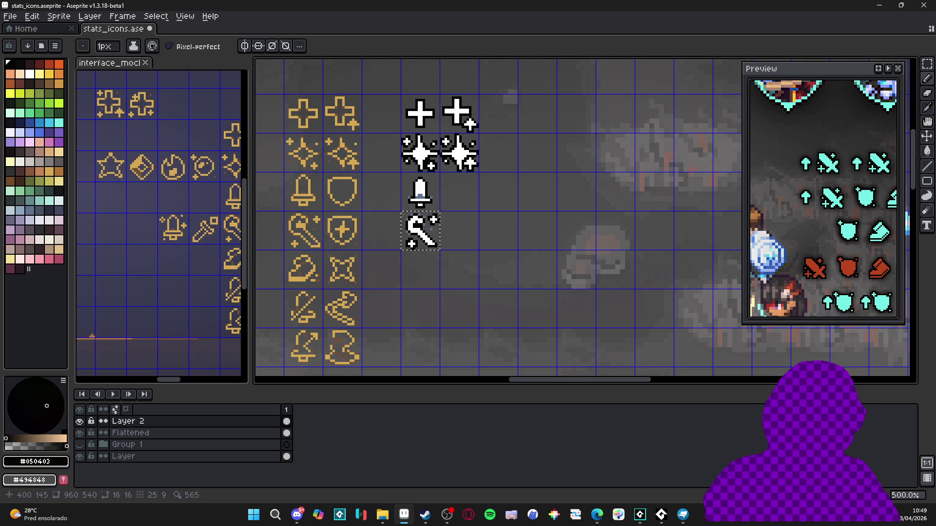
scroll(352, 195, up, 1)
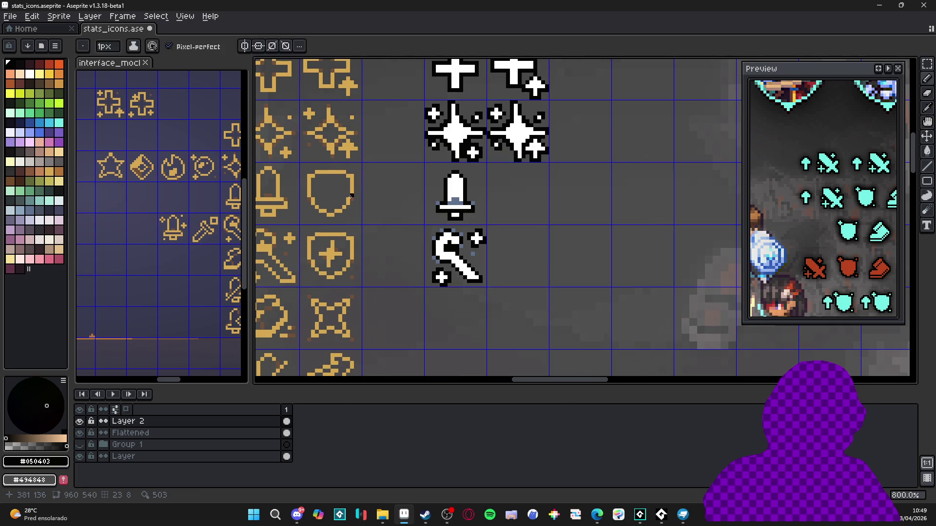
Copy the gold shield into the empty cell right of the white bell.
key(v)
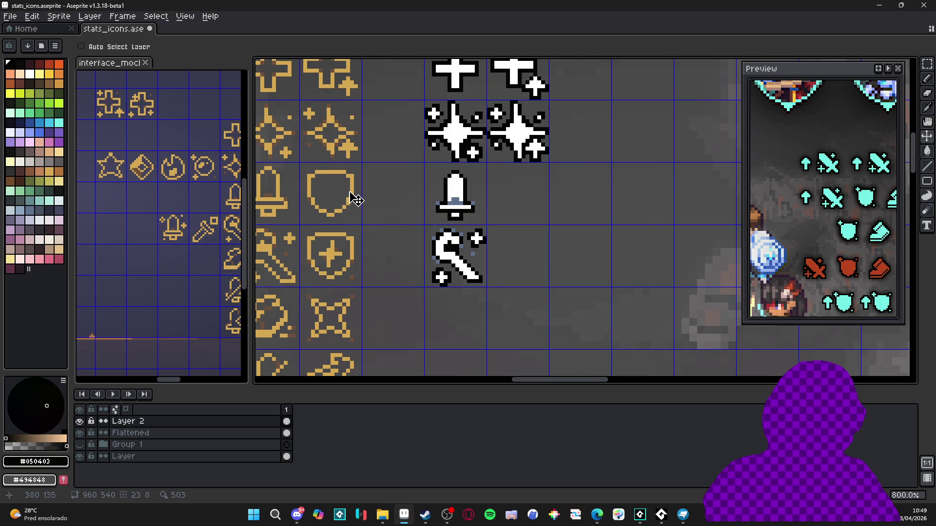
key(m)
double_click(355, 198)
ctrl+drag(355, 197, 542, 197)
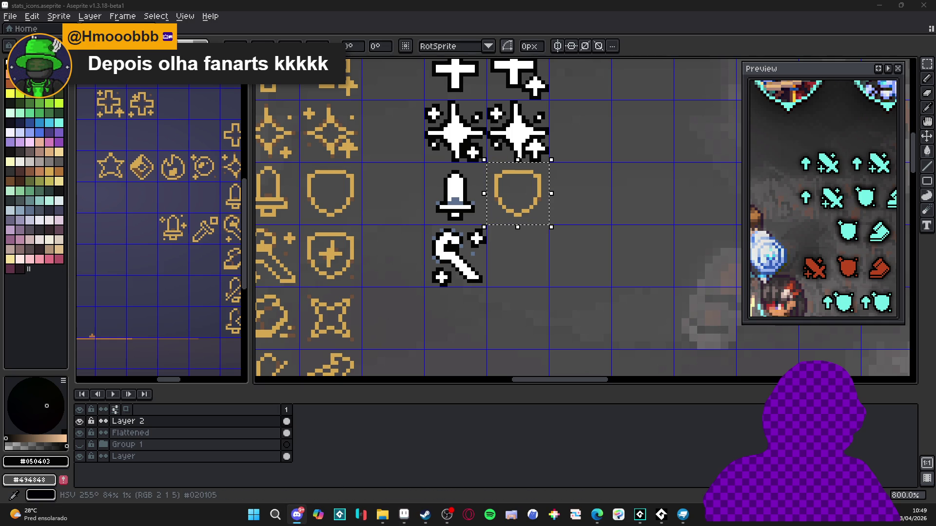
In Discord, open the purple GIF full size and choose to save it.
key(alt+Tab)
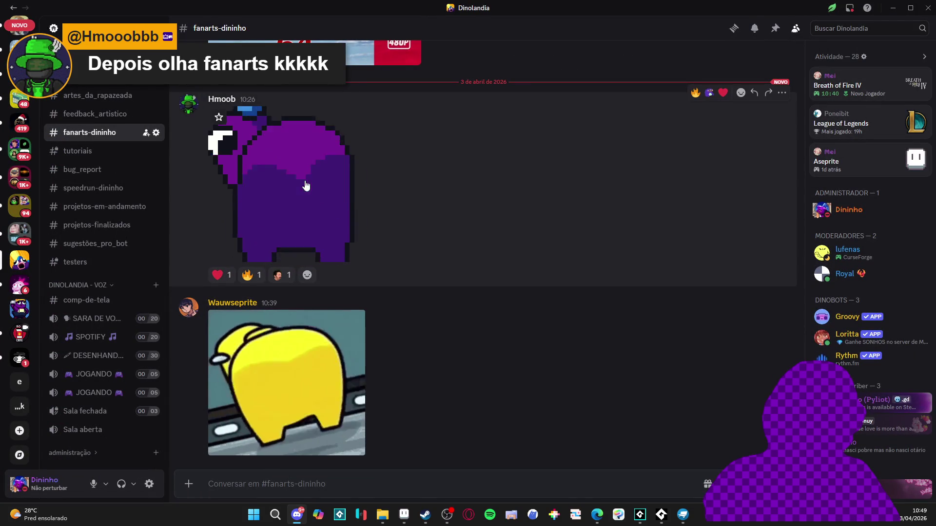
click(305, 183)
right_click(480, 267)
click(506, 289)
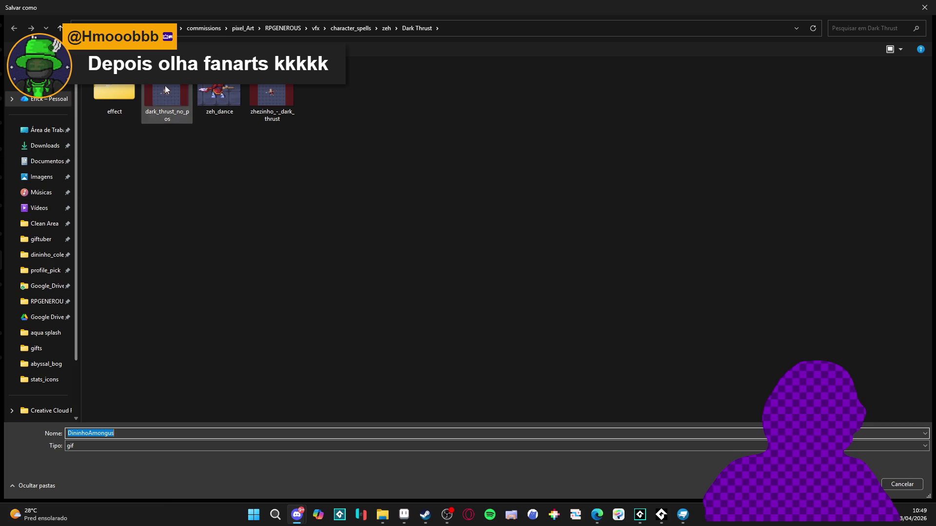
Browse to Clean Area > DININHO_WORLD > Artes_dininho_world > emotes_twitch.
click(44, 225)
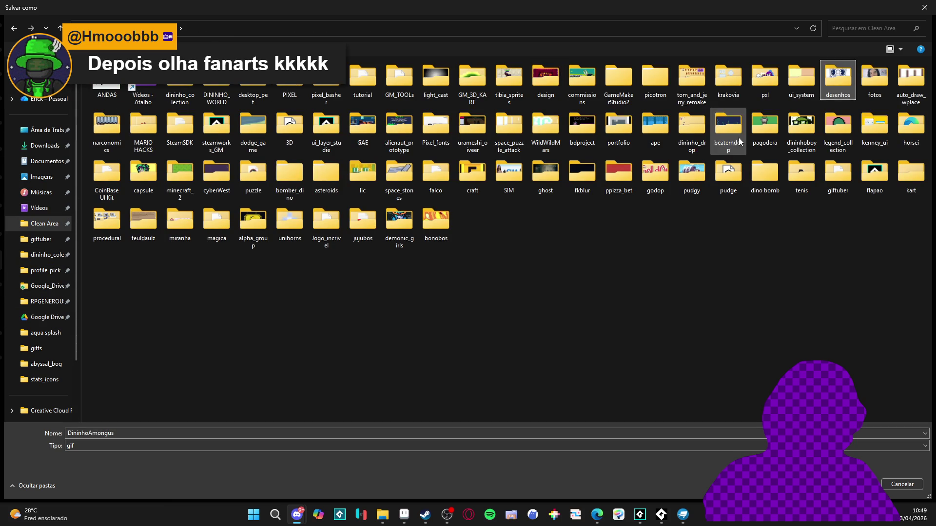
click(690, 127)
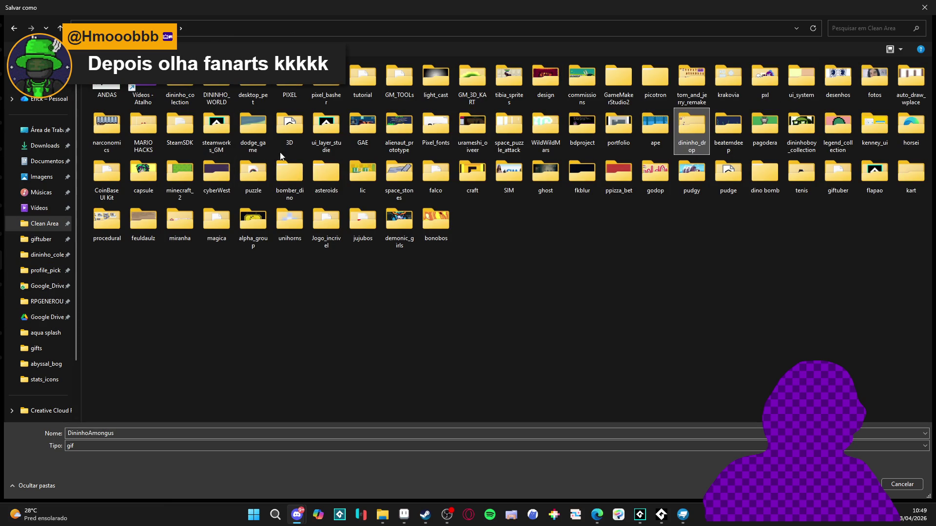
key(d)
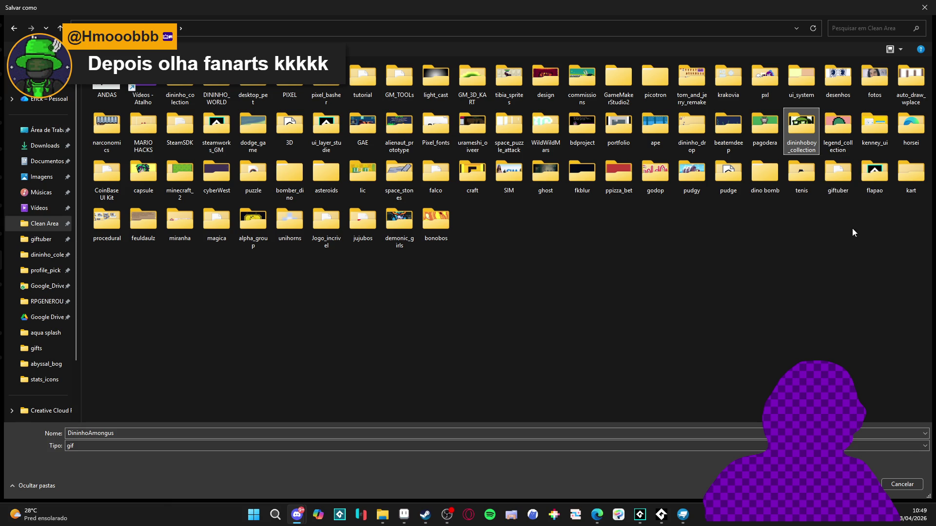
key(d)
key(d)
key(d)
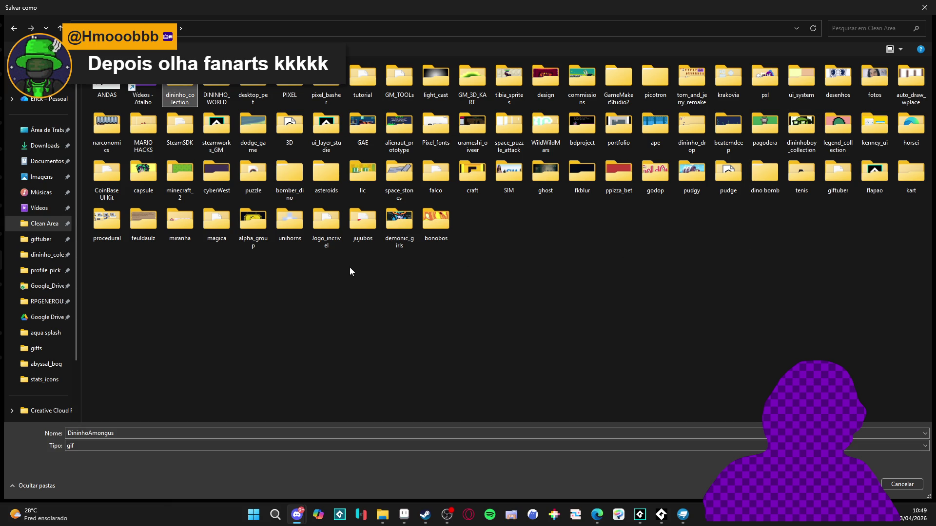
double_click(218, 93)
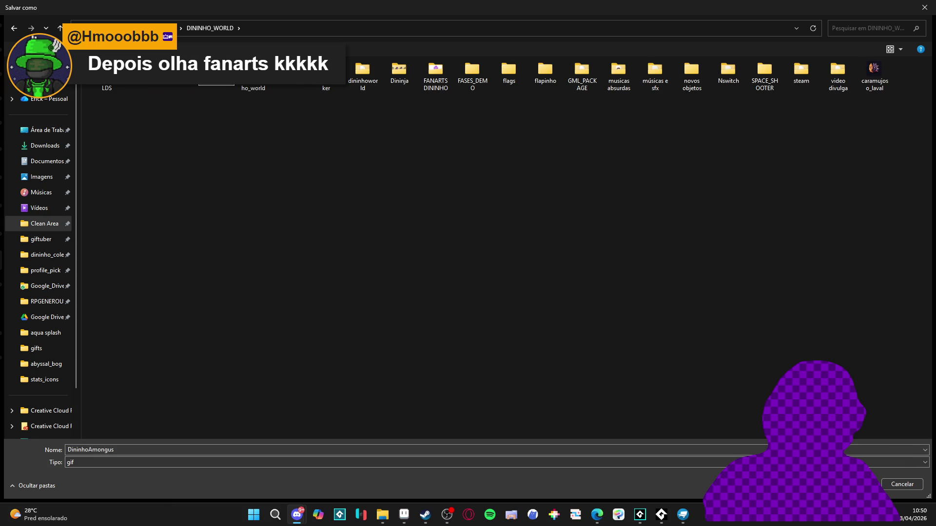
double_click(253, 78)
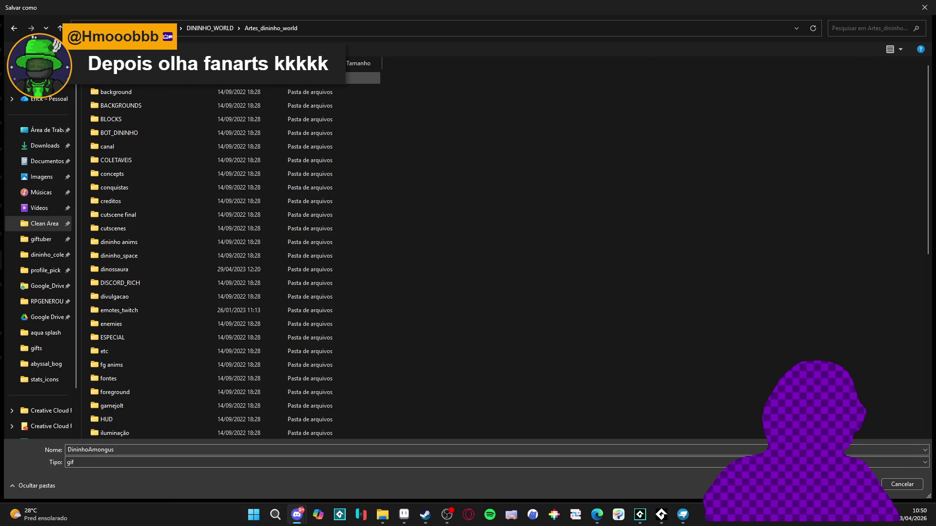
click(119, 310)
double_click(144, 315)
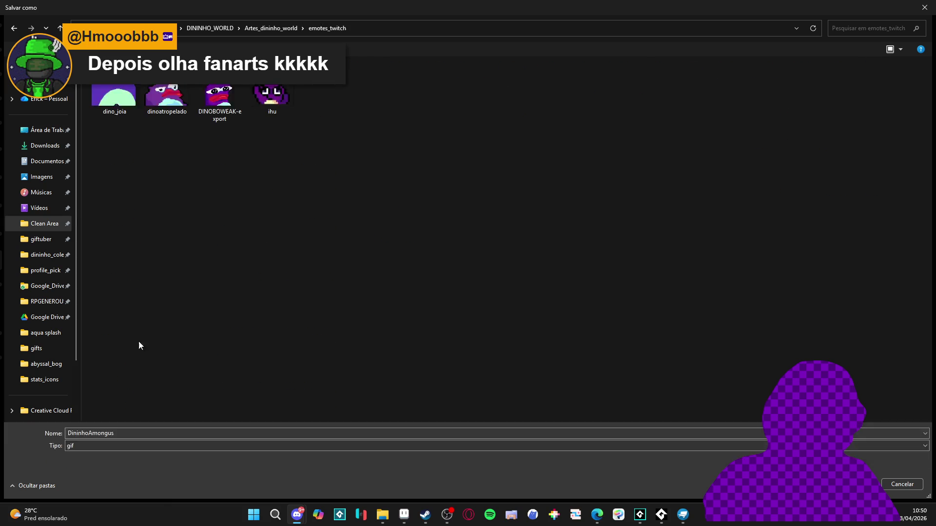
Save the animation as dininhoshake.gif.
double_click(233, 433)
text(dininhos)
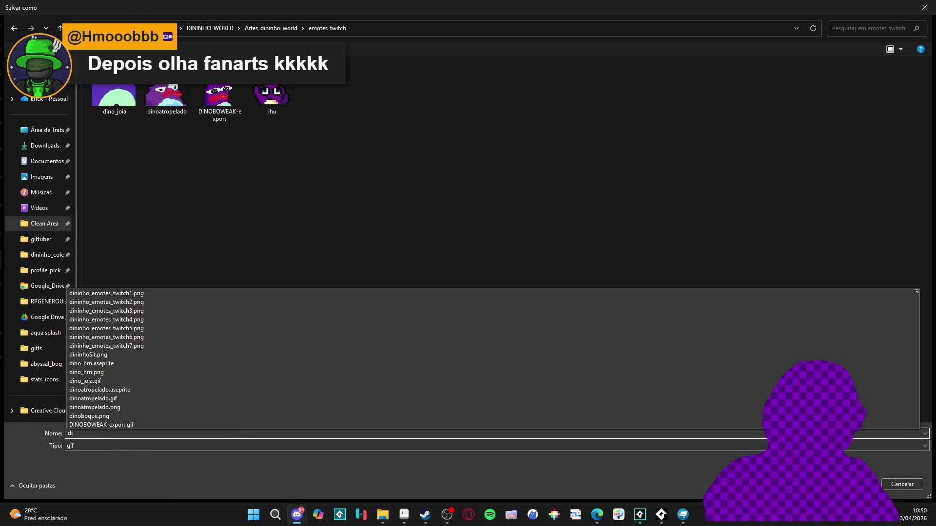
key(Return)
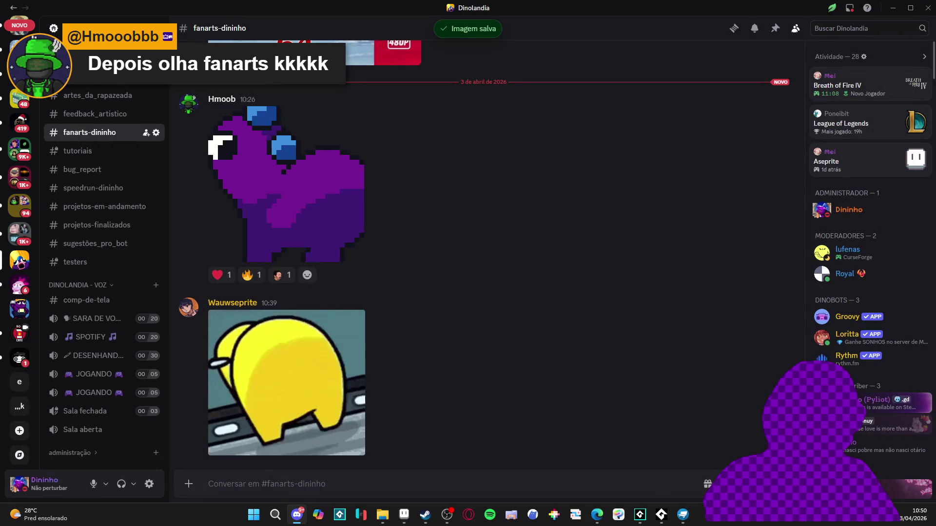
Upload the dininhoshake animation as a new emoji in the Dinolandia server's settings.
right_click(20, 261)
mouse_move(89, 343)
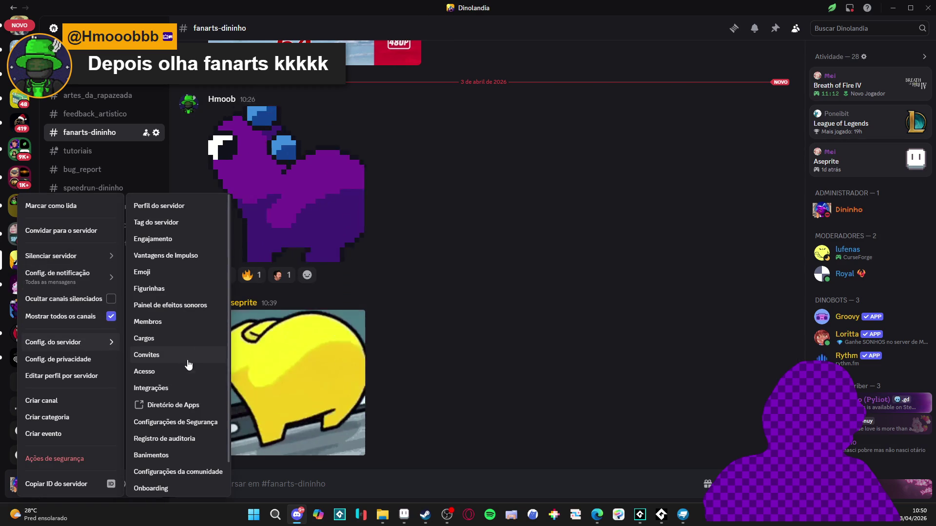
scroll(161, 449, down, 2)
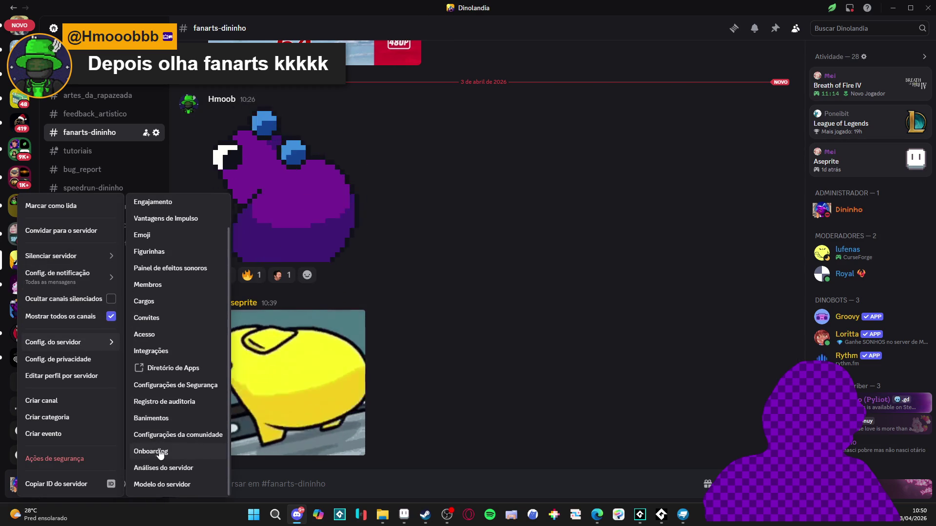
scroll(178, 322, up, 2)
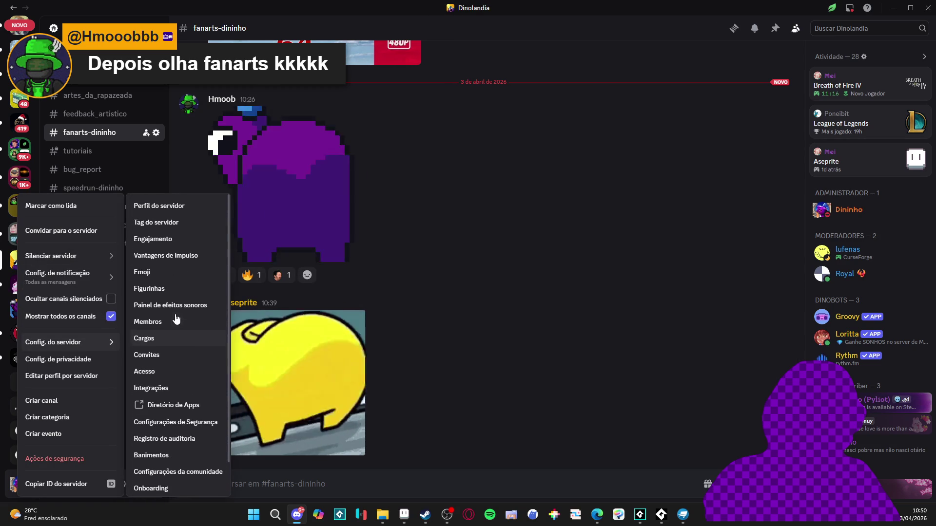
click(176, 274)
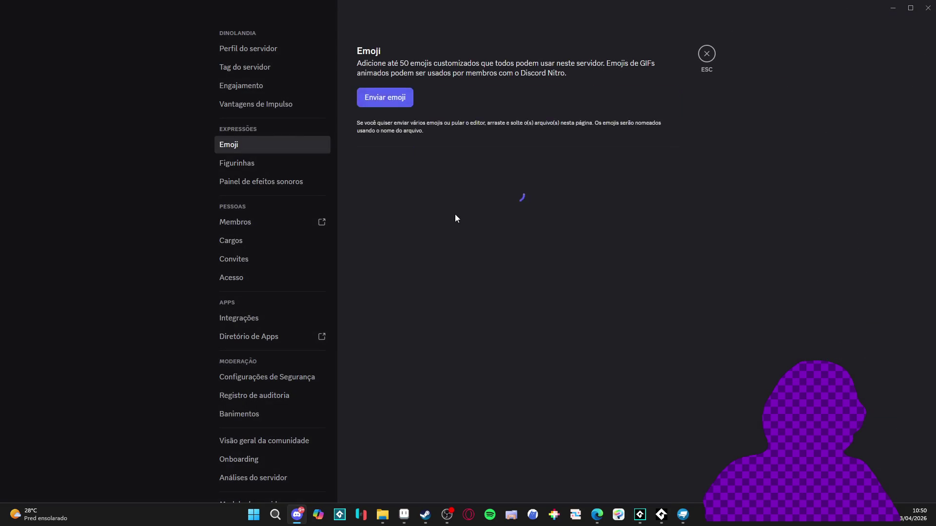
click(393, 154)
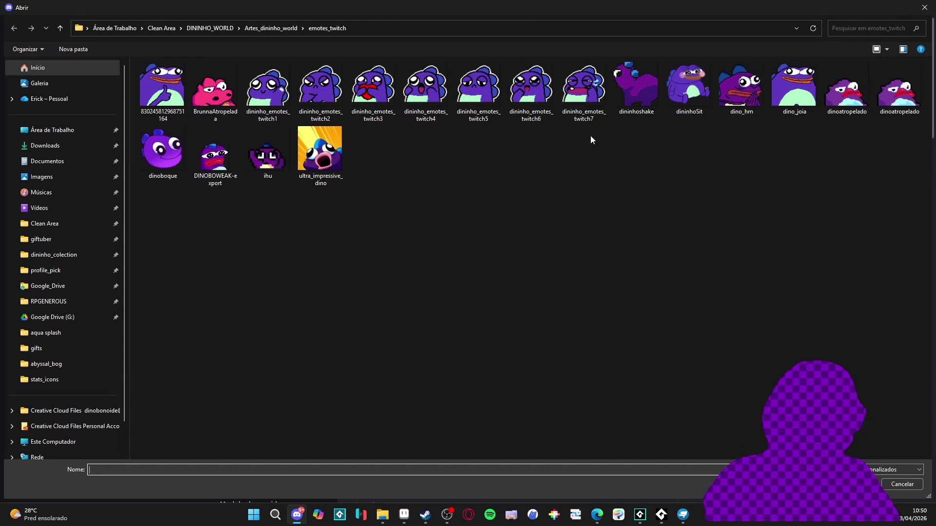
double_click(638, 87)
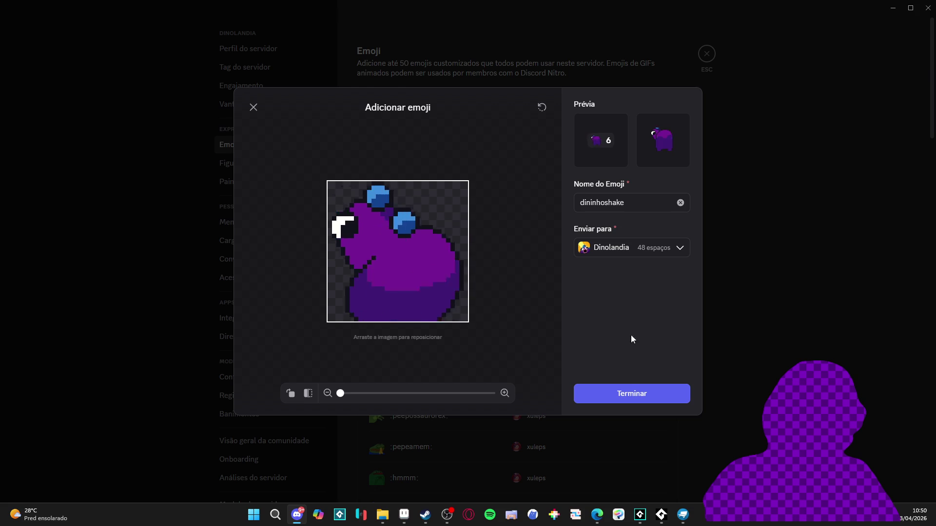
click(637, 396)
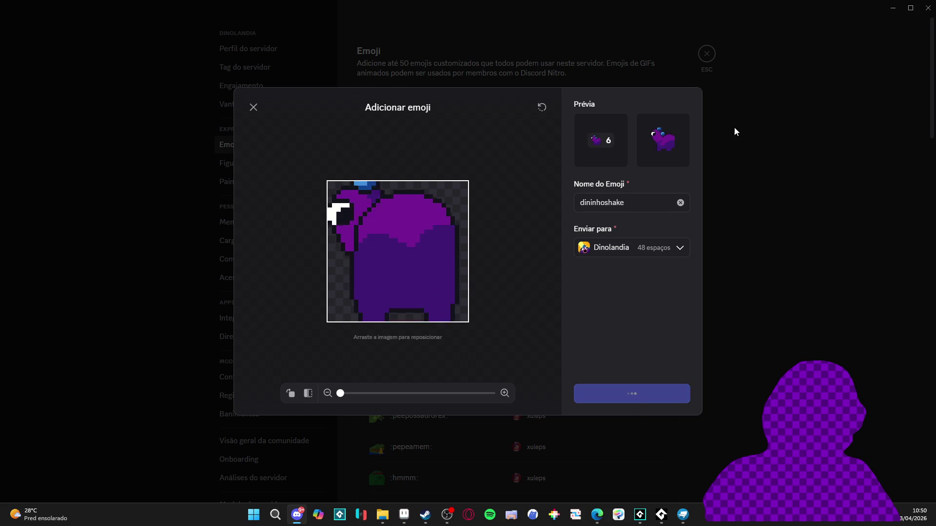
key(Escape)
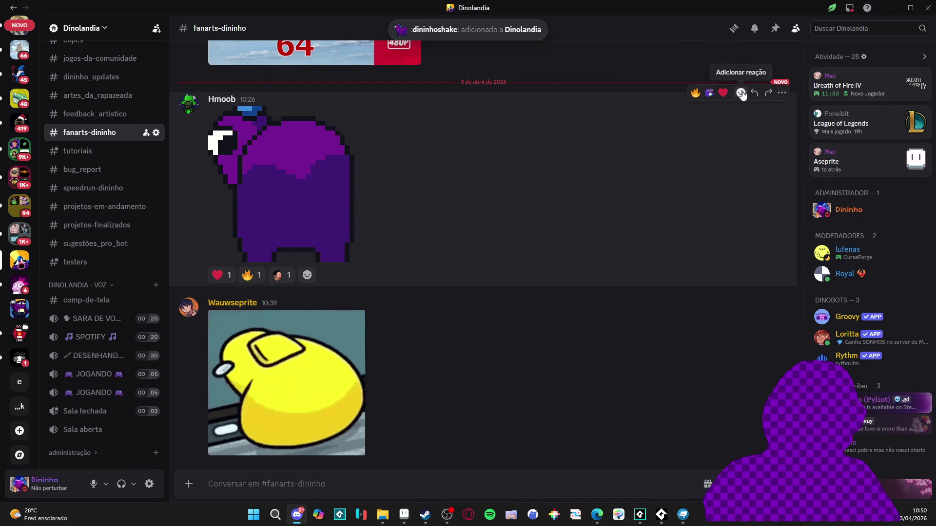
React to the purple dino fan-art post with dininhoshake, then go to dinolandia_geral.
click(741, 93)
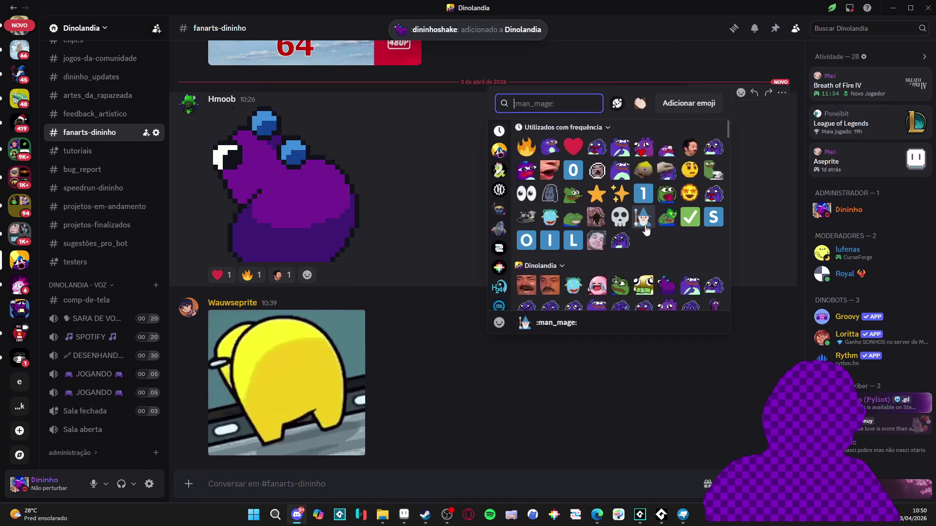
click(667, 285)
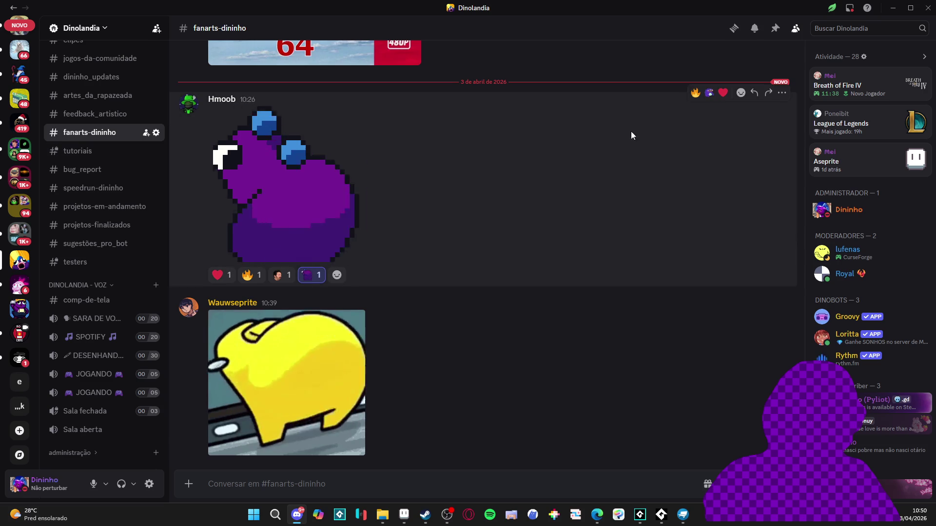
scroll(104, 127, up, 5)
scroll(107, 112, up, 4)
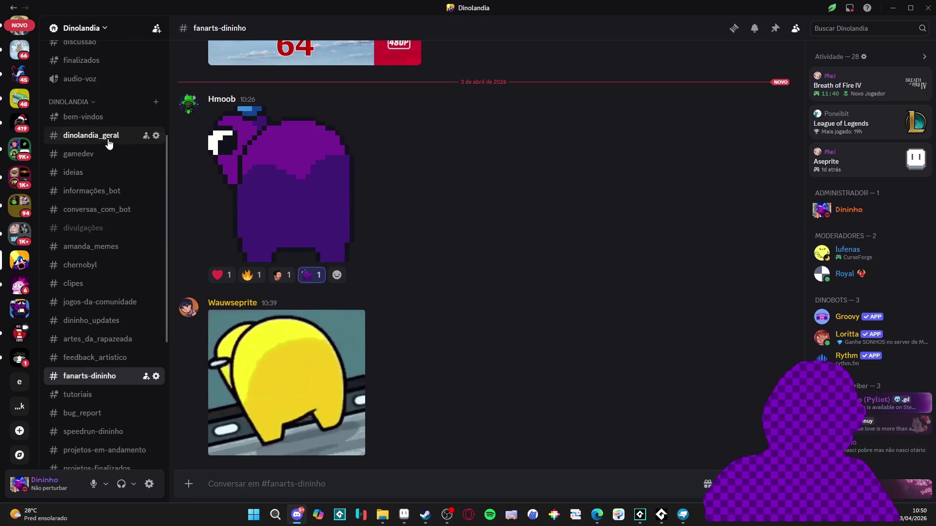
click(103, 139)
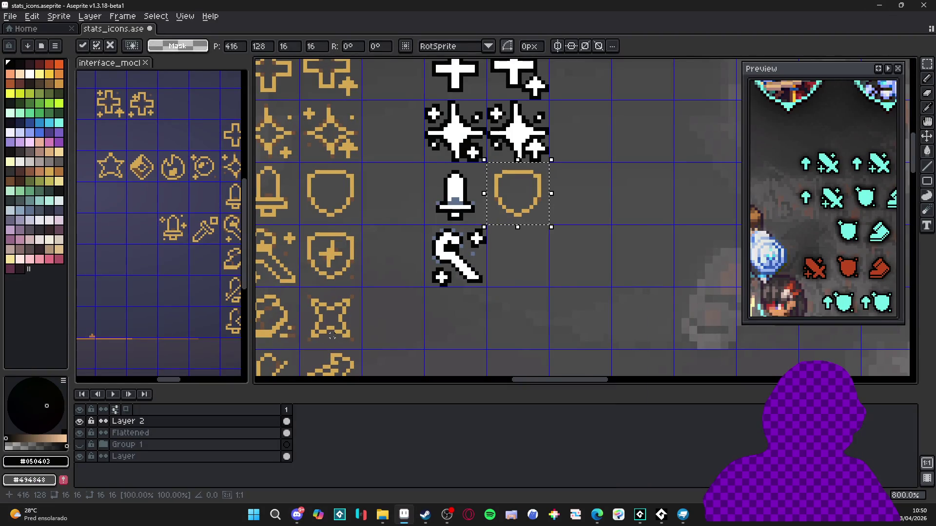
Paint-bucket the shield white inside, black on the outline, and blue-grey on its corner pixels.
scroll(443, 218, up, 2)
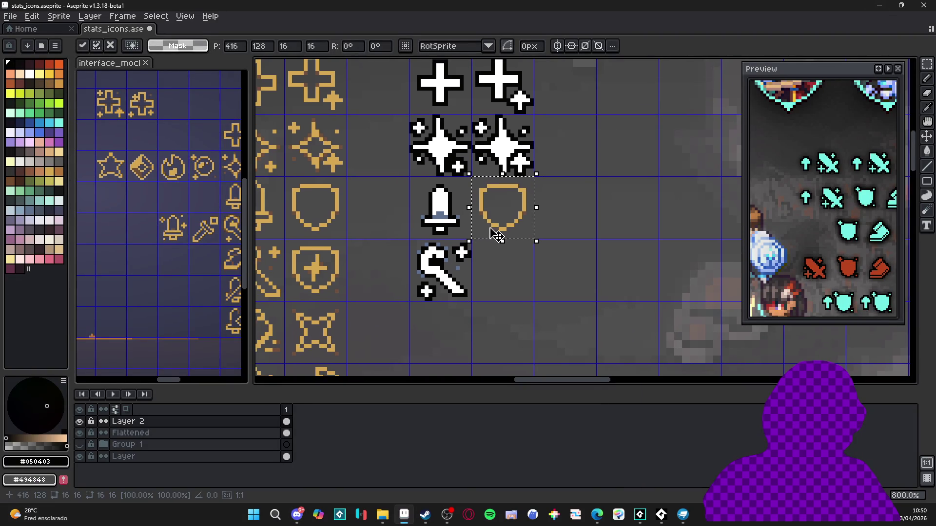
alt+click(441, 218)
key(g)
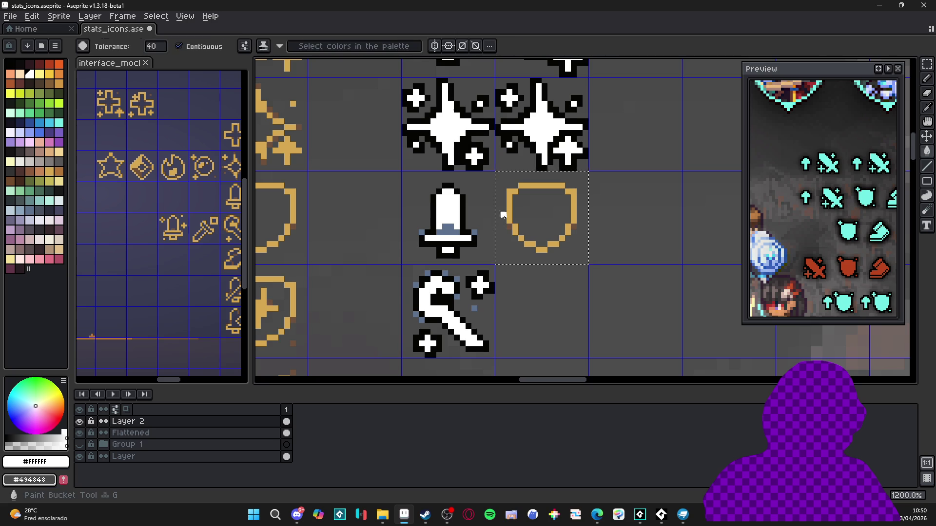
click(522, 220)
alt+click(505, 220)
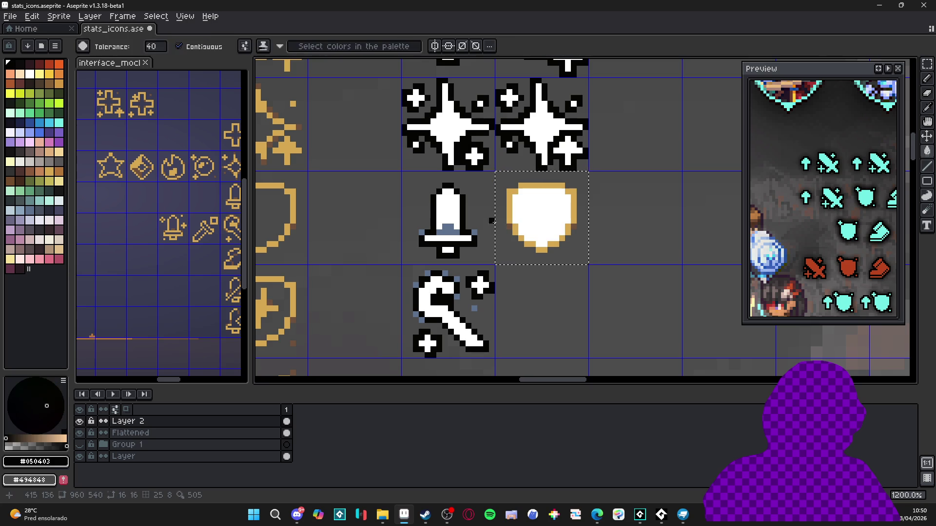
click(203, 47)
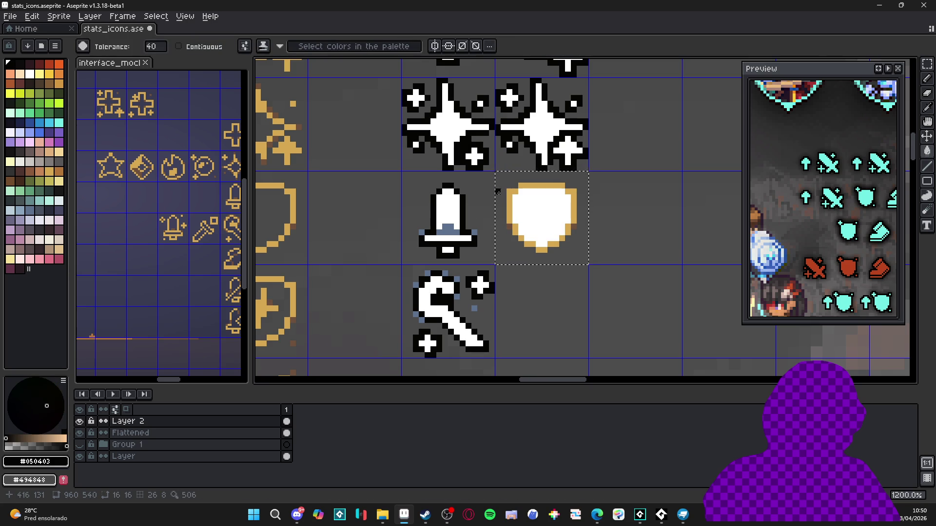
click(510, 202)
alt+click(448, 228)
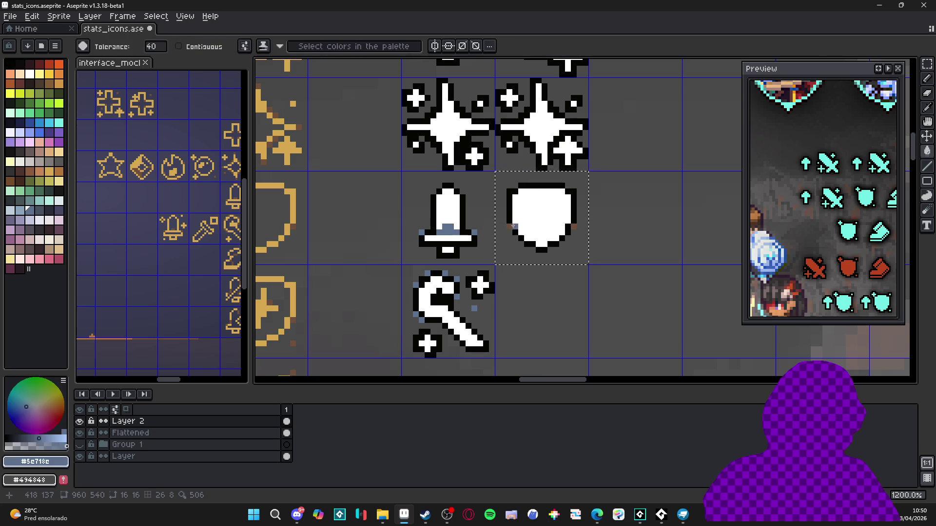
click(510, 226)
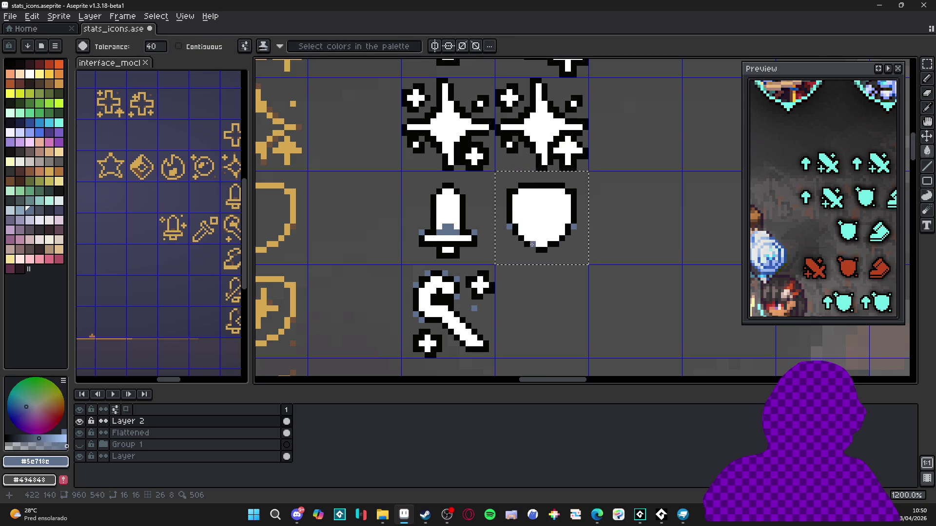
Switch to the Pencil and re-centre the icon grid in view.
scroll(473, 234, down, 3)
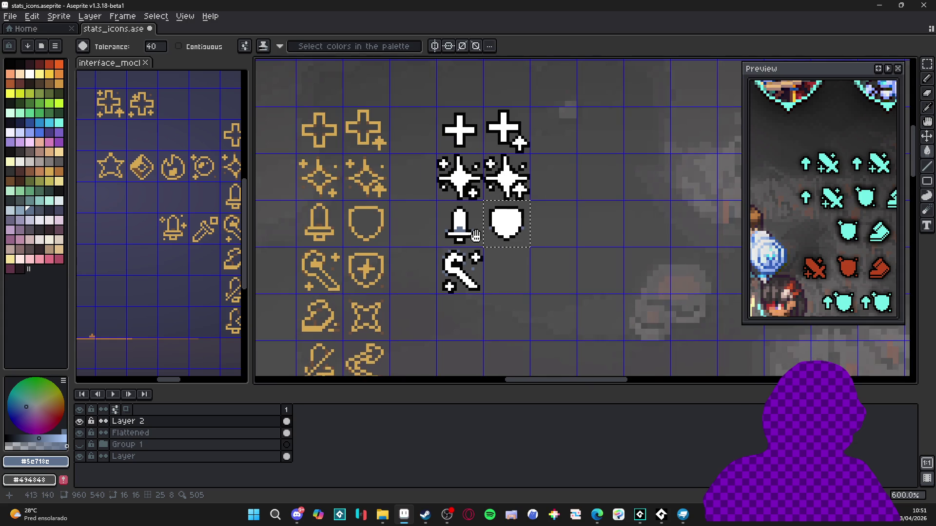
drag(477, 236, 486, 245)
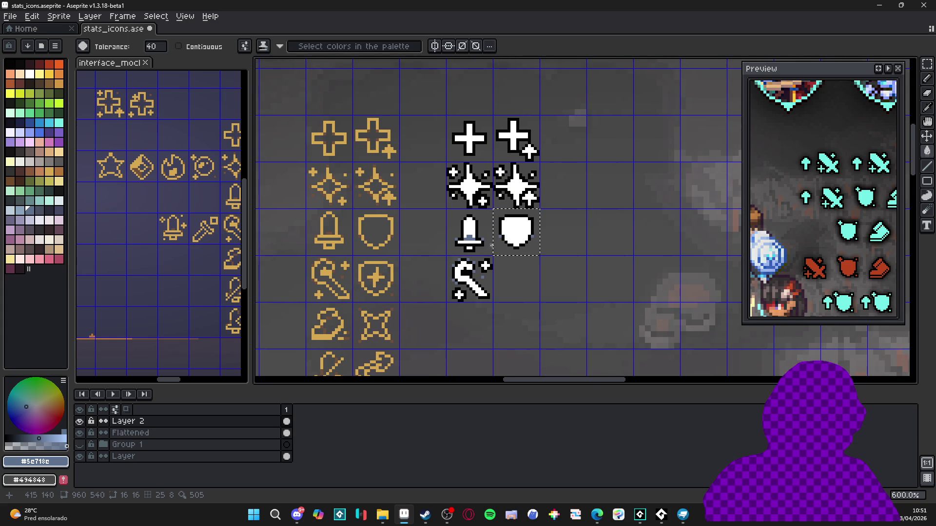
scroll(493, 245, up, 3)
key(b)
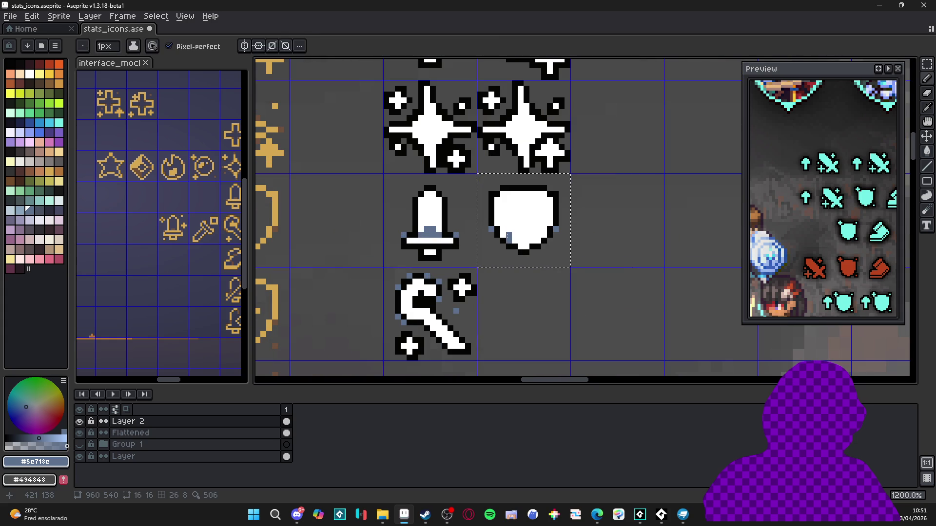
scroll(451, 273, down, 3)
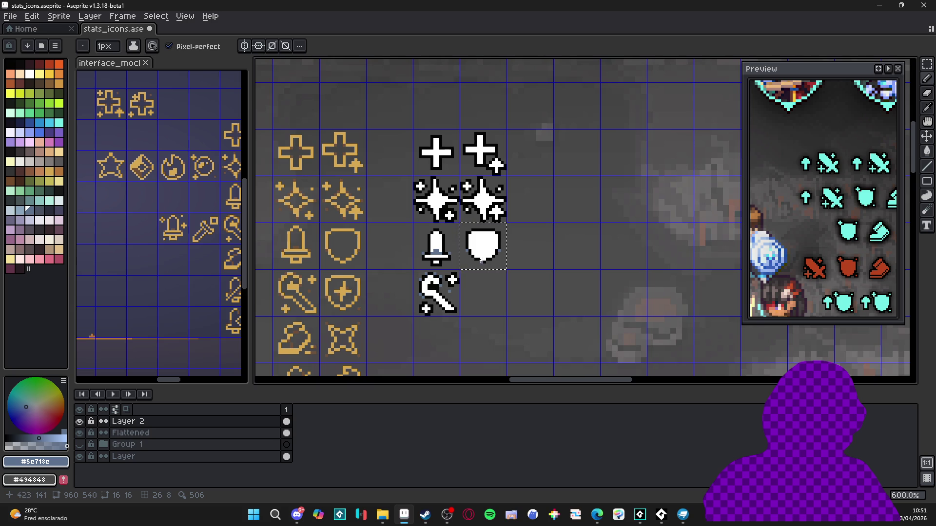
mouse_move(467, 265)
mouse_down()
mouse_move(461, 236)
mouse_move(492, 244)
mouse_move(487, 267)
mouse_move(447, 263)
mouse_up()
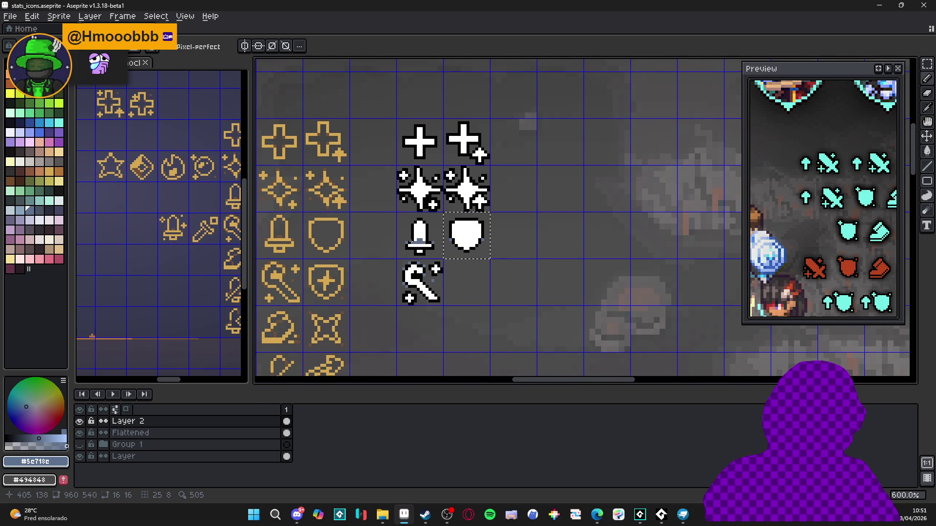
scroll(461, 263, down, 1)
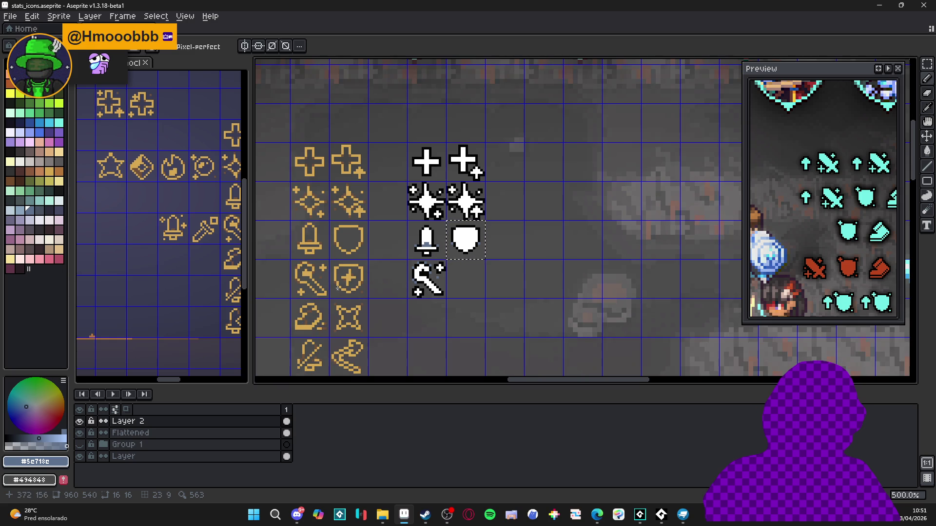
scroll(349, 281, up, 1)
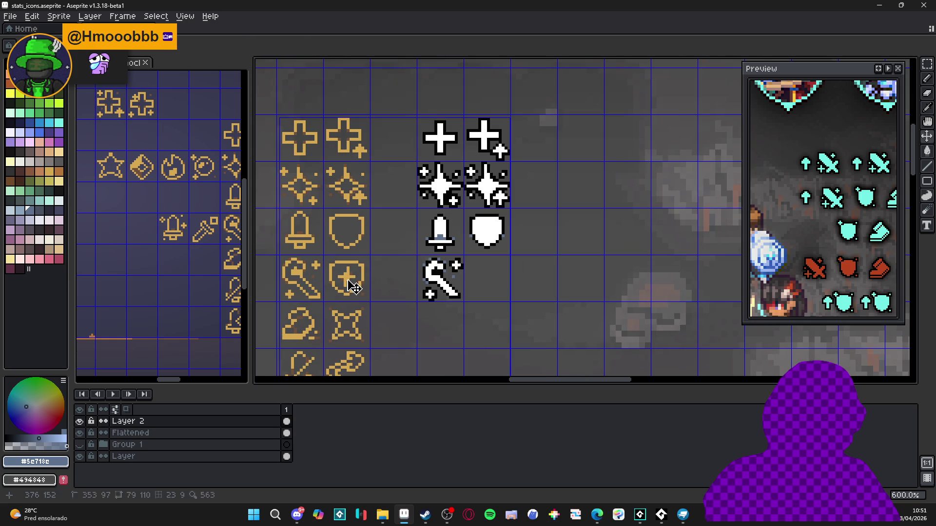
Paste a copy of the gold shield-plus icon into the cell to its right.
drag(349, 280, 354, 285)
key(ctrl+c)
key(ctrl+v)
key(Right)
key(Right)
key(Right)
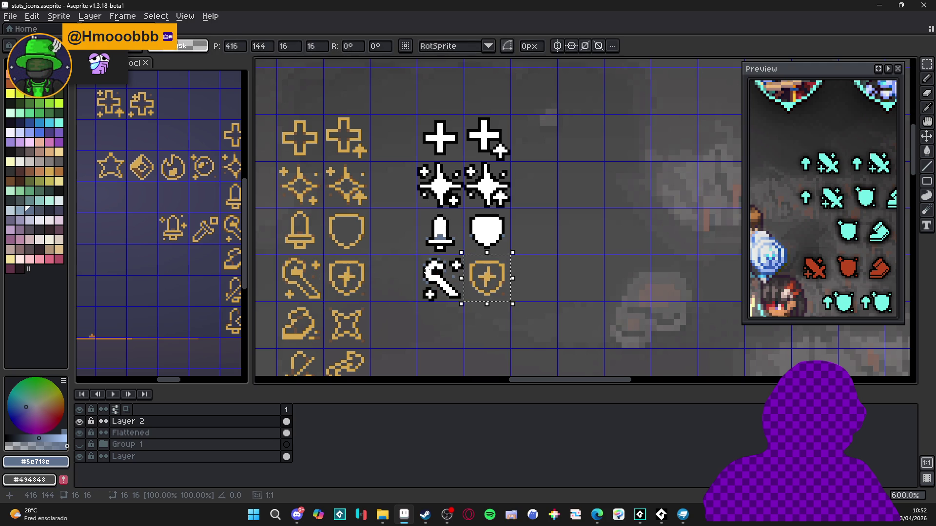
scroll(480, 273, down, 2)
scroll(497, 285, up, 4)
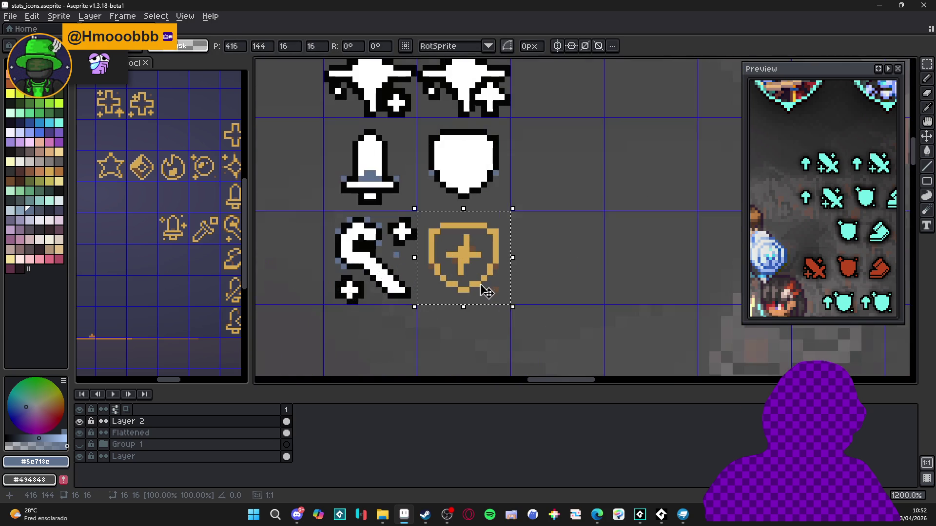
scroll(465, 274, down, 2)
scroll(462, 232, up, 1)
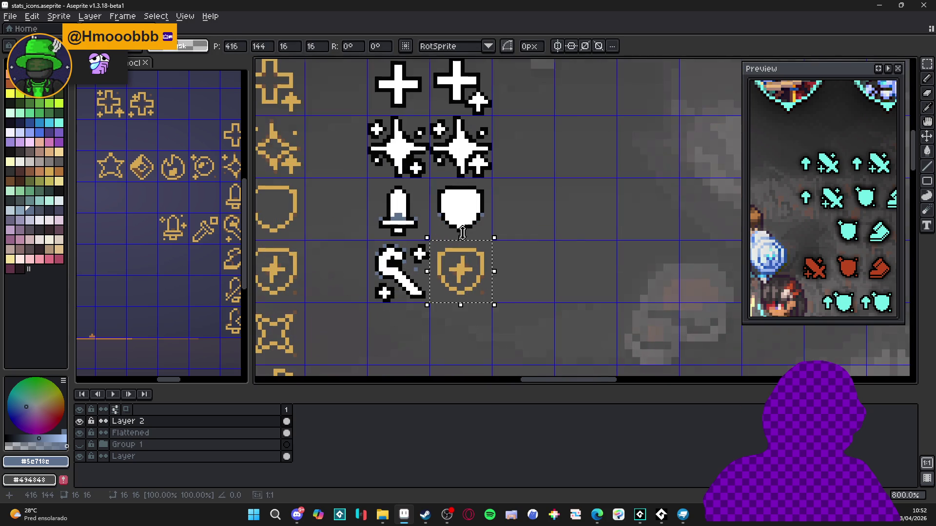
alt+click(459, 203)
Fill the shield's plus sign white with the Paint Bucket.
scroll(465, 281, down, 1)
key(g)
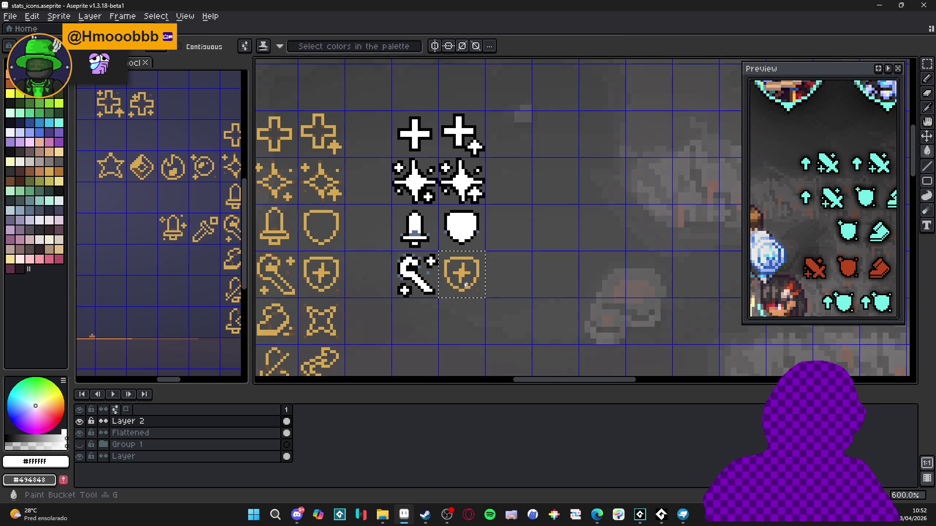
click(463, 280)
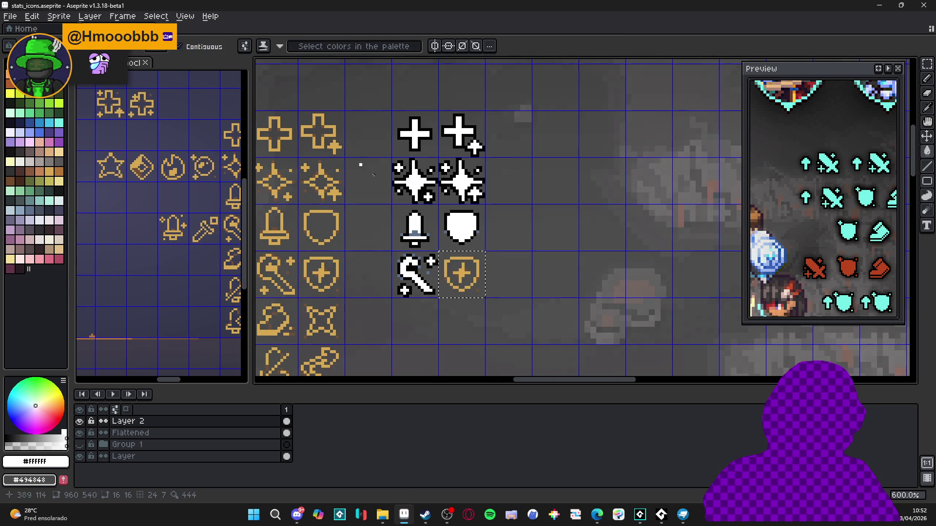
scroll(468, 279, up, 1)
key(ctrl+z)
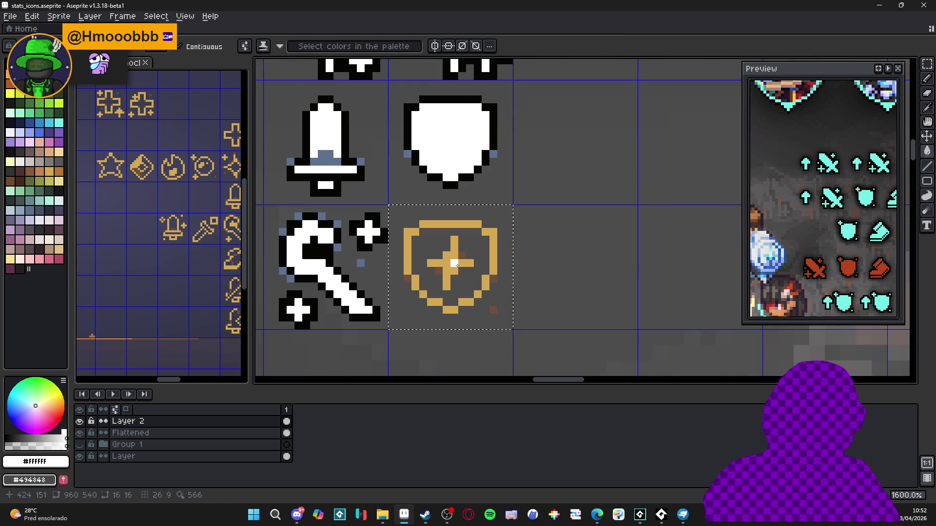
click(459, 269)
scroll(458, 268, down, 1)
scroll(466, 239, up, 4)
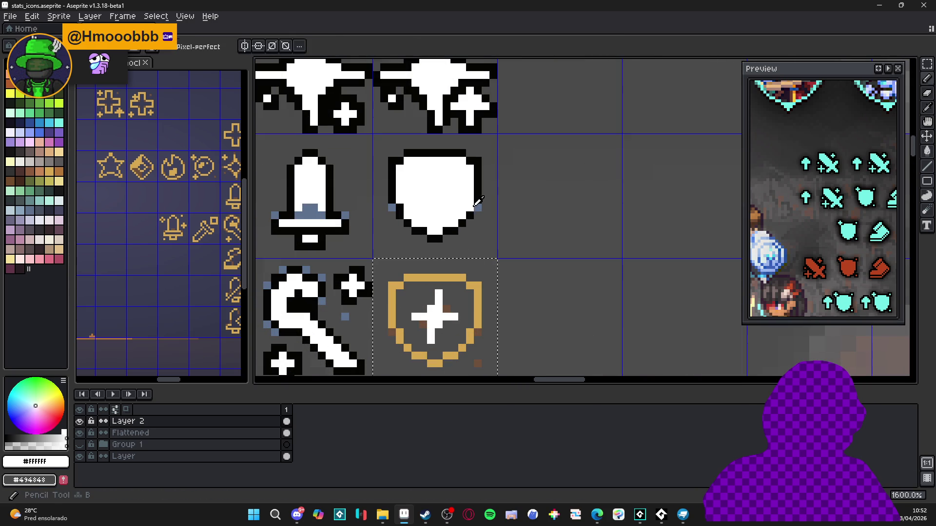
Shade the cross's right arm and top-left pixels with blue-grey #5E718C.
alt+click(483, 202)
click(445, 316)
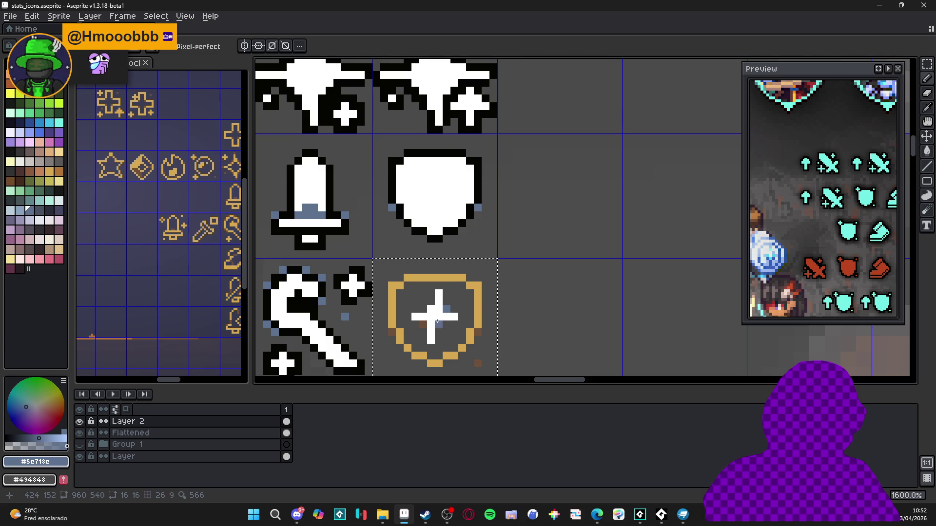
scroll(437, 321, down, 4)
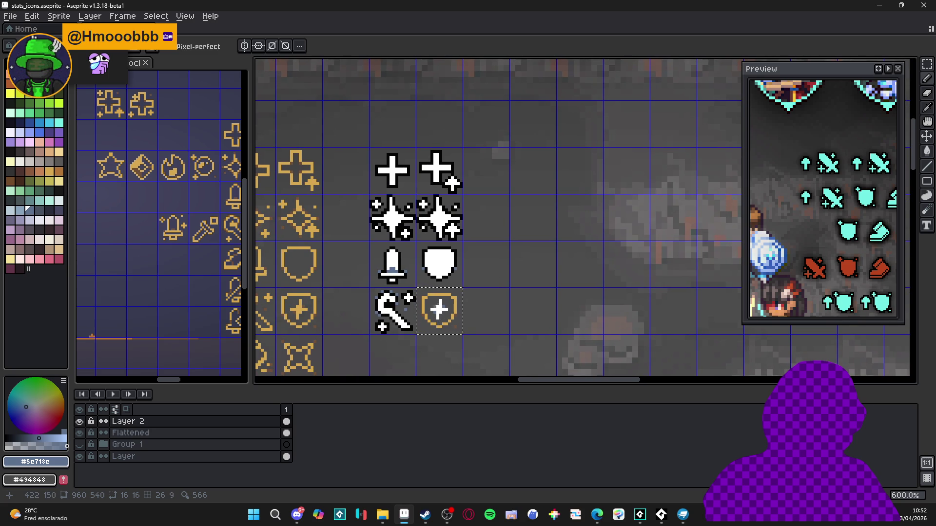
scroll(448, 301, up, 6)
scroll(441, 297, down, 2)
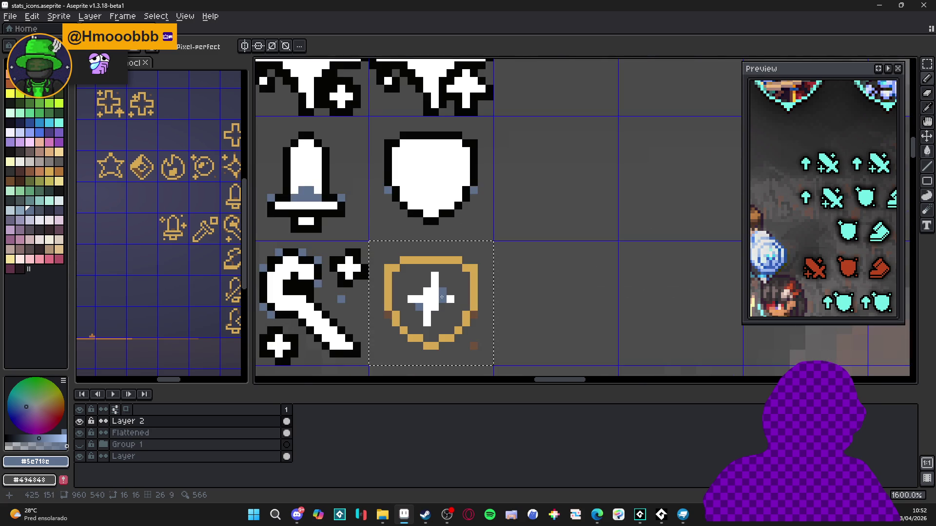
alt+click(467, 200)
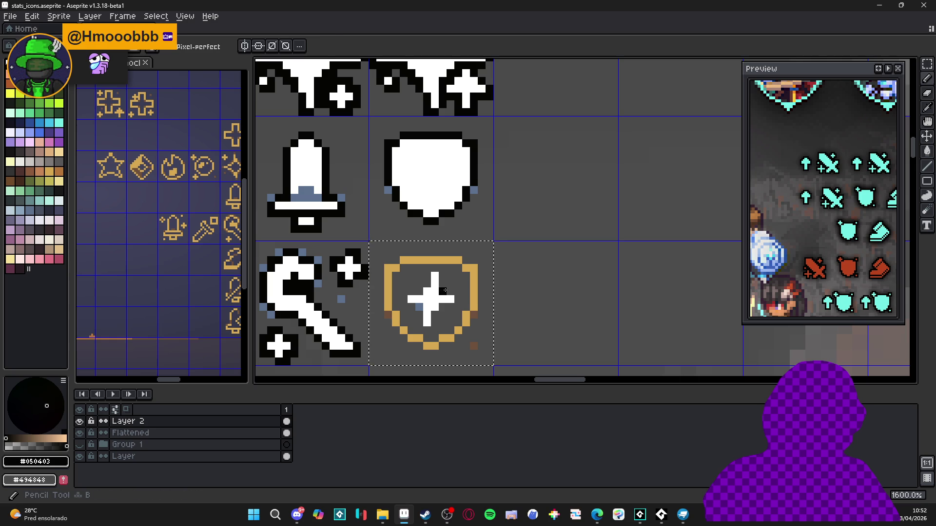
alt+click(419, 306)
mouse_move(442, 291)
mouse_down()
mouse_move(462, 295)
mouse_move(429, 314)
mouse_move(401, 301)
mouse_up()
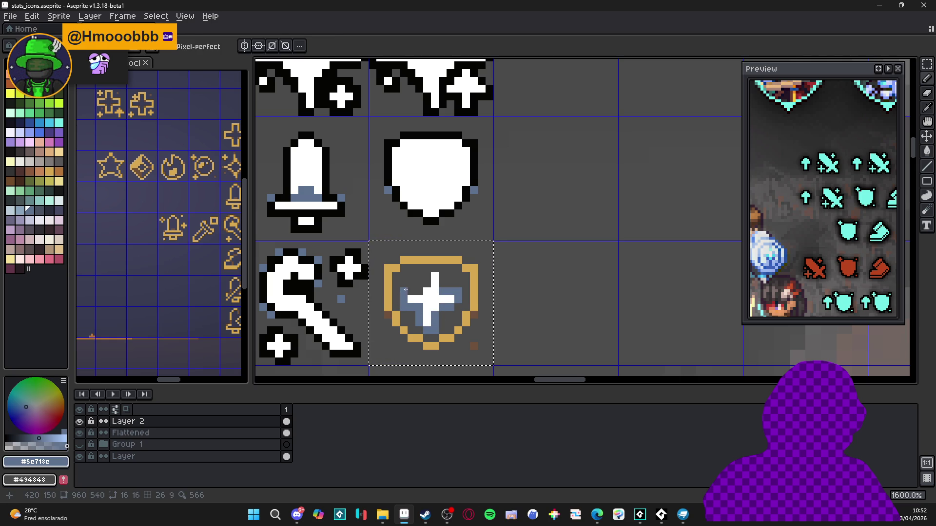
key(ctrl)
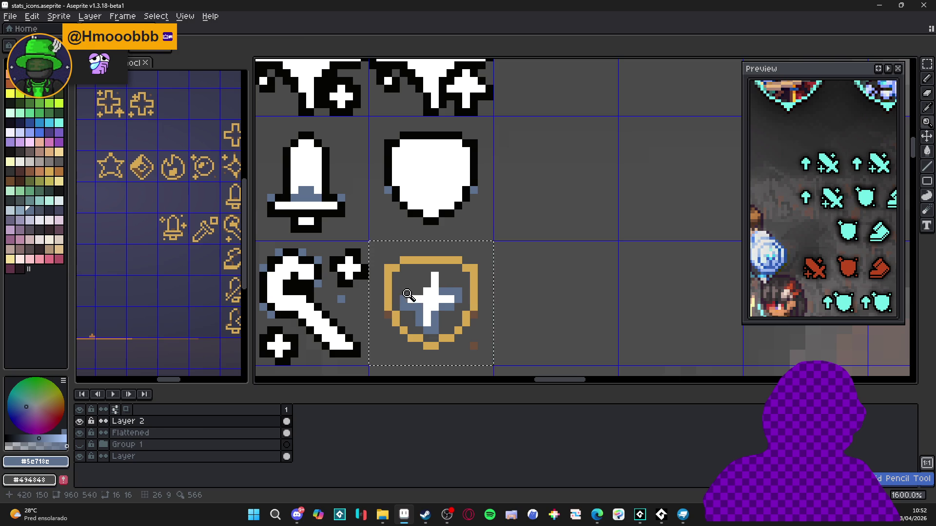
click(426, 278)
click(427, 271)
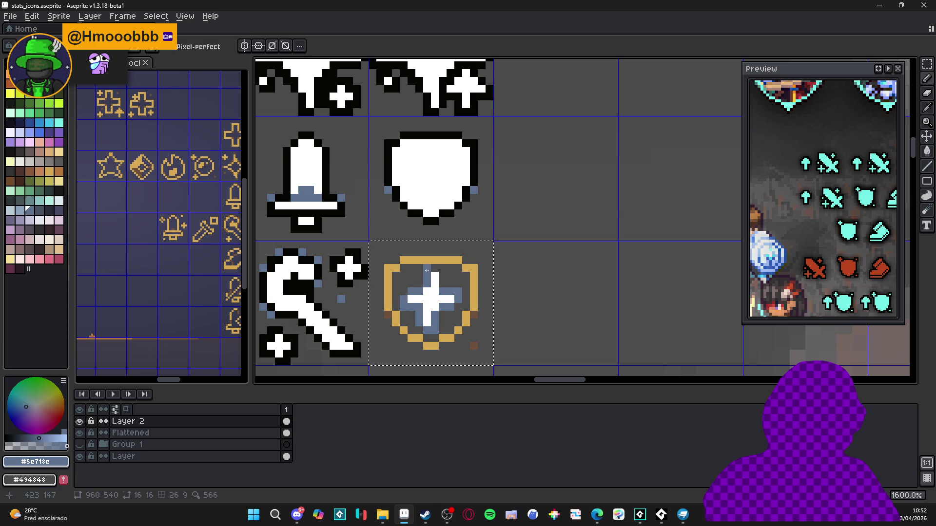
Fill the remaining right, left and lower shield interior white.
alt+click(435, 268)
key(g)
click(453, 293)
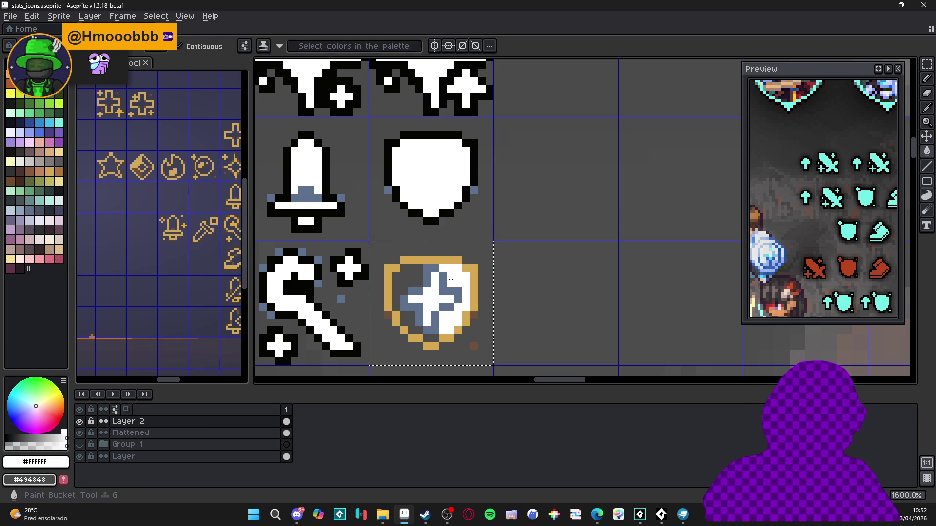
click(412, 283)
click(411, 323)
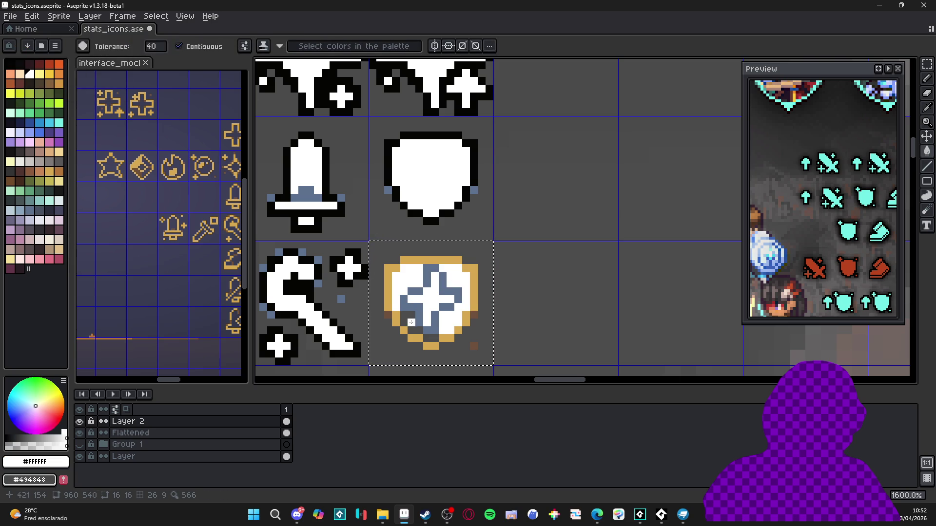
Redraw the shield's gold top, right and lower-left edges in black.
alt+click(454, 205)
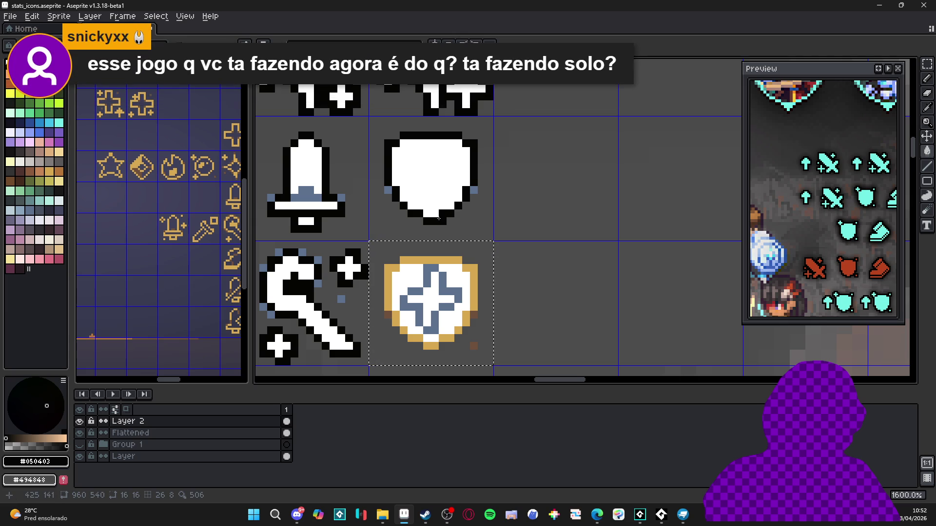
mouse_move(464, 266)
mouse_down()
mouse_move(403, 260)
mouse_move(474, 307)
mouse_up()
click(466, 338)
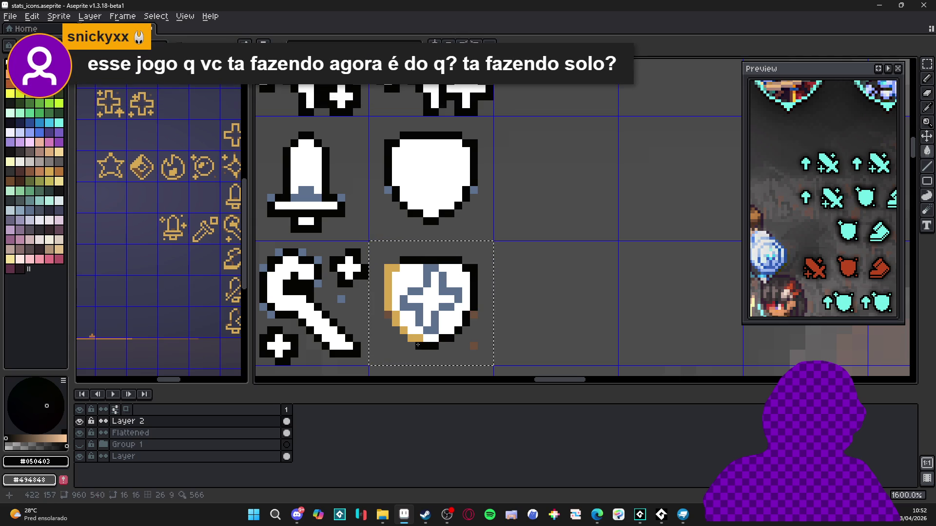
drag(411, 340, 396, 313)
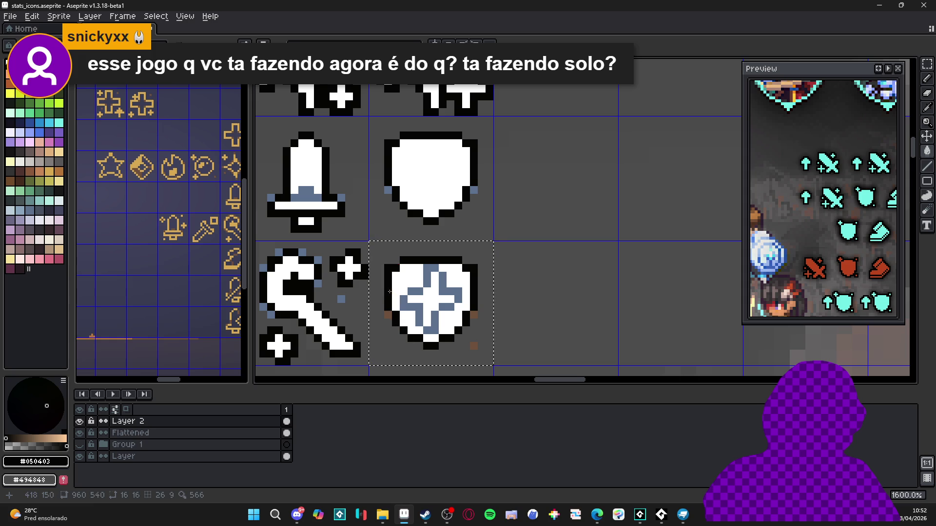
alt+click(444, 314)
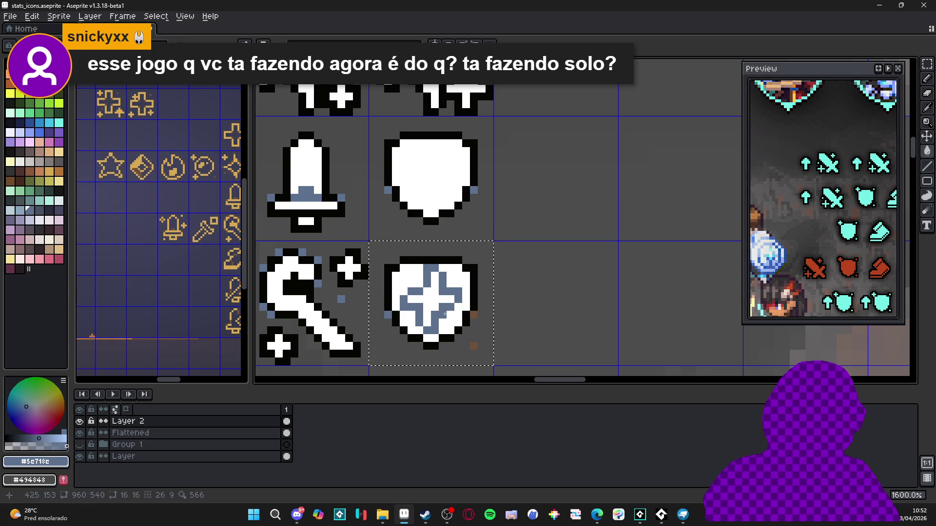
scroll(474, 311, down, 4)
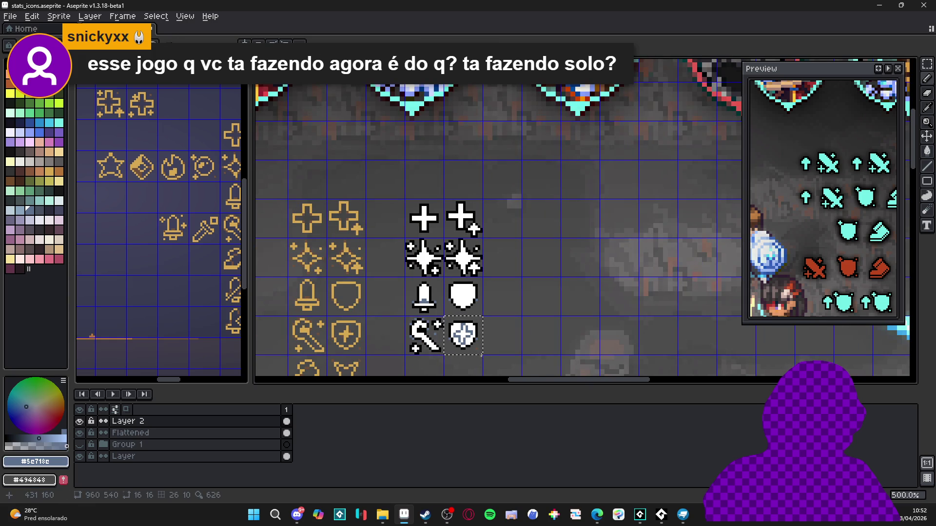
scroll(481, 341, up, 4)
key(b)
scroll(476, 342, down, 3)
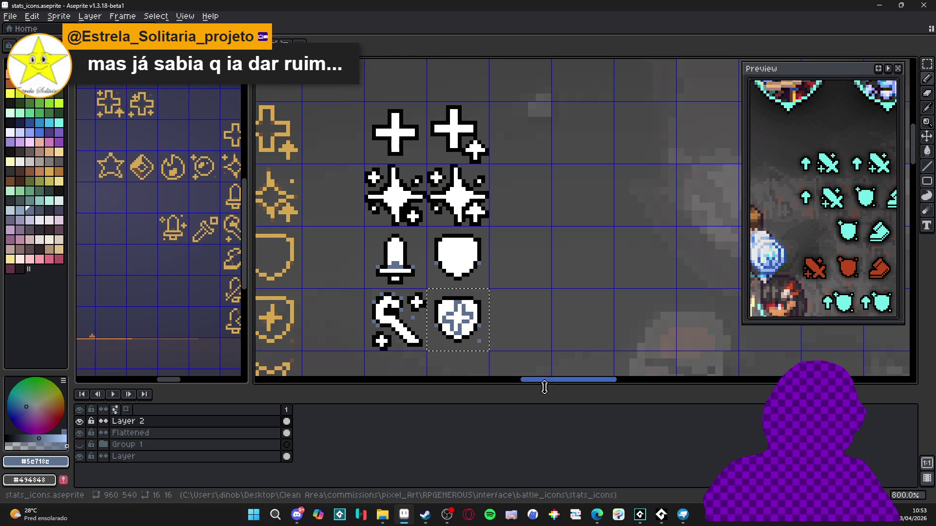
click(640, 514)
key(F5)
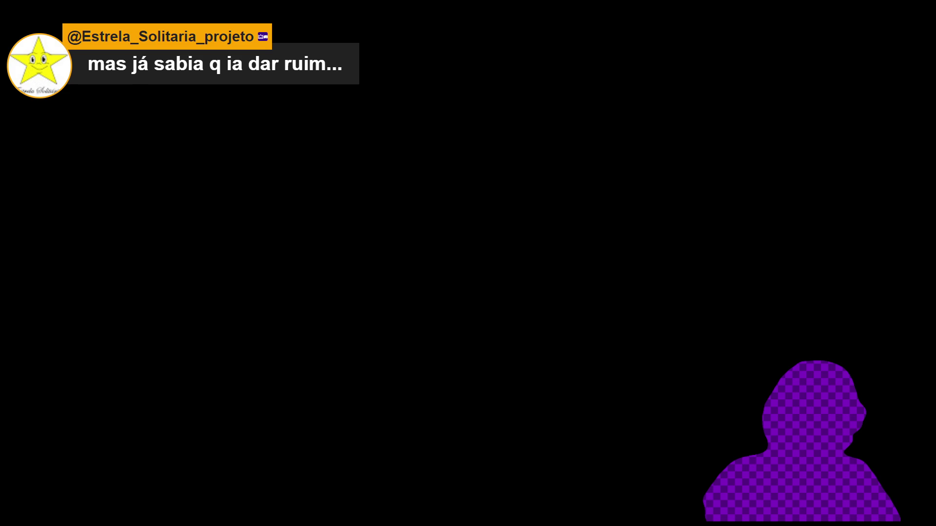
key(Down)
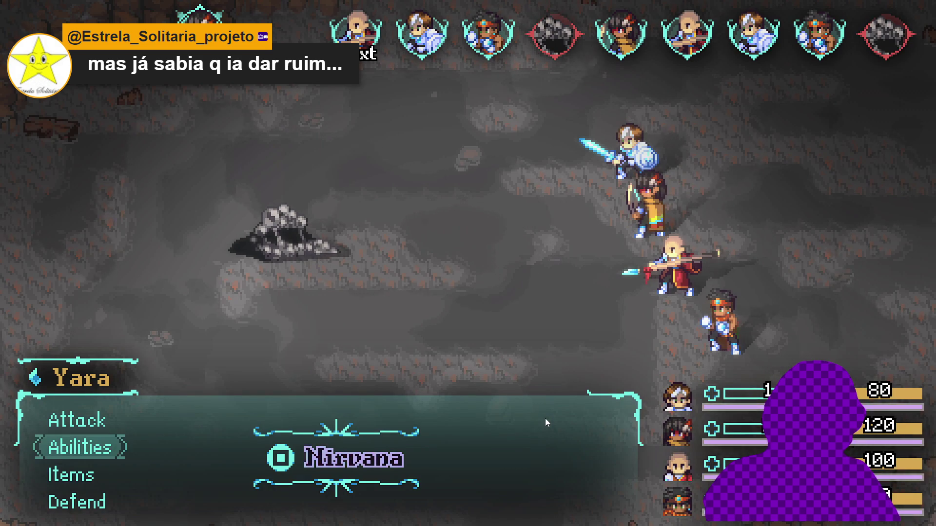
key(Return)
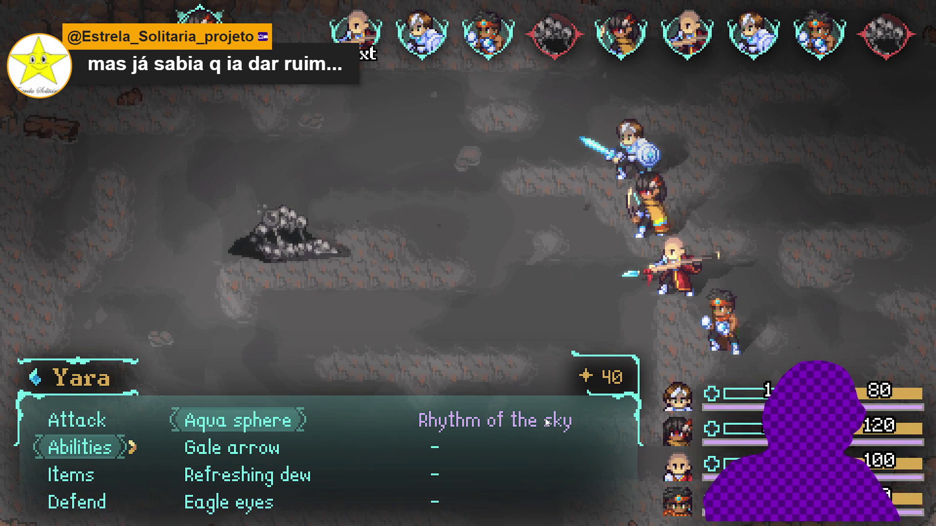
key(Return)
key(Return)
key(Escape)
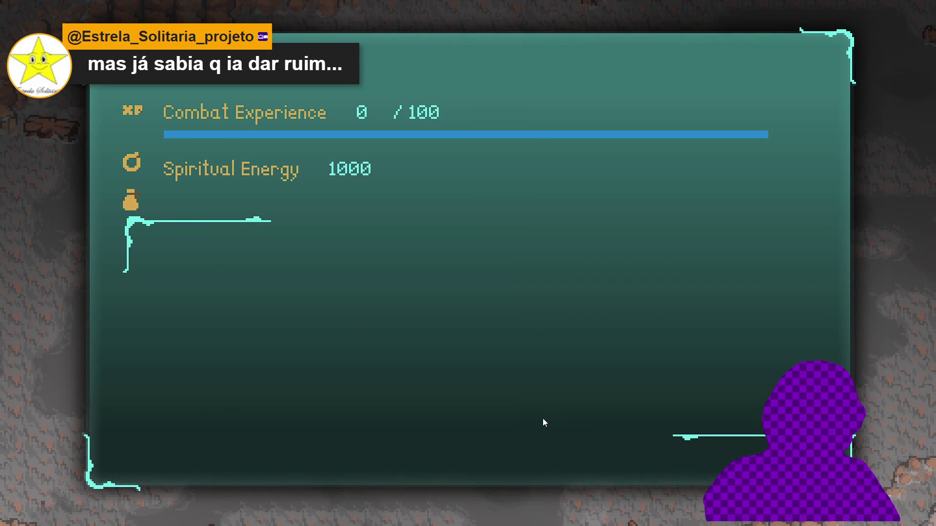
key(Return)
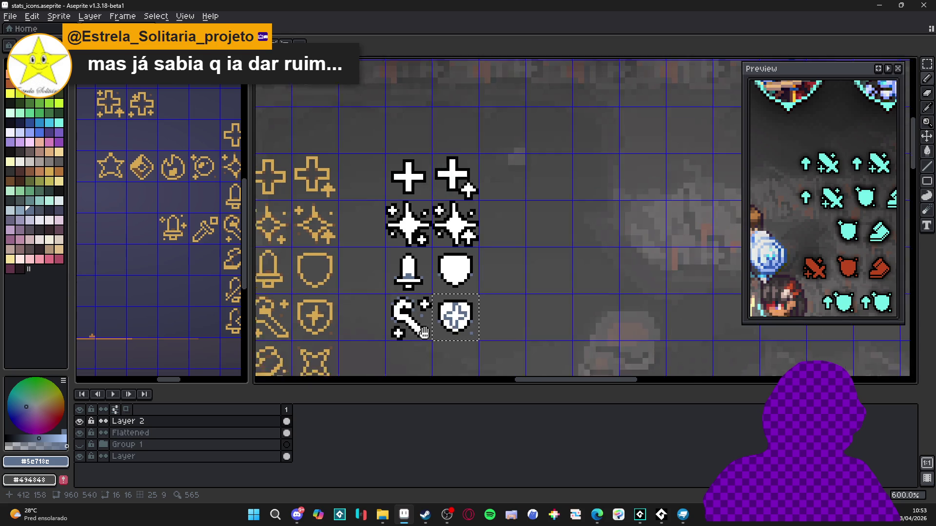
mouse_move(422, 320)
mouse_down()
mouse_move(485, 262)
mouse_move(490, 289)
mouse_move(462, 298)
mouse_up()
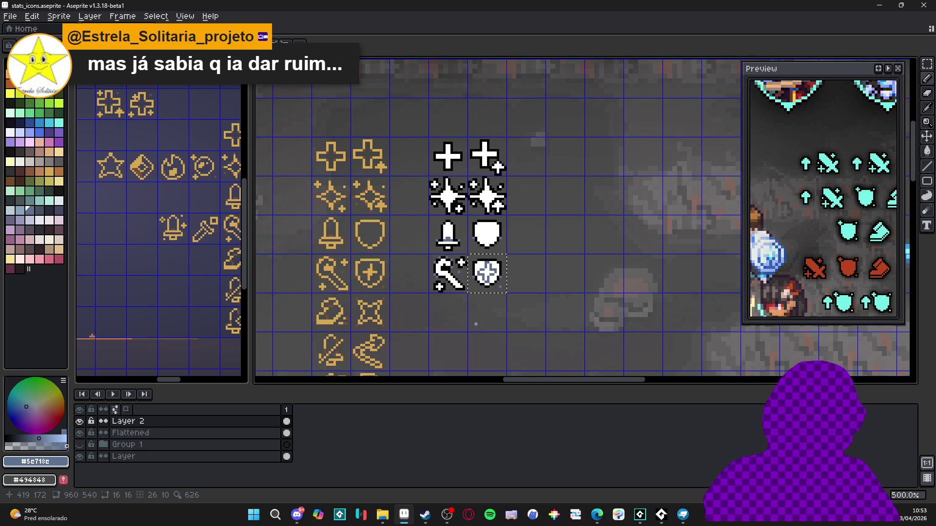
Copy the gold boot icon three cells right into the empty cell below the white wand.
scroll(468, 291, up, 1)
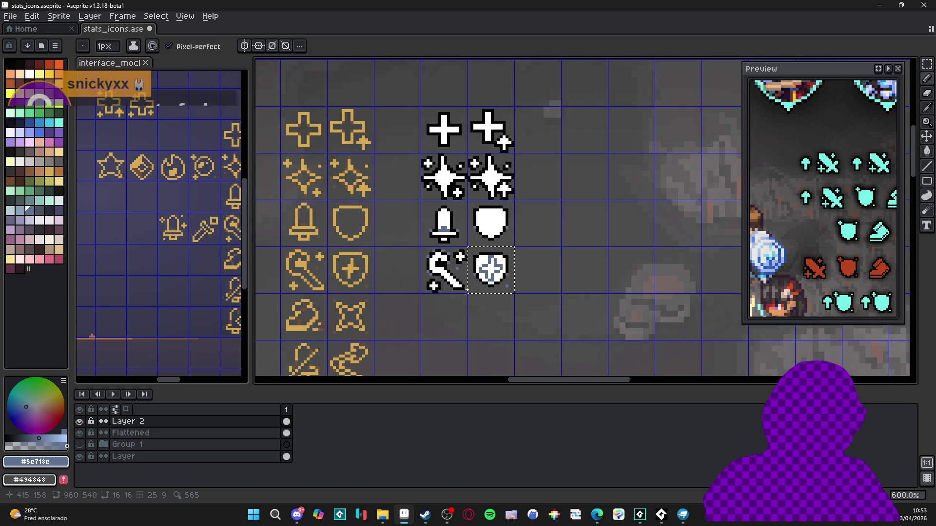
scroll(468, 290, left, 3)
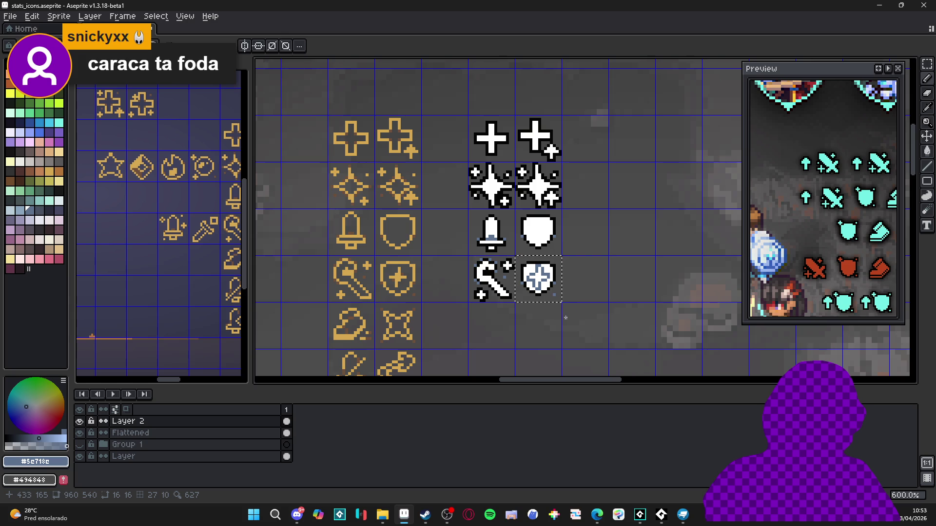
drag(524, 328, 509, 231)
scroll(420, 211, up, 1)
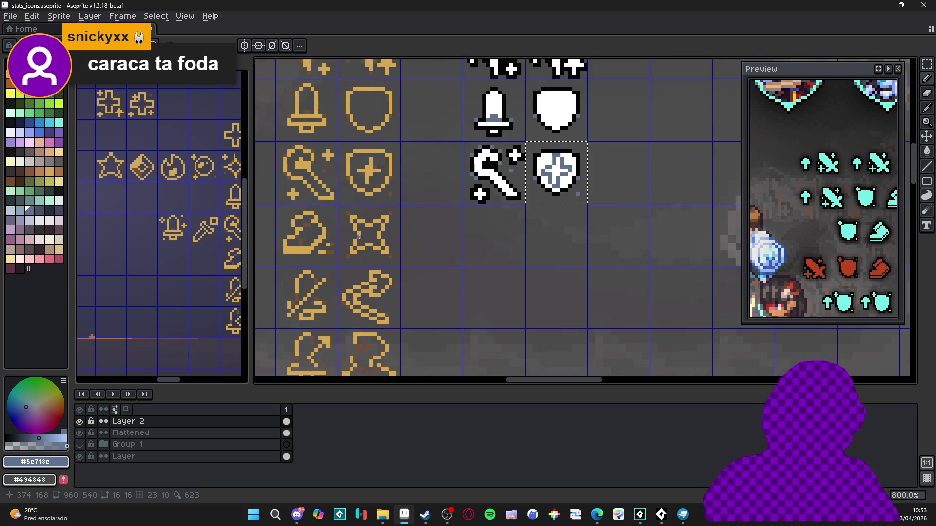
double_click(299, 255)
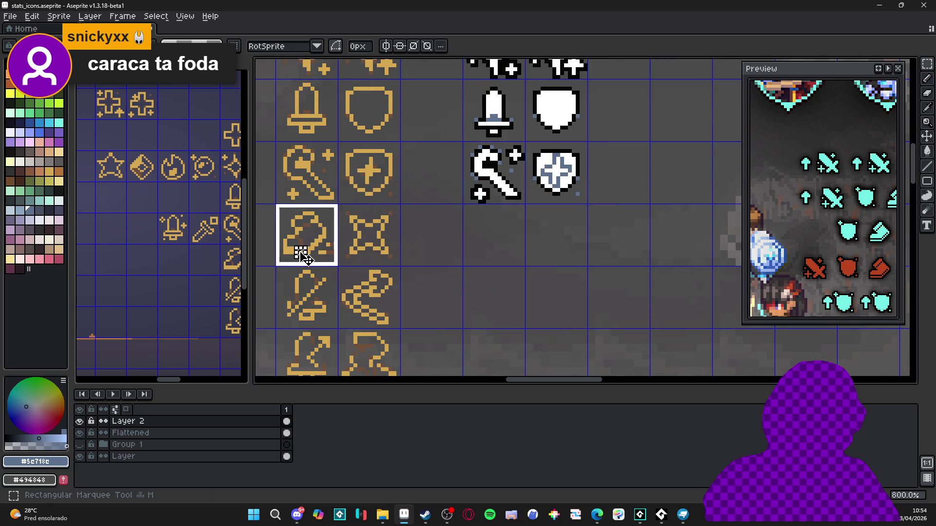
drag(301, 228, 487, 227)
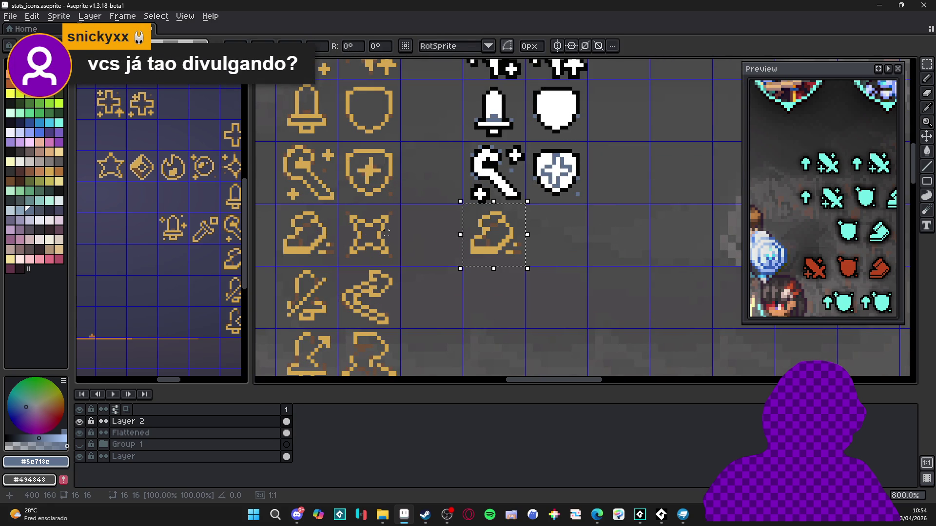
key(alt+Tab)
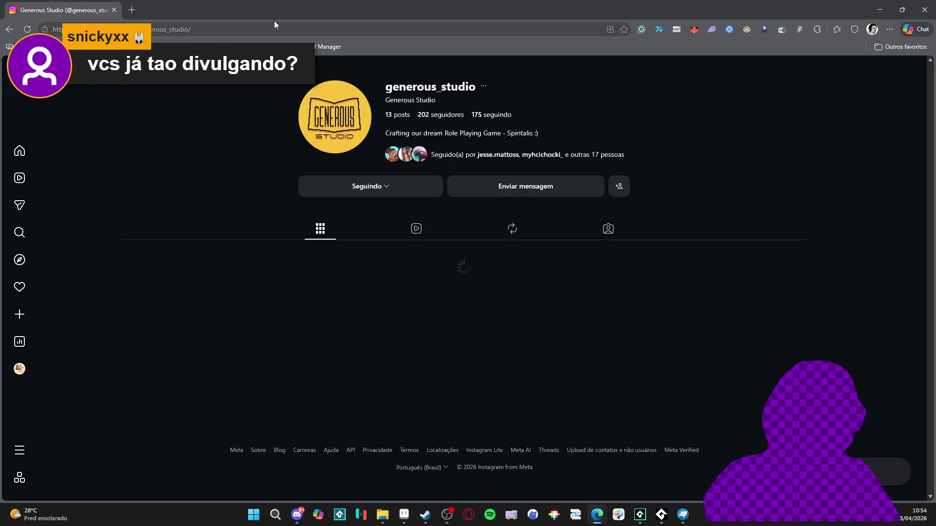
View the 100 FOLLOWERS! thank-you post on the studio's Instagram profile.
click(274, 30)
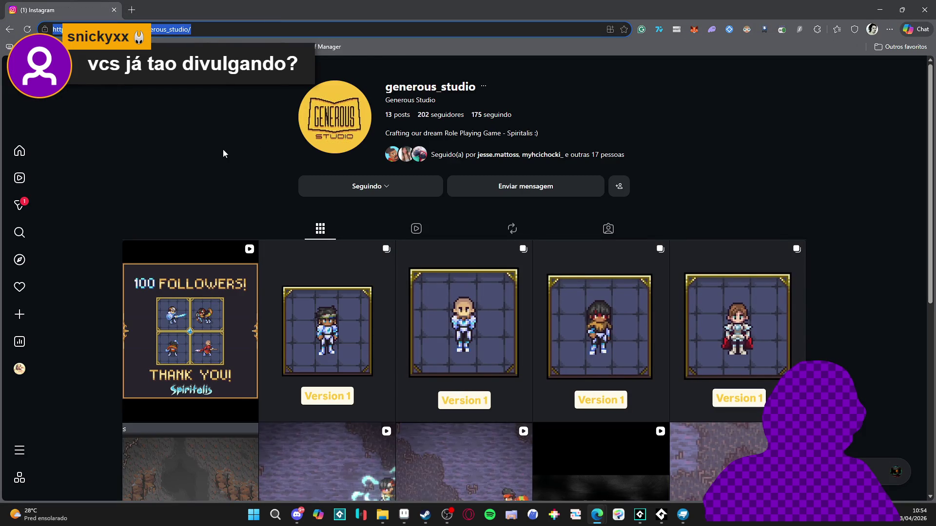
click(208, 277)
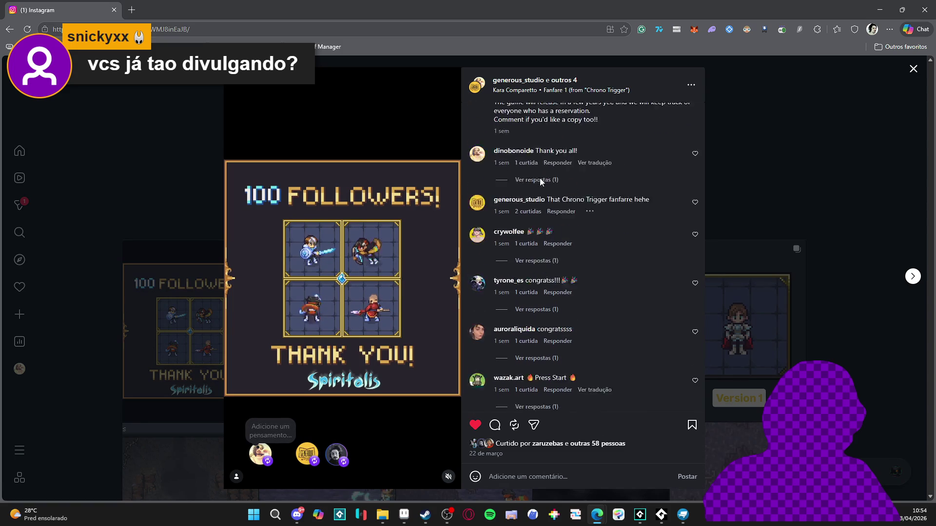
click(142, 127)
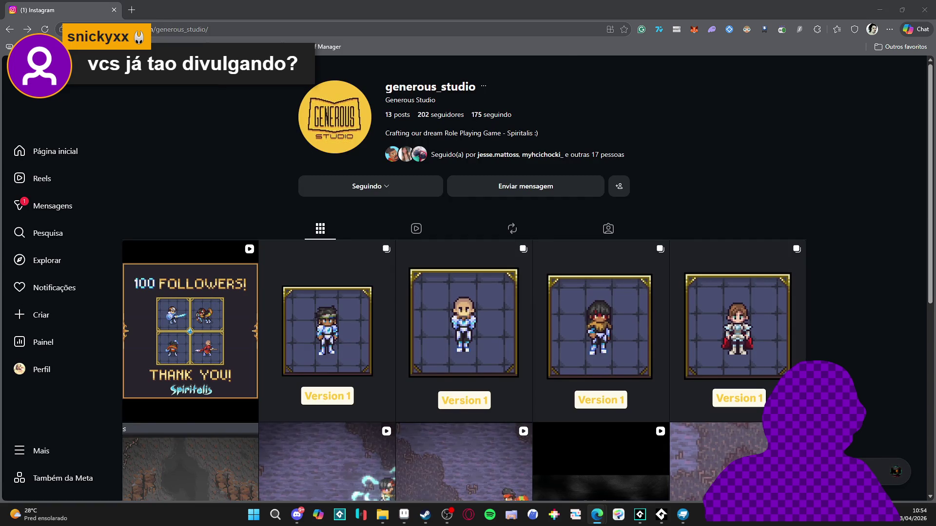
scroll(266, 170, down, 3)
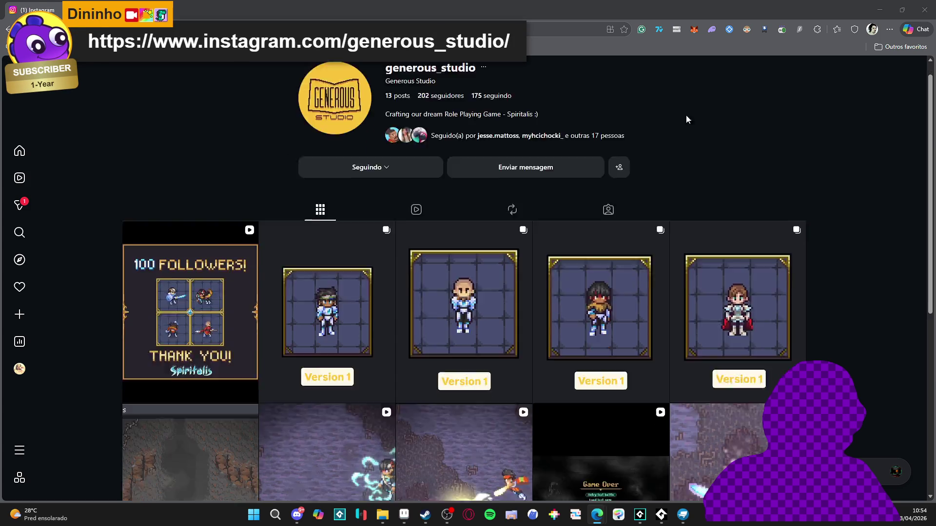
scroll(690, 159, down, 2)
Watch the spear-attack, fire punches and Nirvana reels plus one more video, then minimize the browser.
click(351, 293)
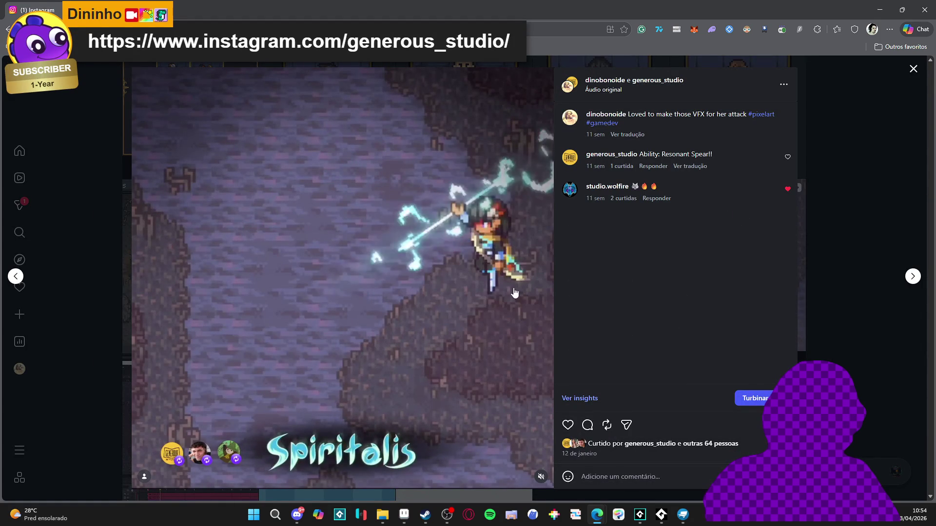
click(544, 256)
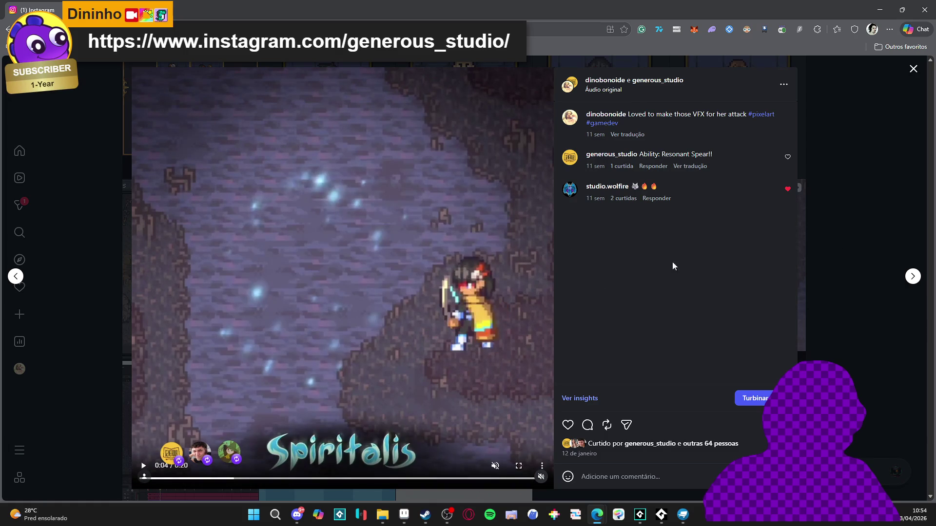
click(913, 69)
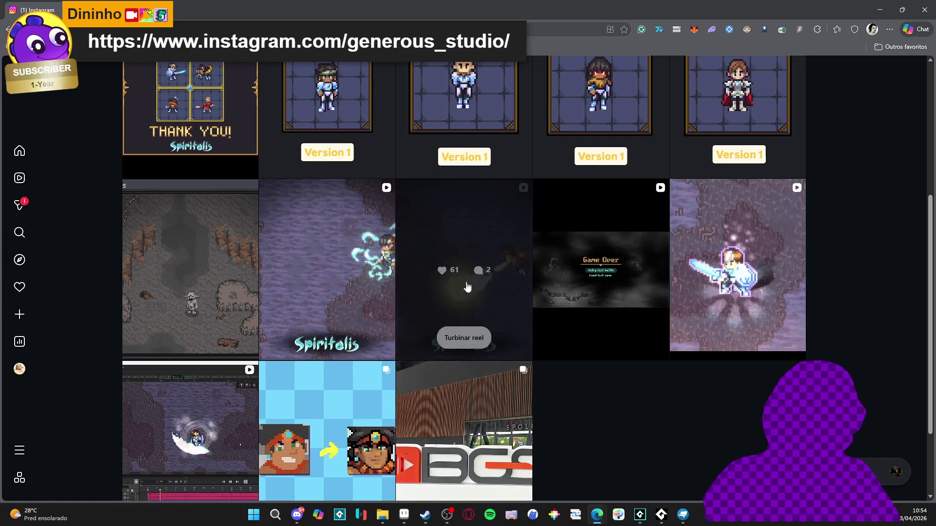
click(467, 288)
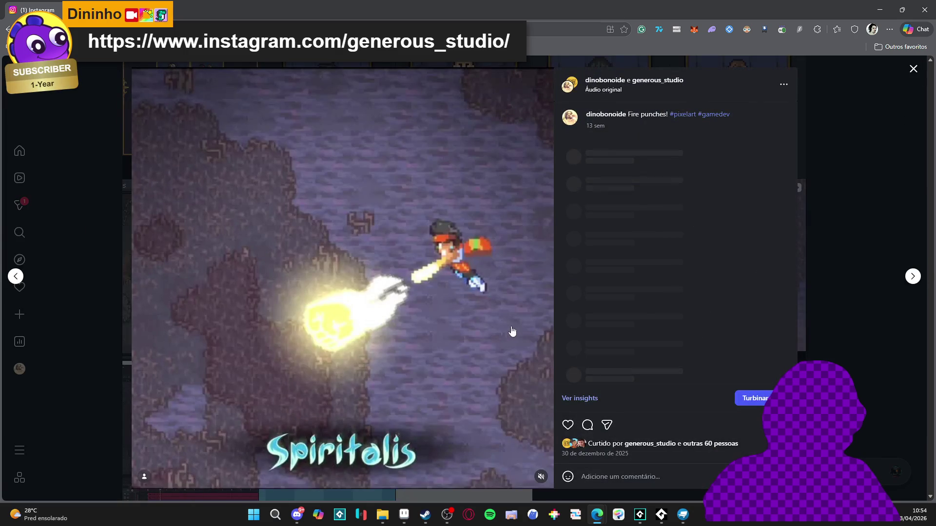
click(840, 186)
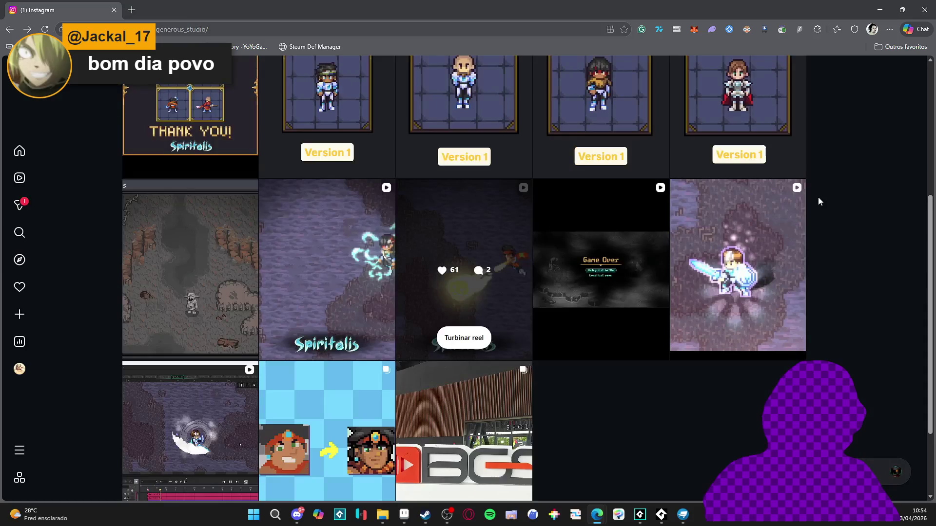
click(789, 215)
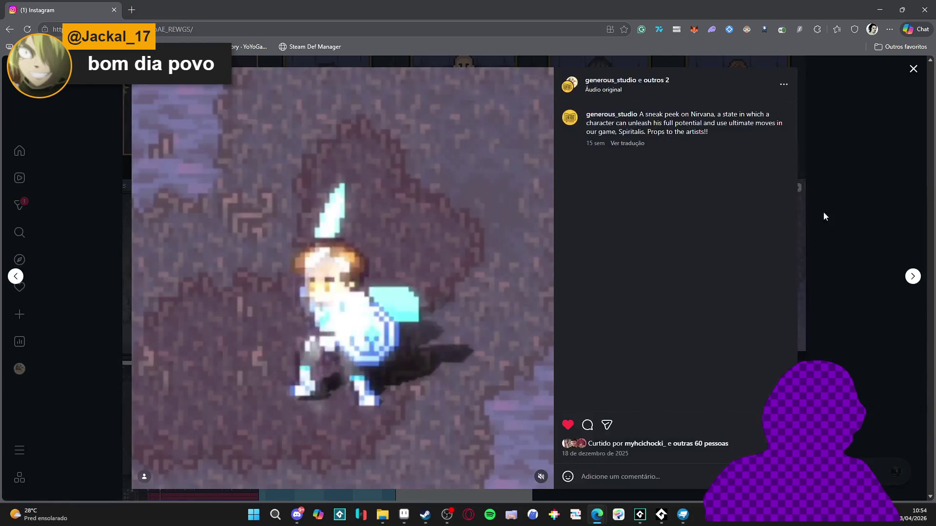
click(842, 190)
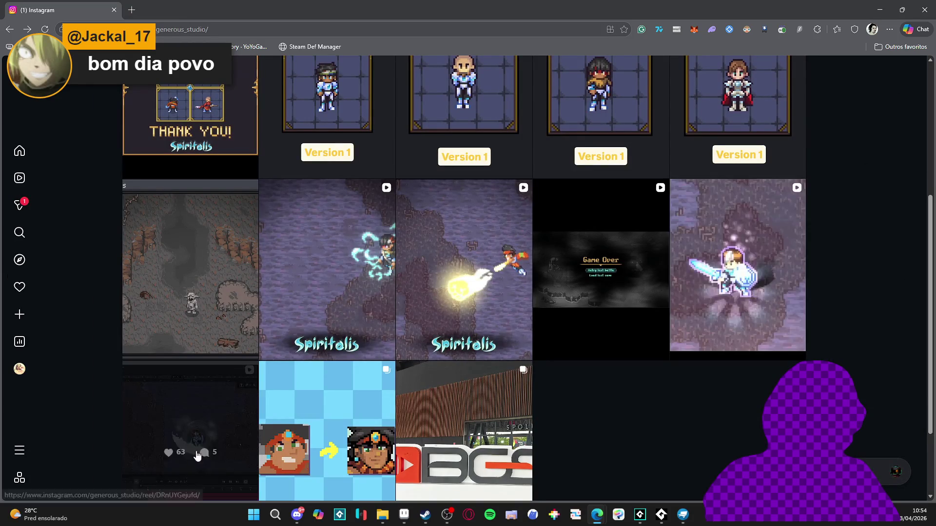
click(190, 429)
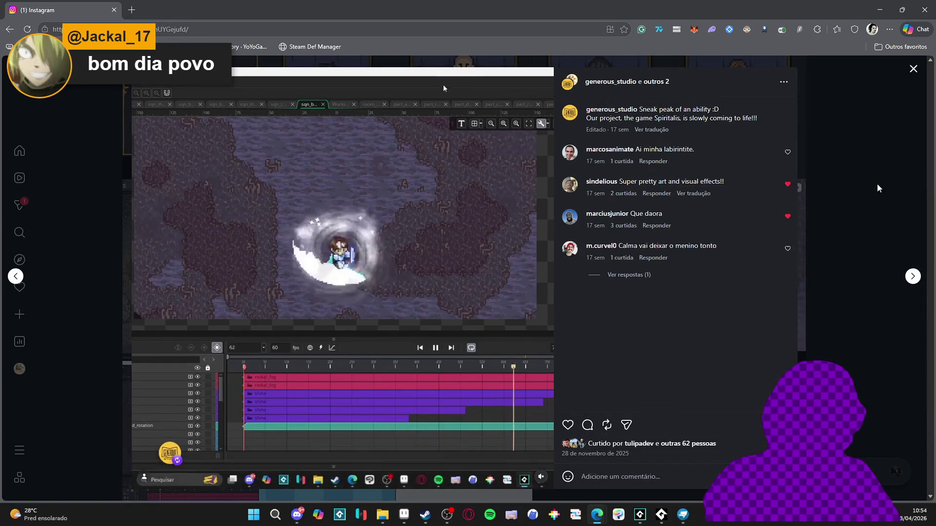
click(877, 183)
click(880, 10)
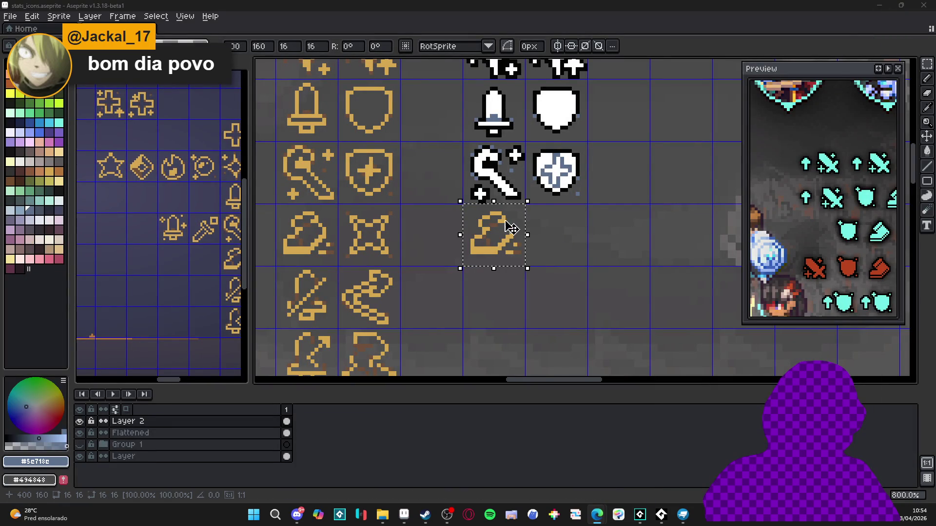
Paint the boot's interior white using white sampled from an existing icon.
scroll(500, 199, down, 1)
scroll(500, 199, right, 1)
scroll(500, 199, up, 3)
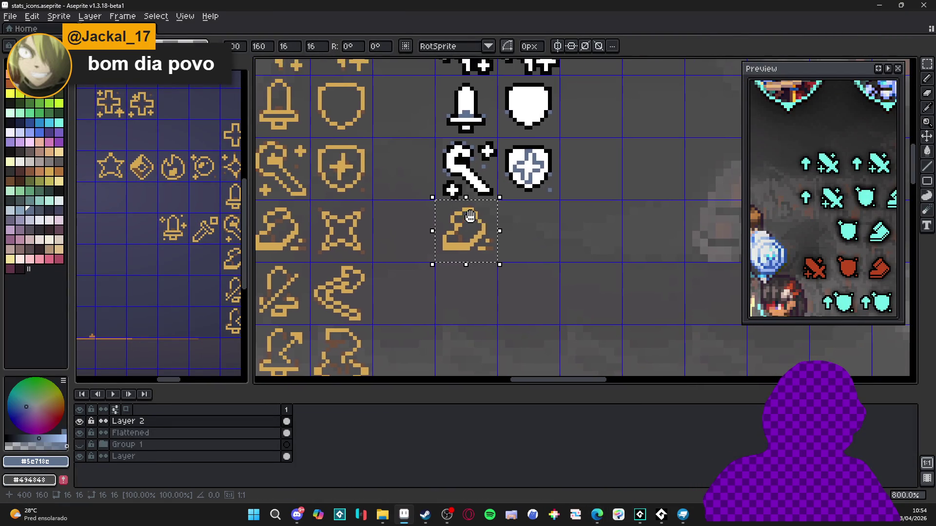
key(i)
click(500, 148)
key(b)
mouse_move(488, 244)
mouse_down()
mouse_move(463, 215)
mouse_move(469, 203)
mouse_up()
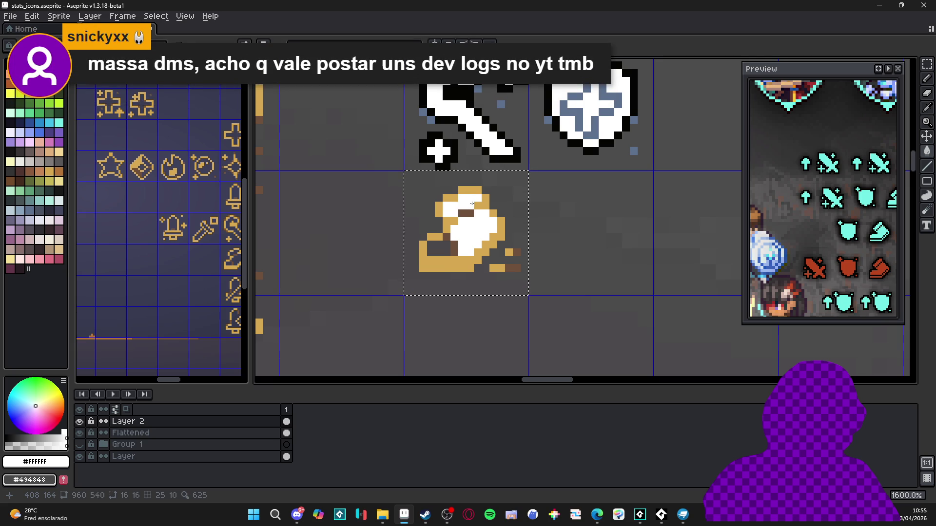
drag(439, 253, 432, 244)
scroll(470, 232, down, 3)
scroll(497, 189, up, 3)
Outline the boot in near-black and fill its gold top strip and sole black.
alt+click(492, 193)
click(459, 245)
click(442, 263)
drag(420, 273, 412, 254)
click(420, 249)
click(444, 233)
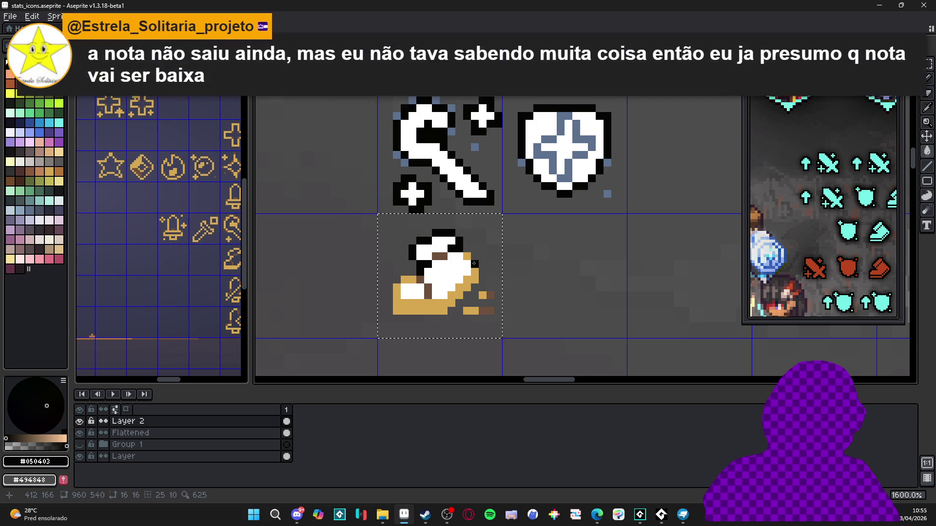
click(414, 299)
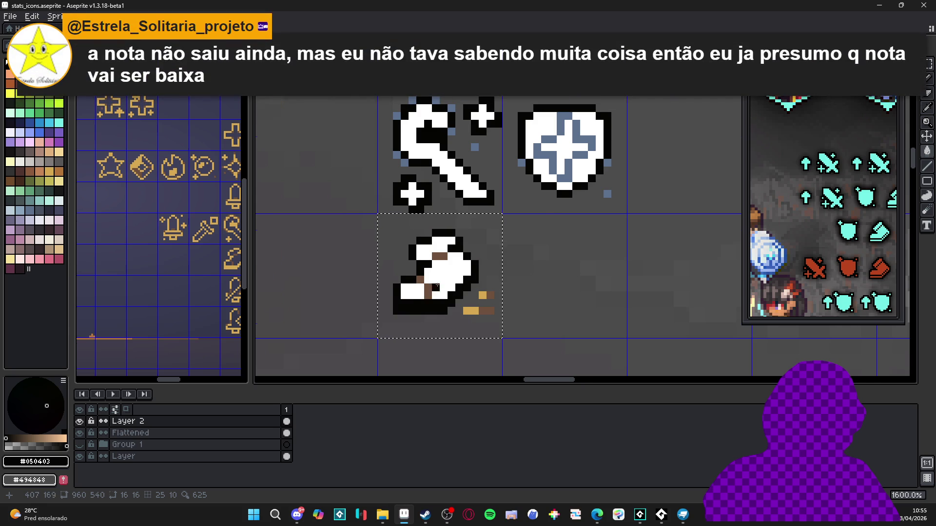
Recolour the boot's brown pixels slate blue and turn leftover gold pixels white.
click(28, 210)
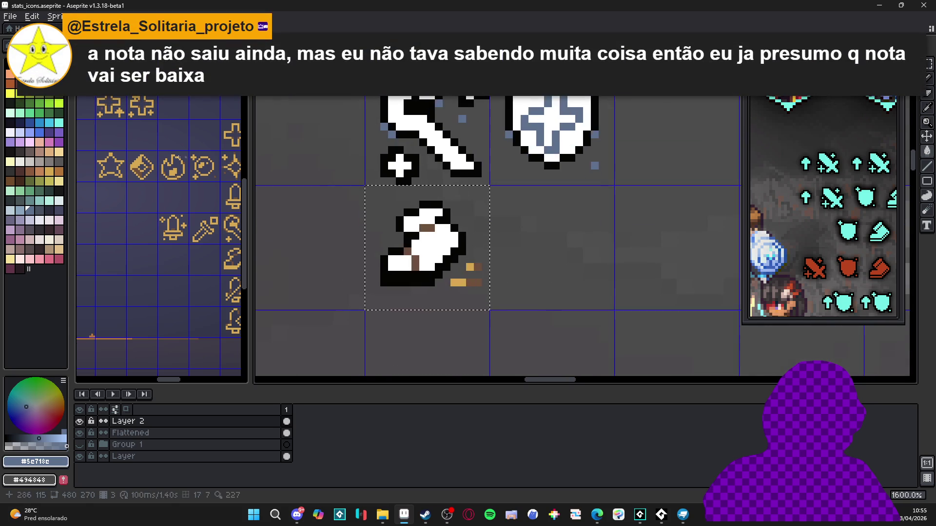
click(424, 236)
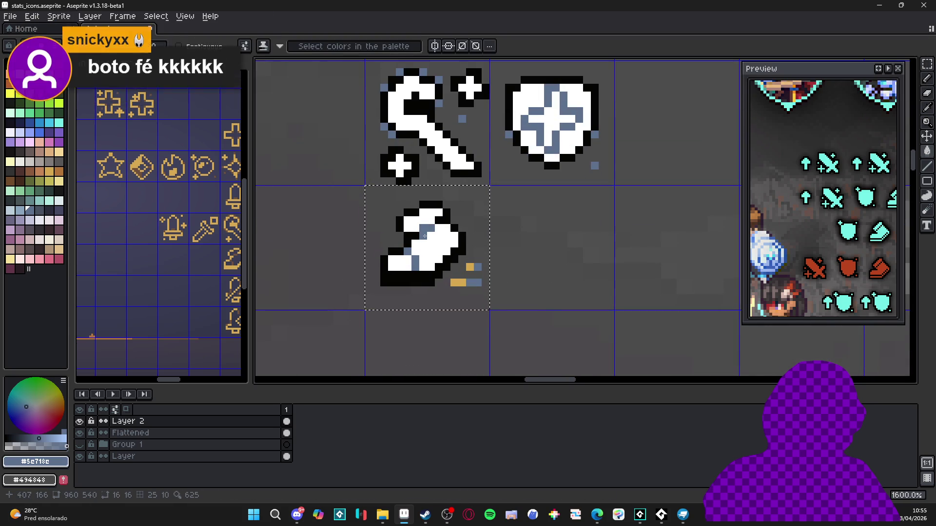
key(i)
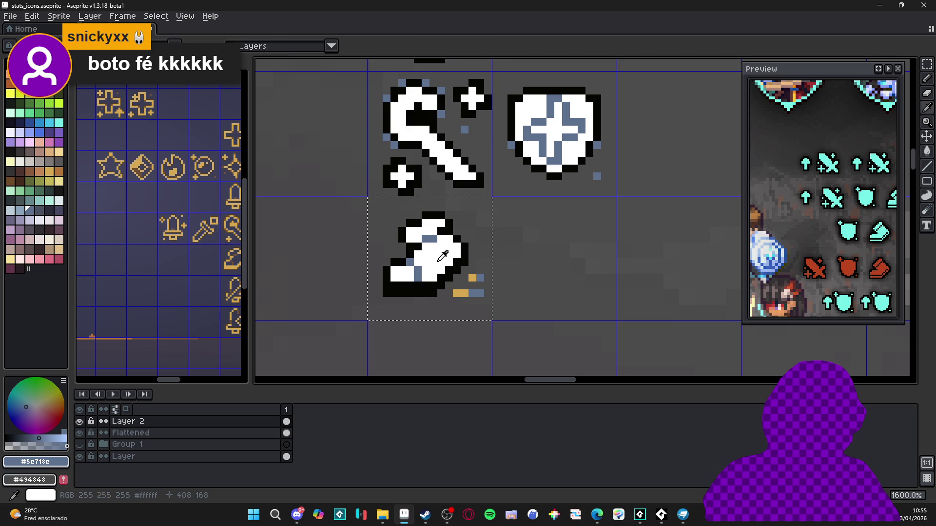
click(443, 256)
key(b)
click(472, 278)
drag(457, 293, 464, 293)
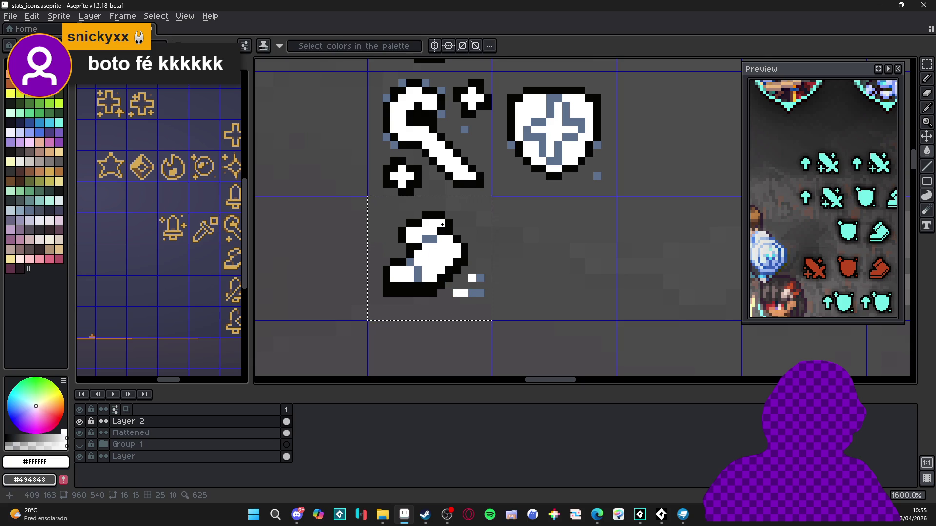
scroll(442, 224, down, 2)
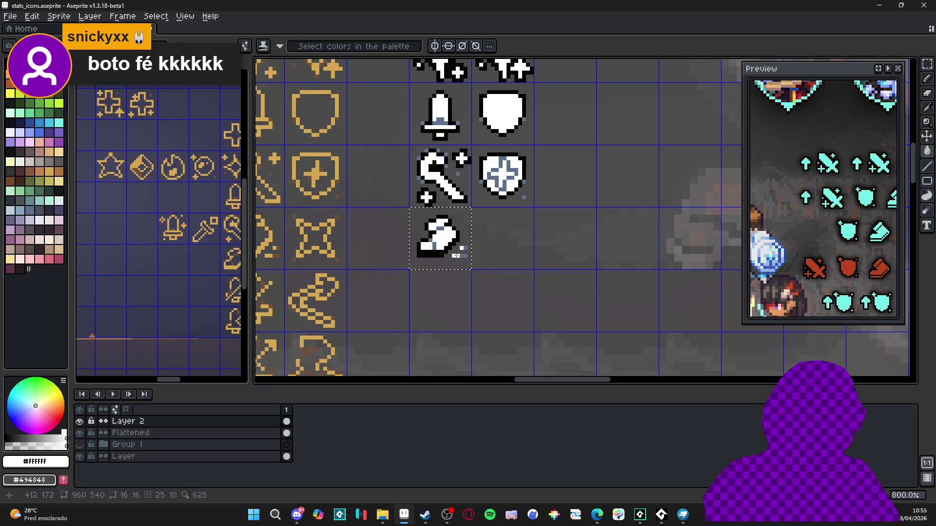
scroll(419, 220, up, 3)
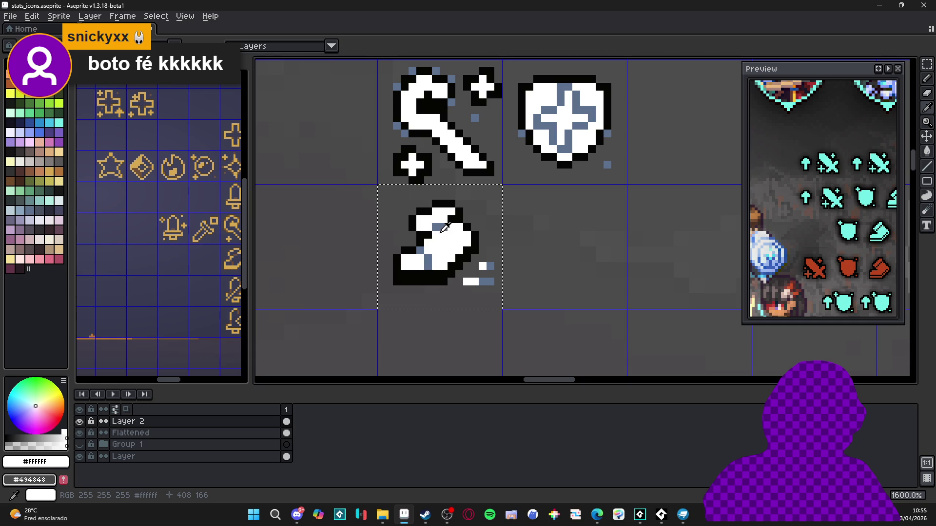
alt+click(445, 225)
scroll(446, 227, down, 3)
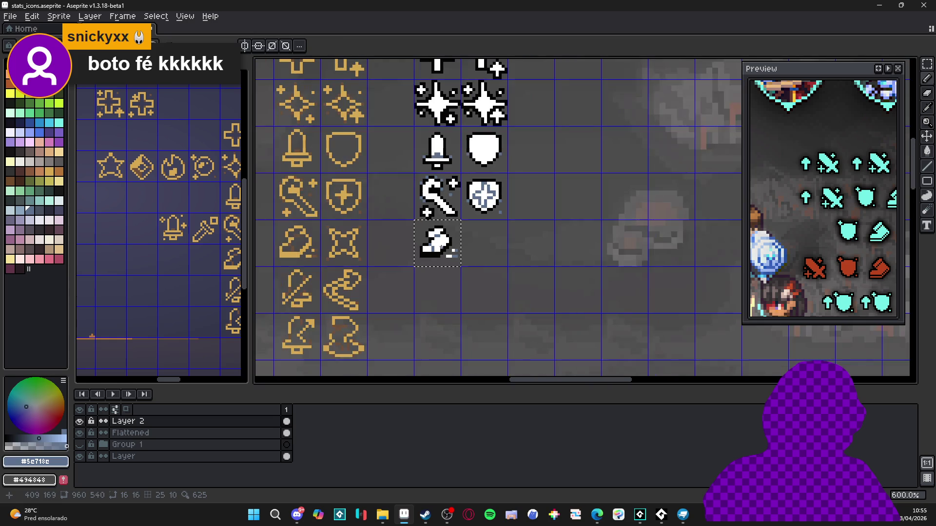
Zoom in and pan over the white boot icon, then switch to the GameMaker Spiritalis project.
scroll(448, 229, up, 4)
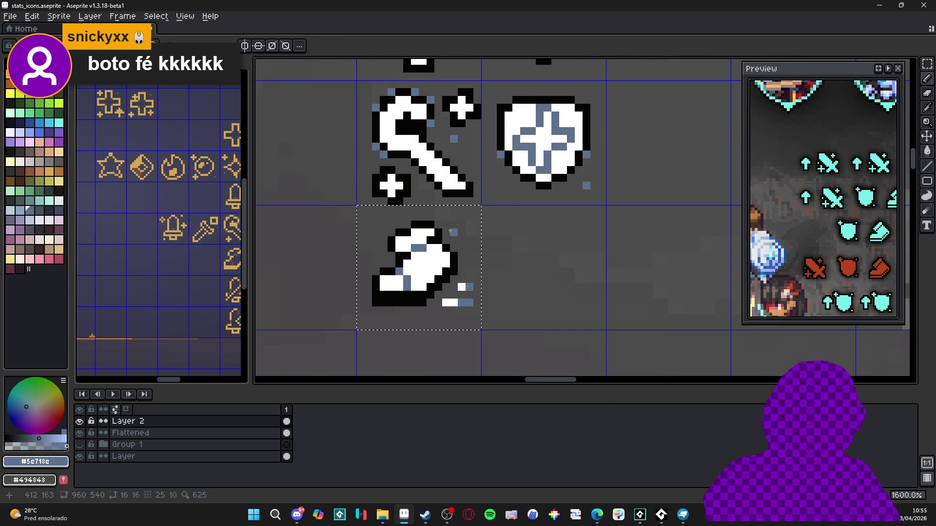
scroll(460, 247, down, 3)
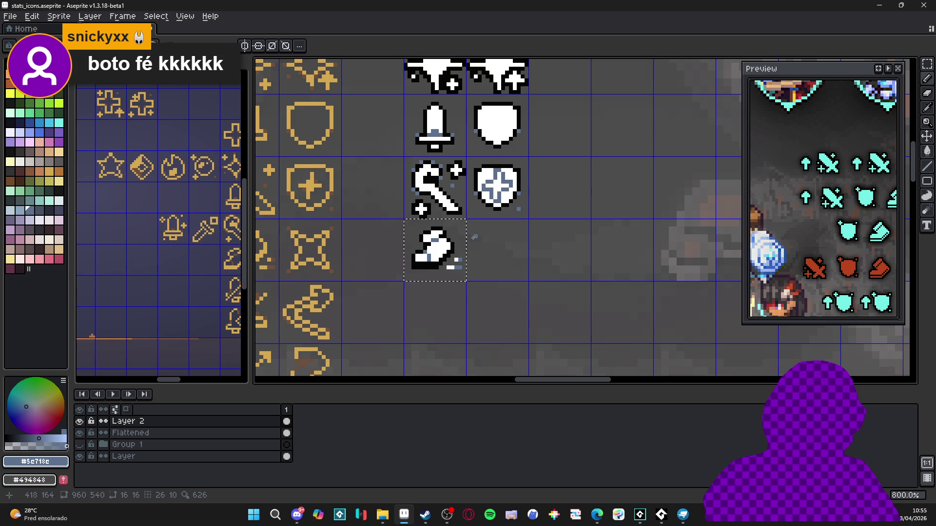
scroll(474, 237, down, 1)
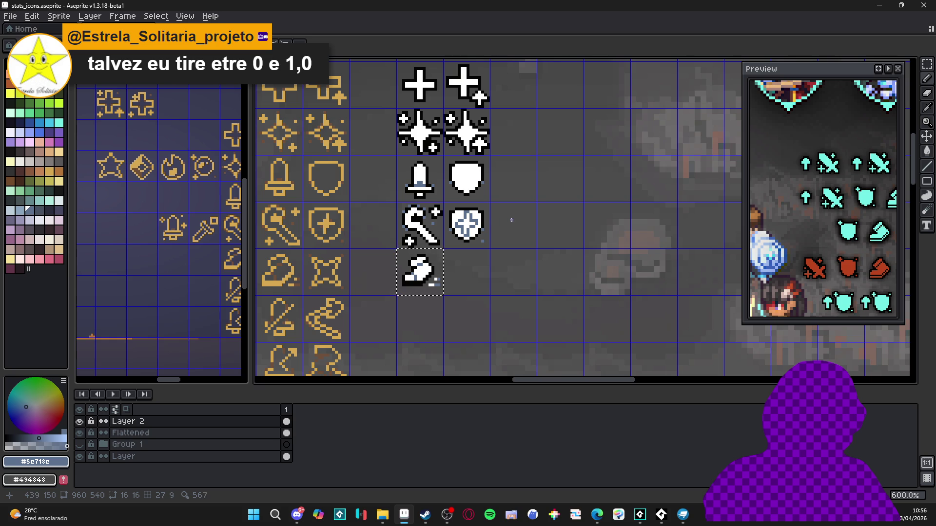
scroll(497, 274, down, 1)
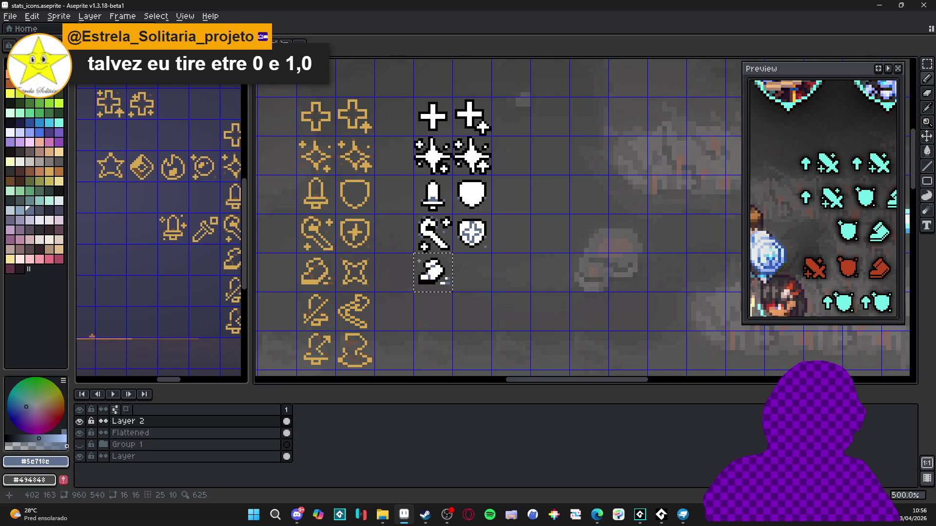
scroll(418, 241, up, 3)
scroll(419, 240, down, 2)
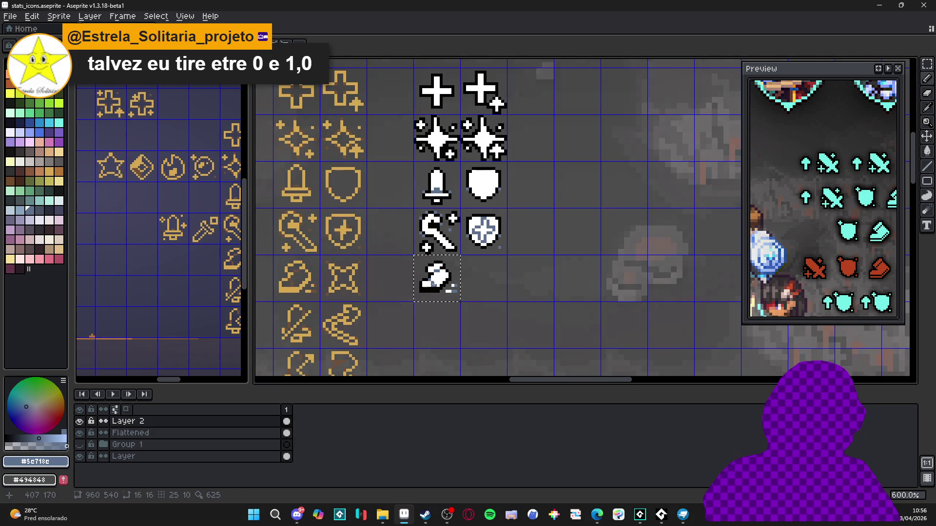
alt+click(436, 283)
scroll(439, 280, down, 1)
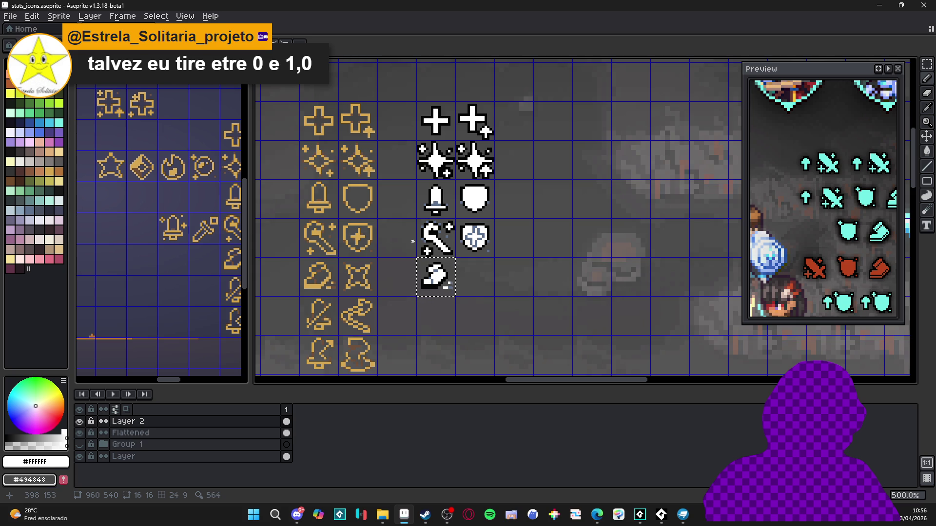
scroll(438, 275, up, 2)
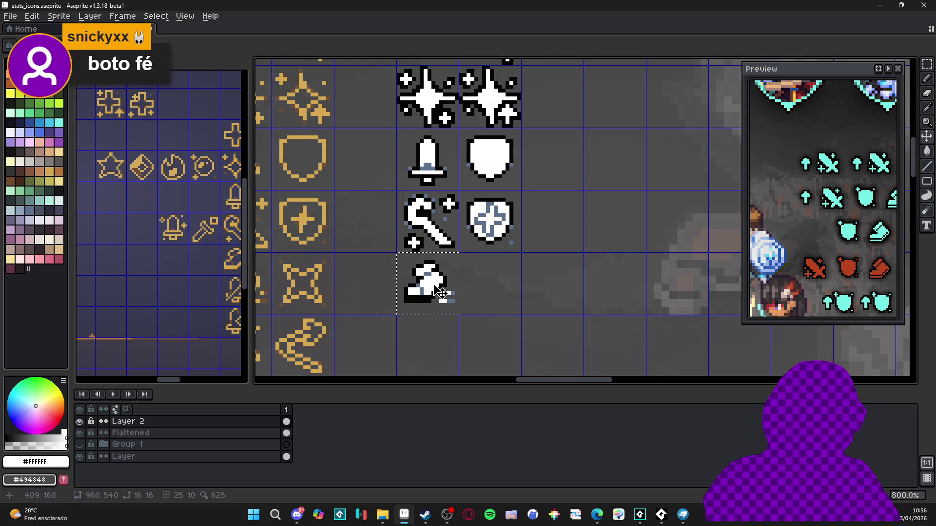
scroll(439, 283, up, 1)
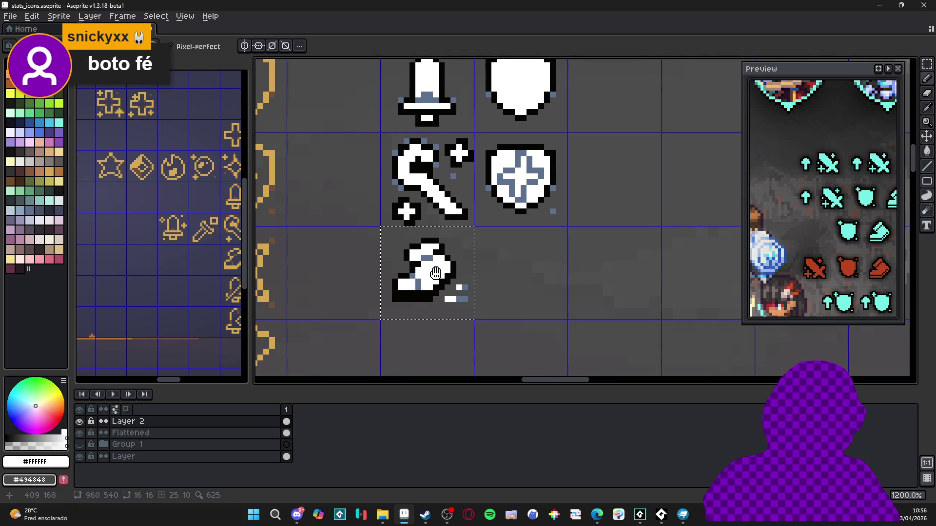
drag(435, 274, 436, 263)
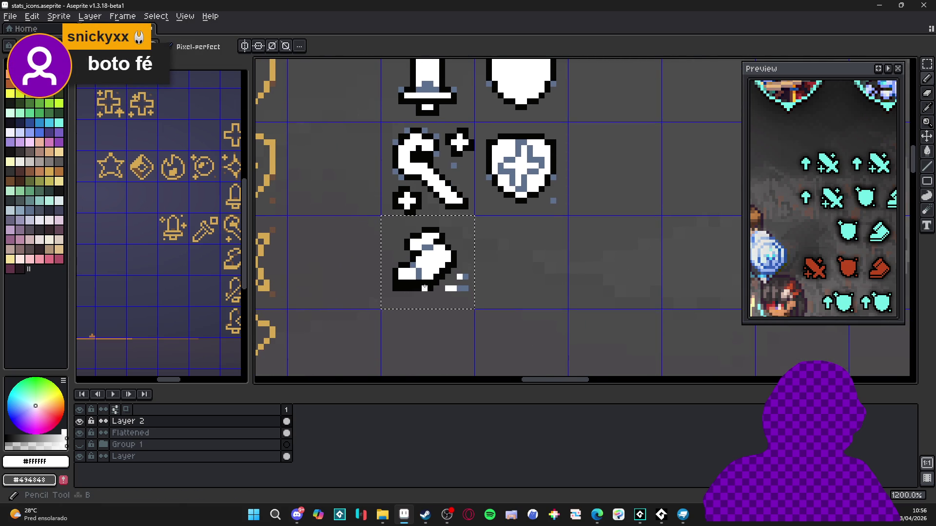
scroll(425, 288, down, 1)
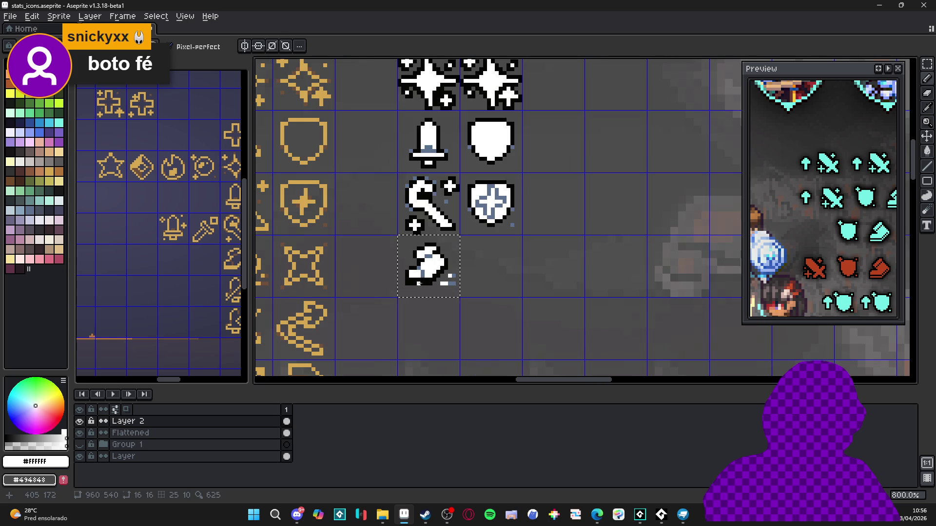
click(640, 515)
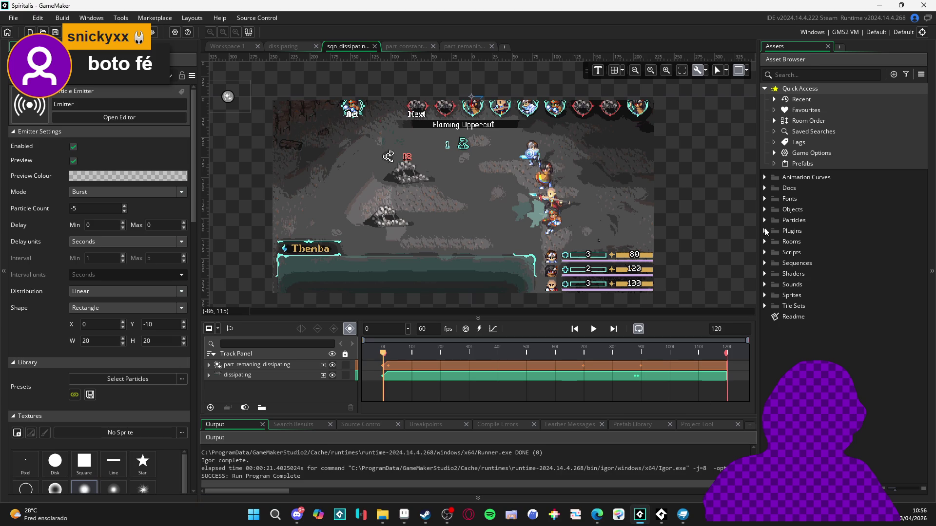
Expand Rooms > Biomes > 0. Castle of Courage and open biome_0_room_0_main.
click(764, 252)
click(765, 242)
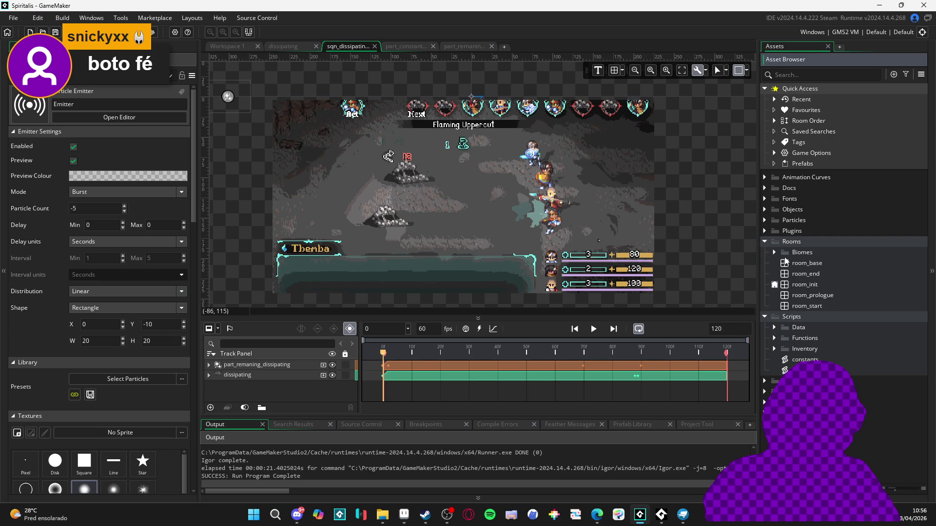
click(774, 251)
click(784, 263)
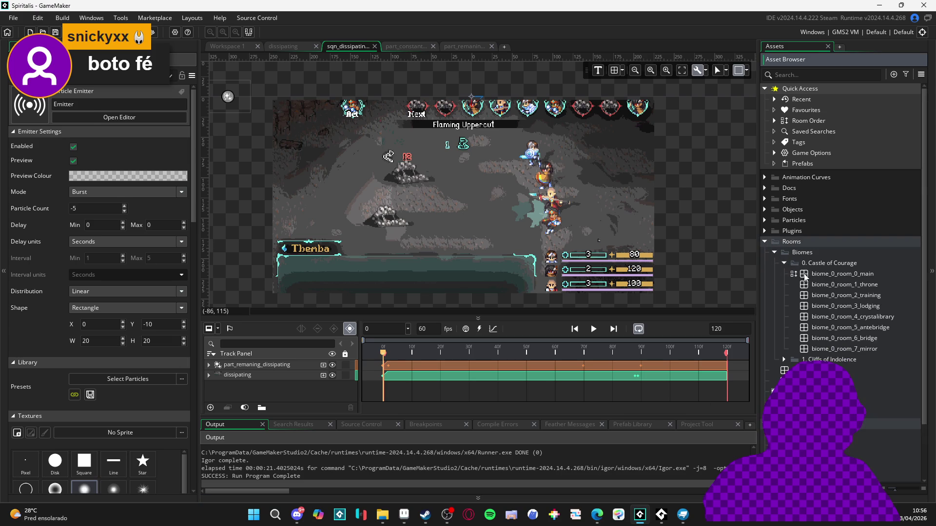
double_click(819, 274)
Open the biome_0_room_1_throne, biome_0_room_2_training and biome_0_room_3_lodging rooms.
scroll(569, 250, up, 5)
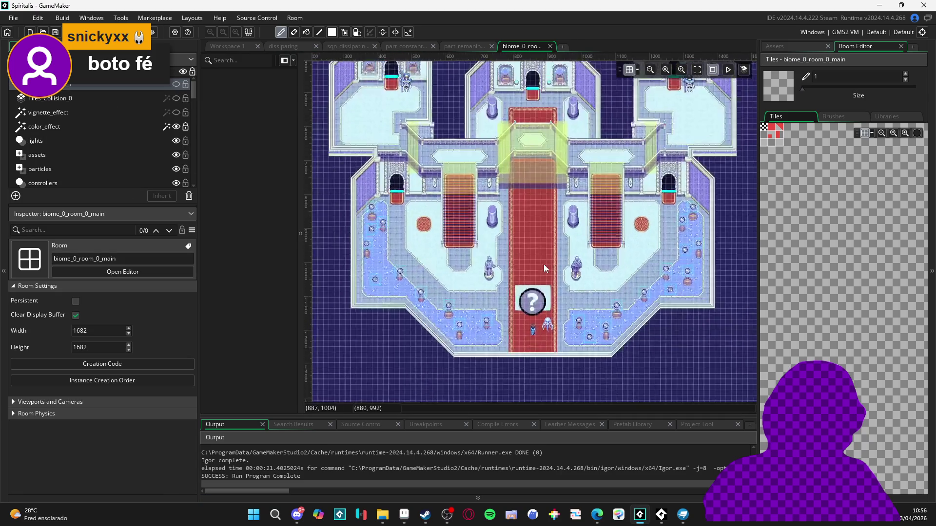
scroll(601, 226, up, 1)
click(775, 46)
double_click(853, 284)
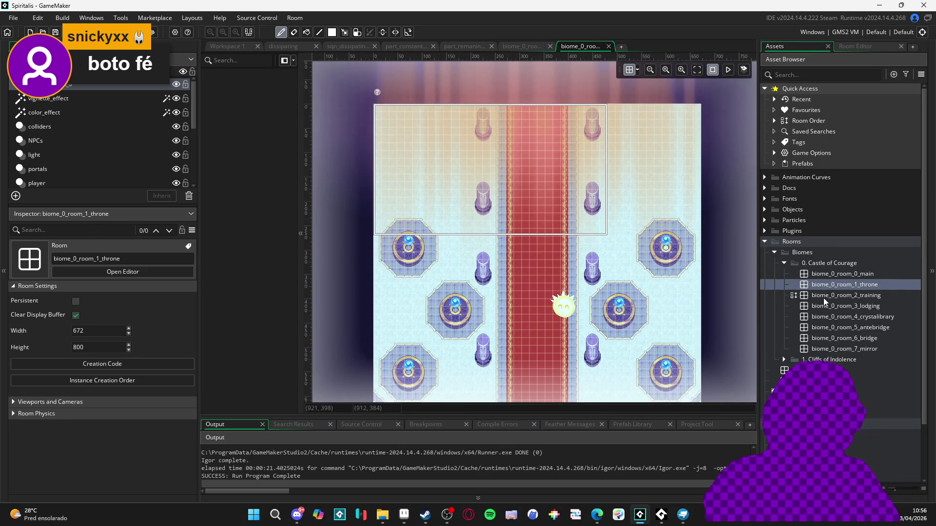
double_click(823, 297)
scroll(578, 292, up, 5)
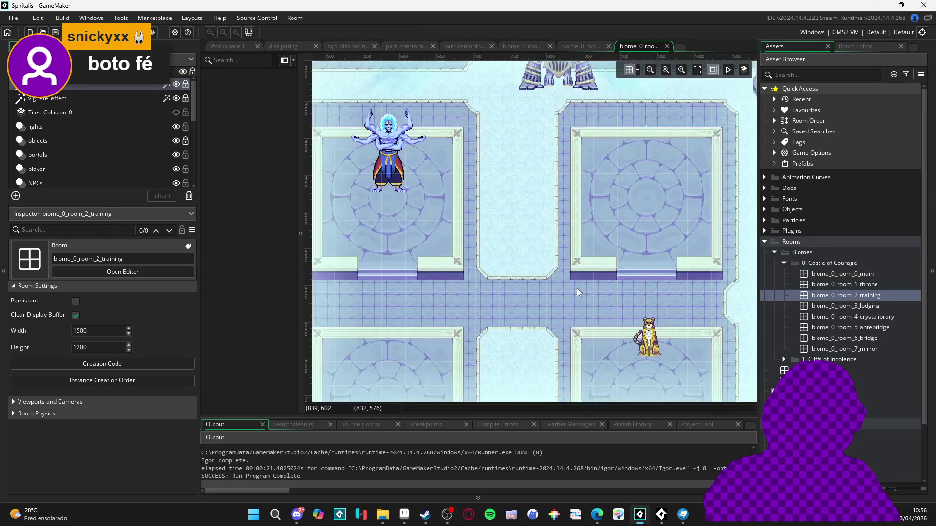
double_click(827, 307)
Open the crystalibrary, bridge, antebridge and biome_0_room_7_mirror Castle of Courage rooms.
scroll(572, 250, up, 2)
scroll(572, 250, down, 5)
double_click(853, 316)
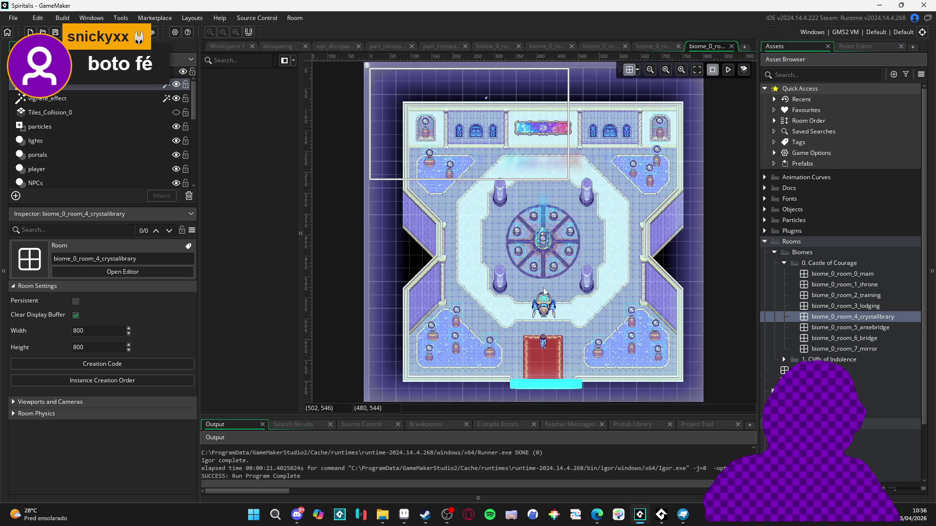
scroll(544, 292, up, 3)
scroll(545, 291, down, 5)
double_click(812, 338)
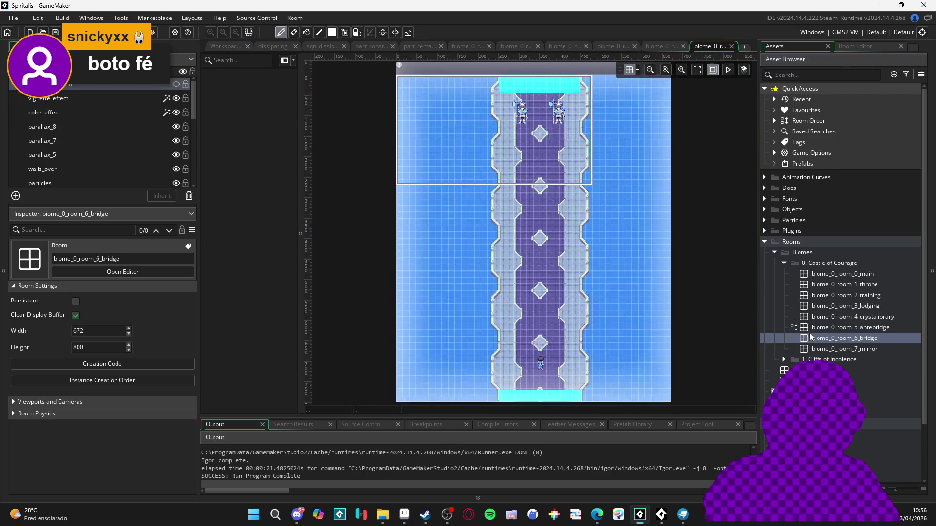
double_click(816, 327)
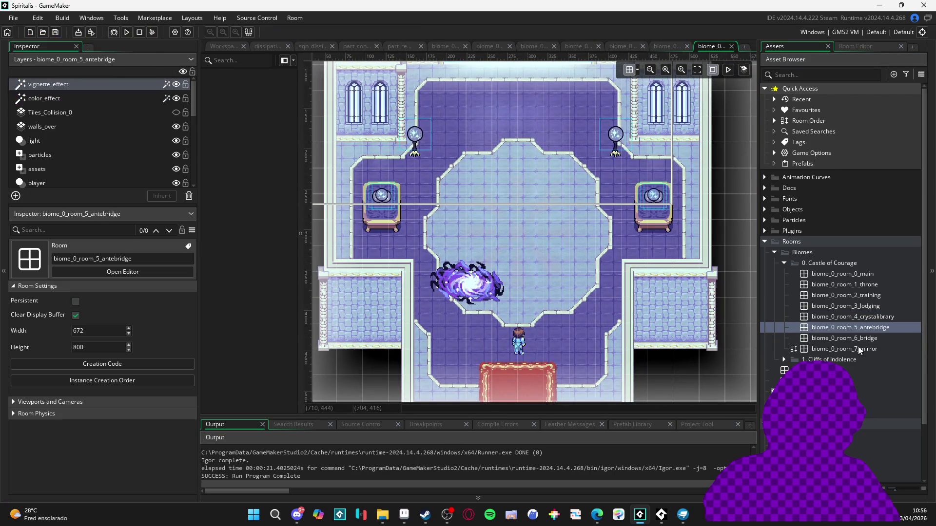
double_click(849, 340)
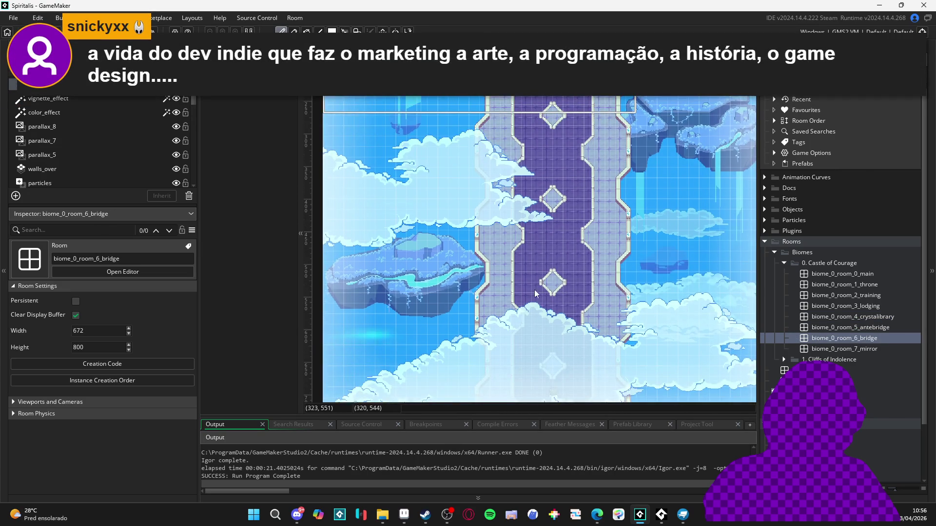
key(Down)
key(Return)
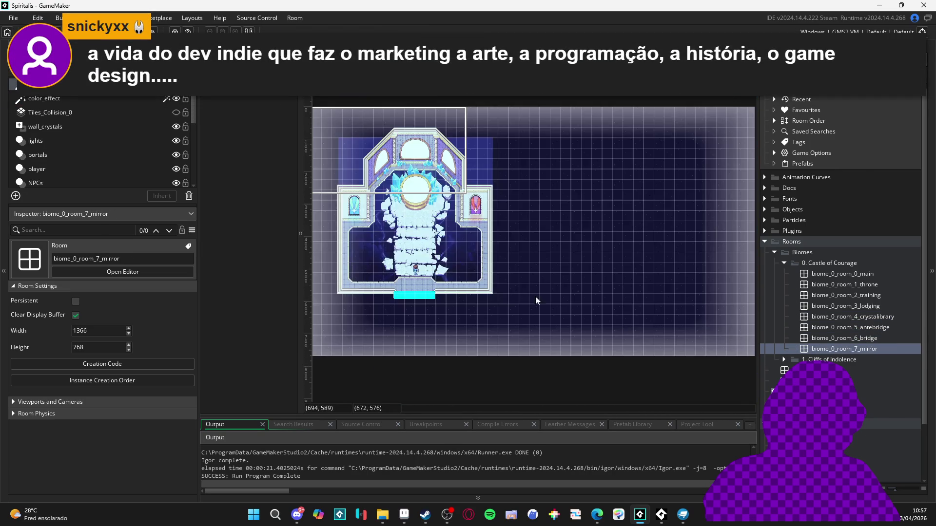
Expand 1. Cliffs of Indolence and open the biome_1_room_0_arrival room.
scroll(535, 296, up, 5)
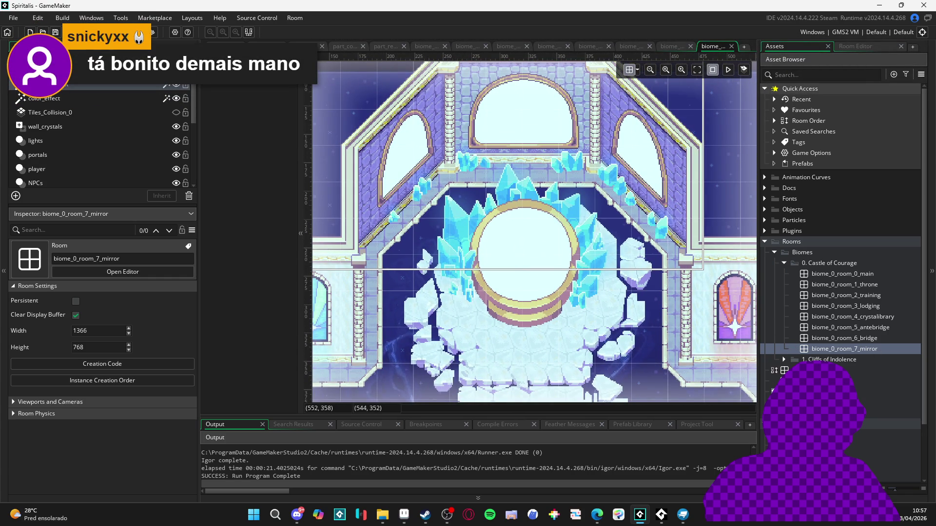
click(783, 359)
double_click(863, 370)
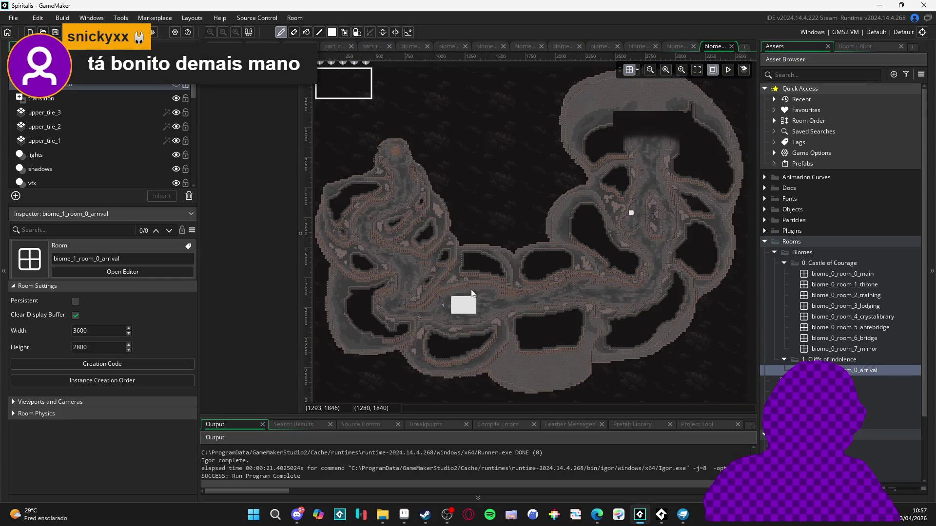
scroll(472, 293, up, 6)
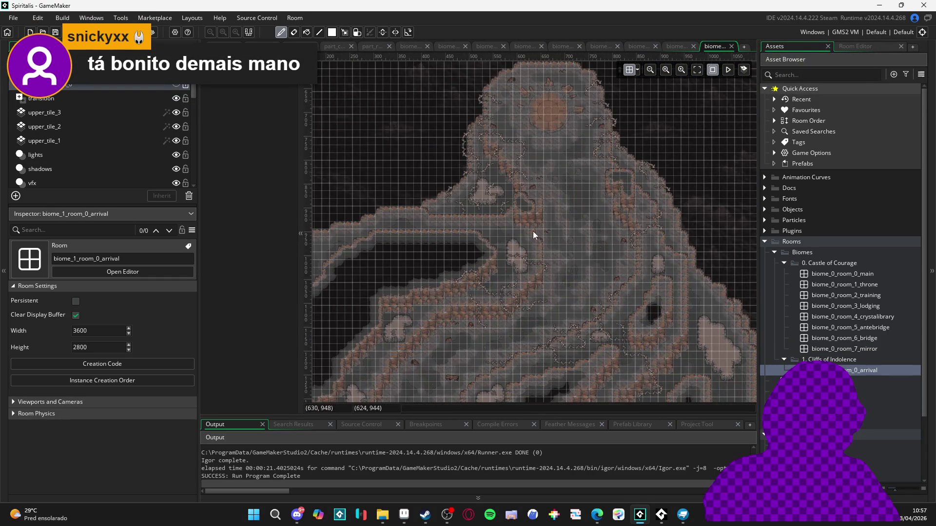
scroll(585, 273, down, 3)
scroll(558, 195, up, 6)
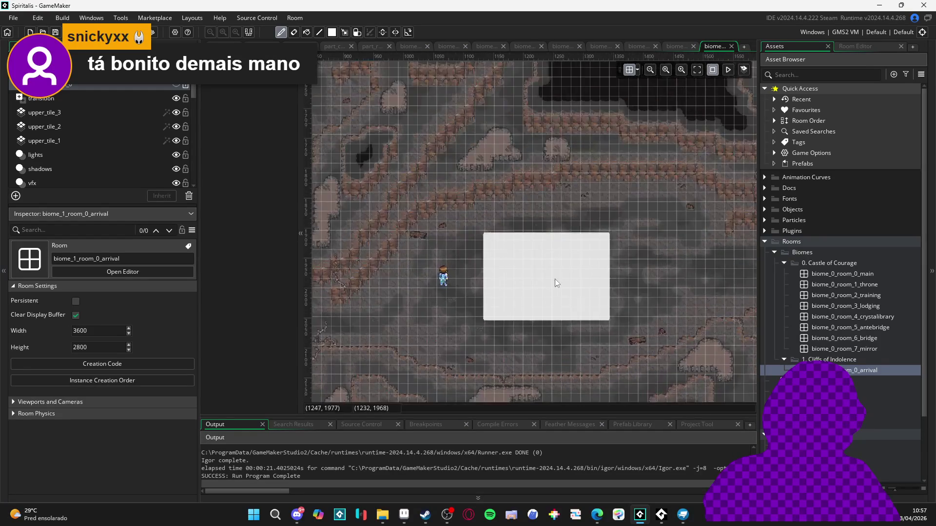
scroll(566, 289, up, 3)
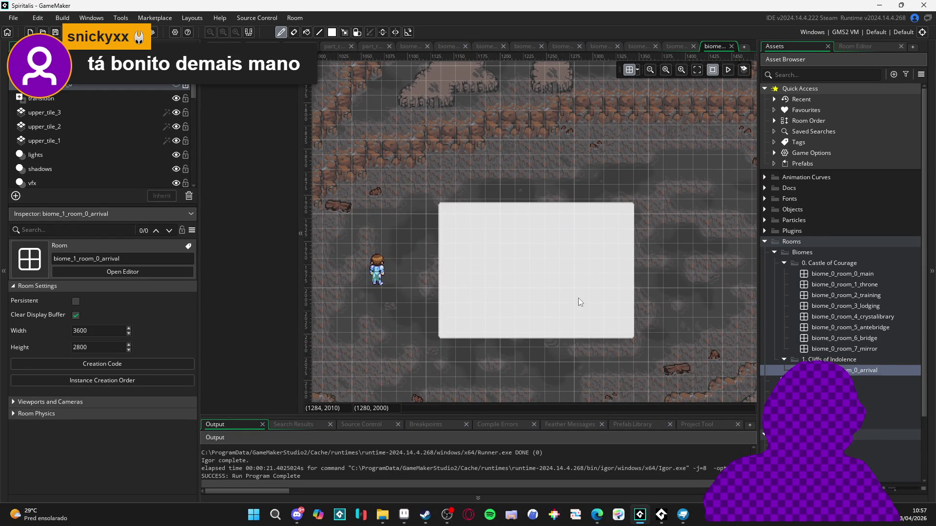
scroll(579, 297, down, 5)
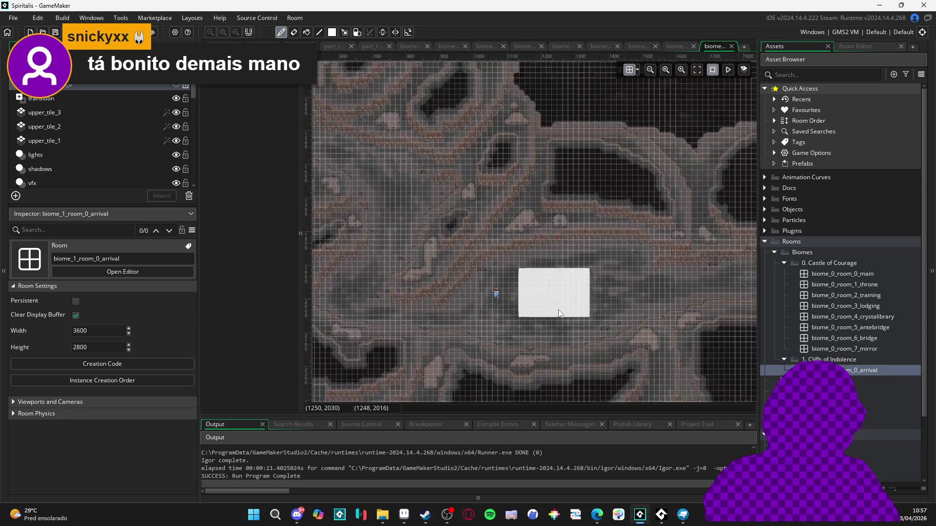
scroll(568, 214, up, 2)
scroll(592, 247, up, 4)
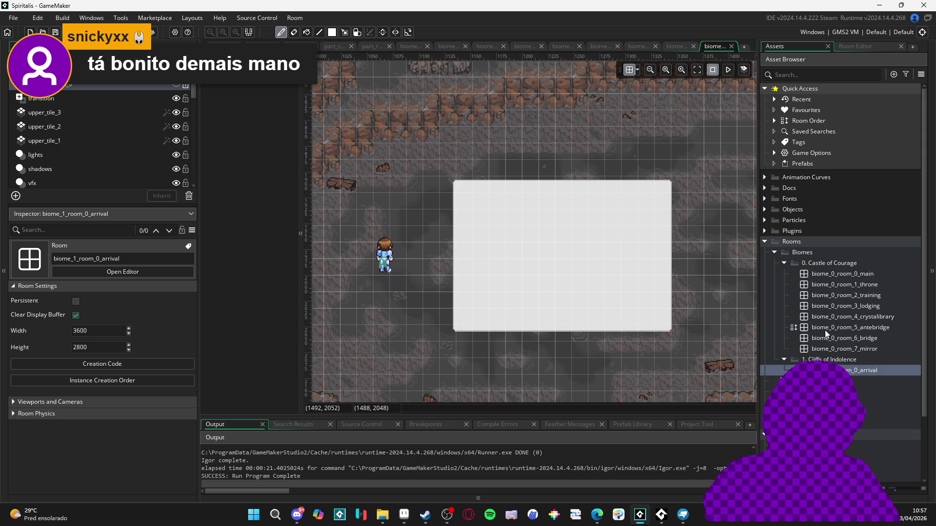
scroll(518, 305, down, 3)
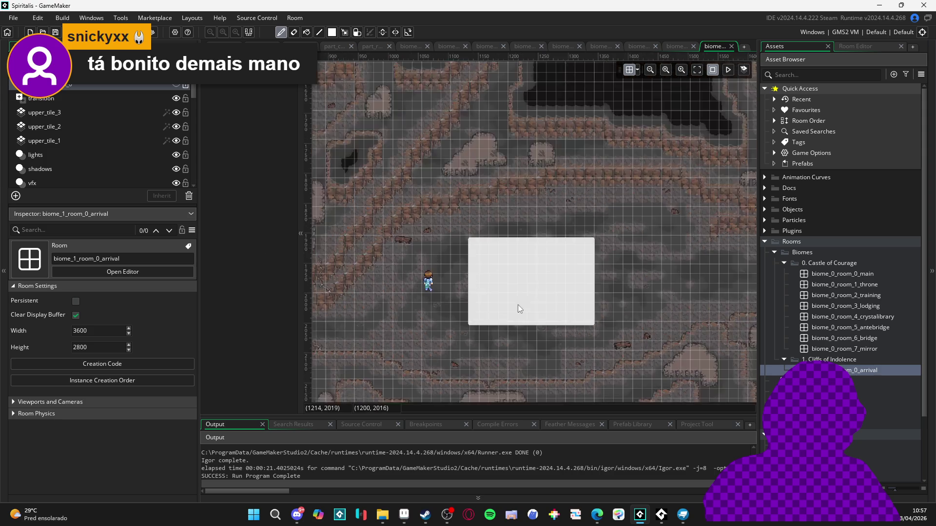
scroll(517, 305, down, 4)
mouse_move(542, 292)
mouse_down()
mouse_move(578, 185)
mouse_move(569, 234)
mouse_up()
drag(394, 283, 543, 203)
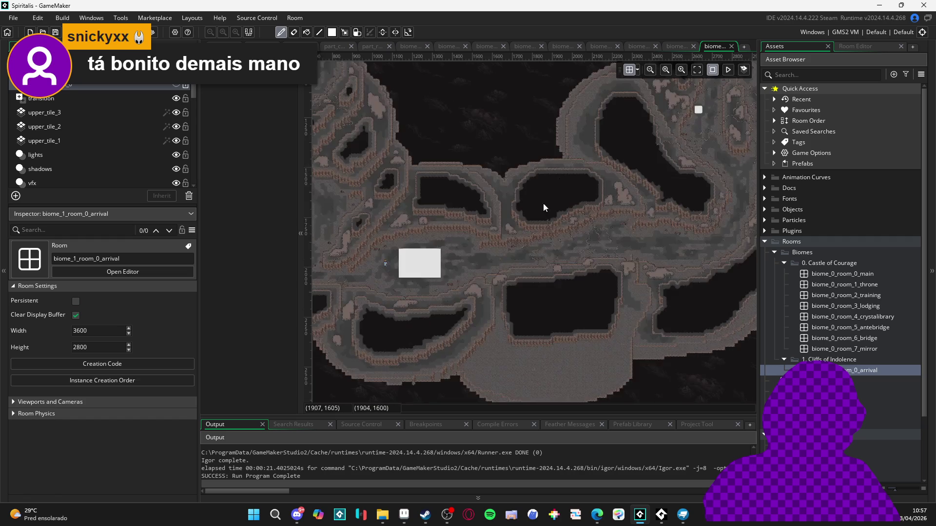
scroll(413, 239, up, 3)
mouse_move(418, 233)
mouse_down()
mouse_move(539, 232)
mouse_move(598, 262)
mouse_up()
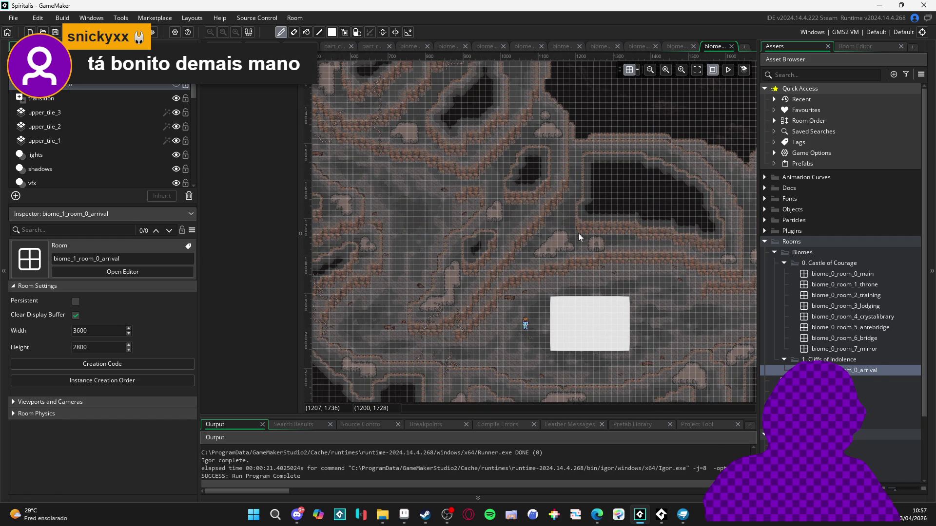
scroll(568, 277, up, 3)
drag(646, 330, 553, 233)
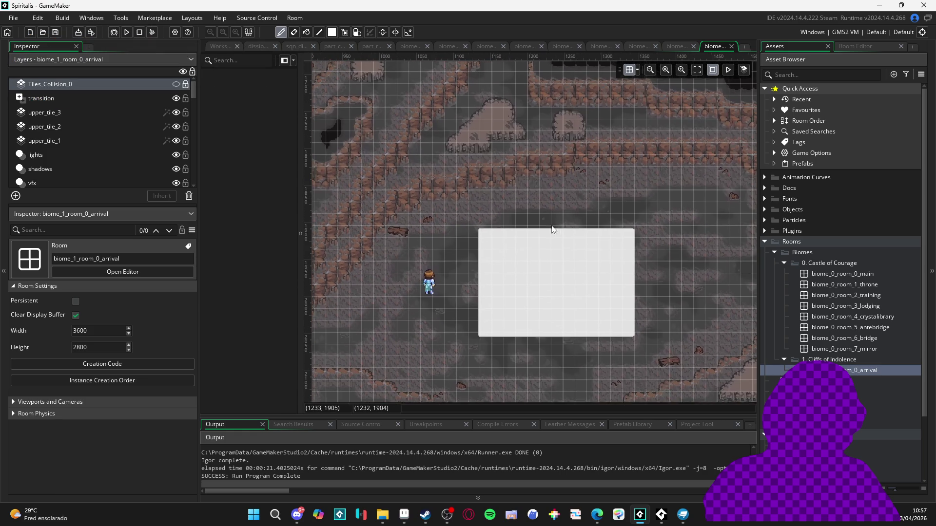
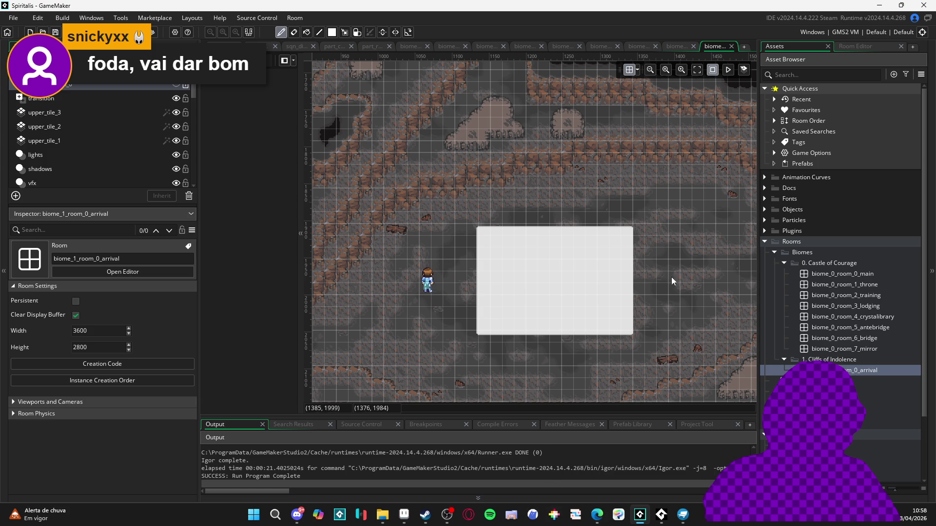
Switch from the GameMaker room editor to the stats_icons.aseprite sheet in Aseprite.
scroll(528, 265, down, 1)
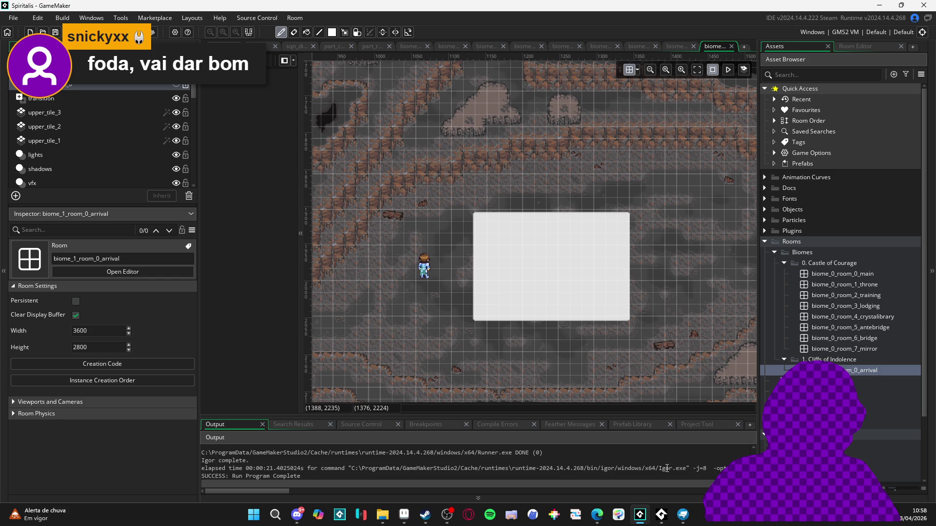
mouse_move(677, 521)
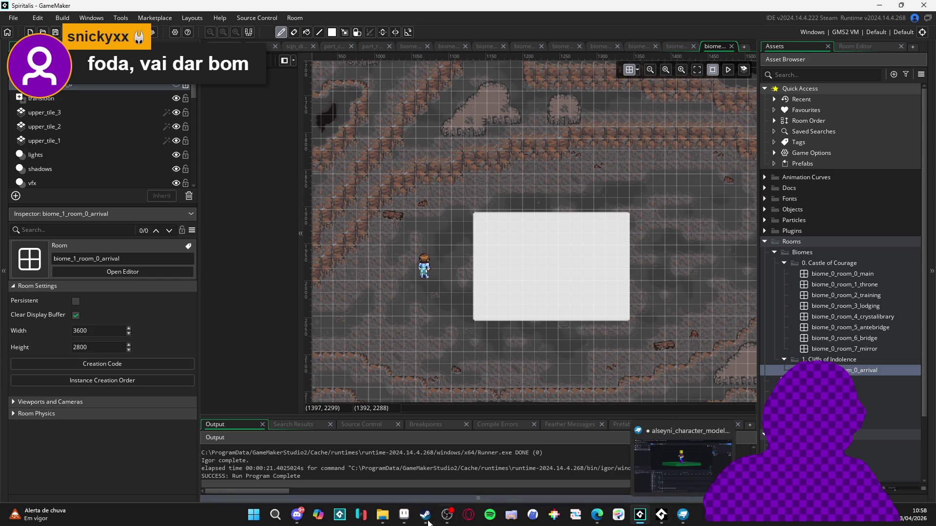
key(alt+Tab)
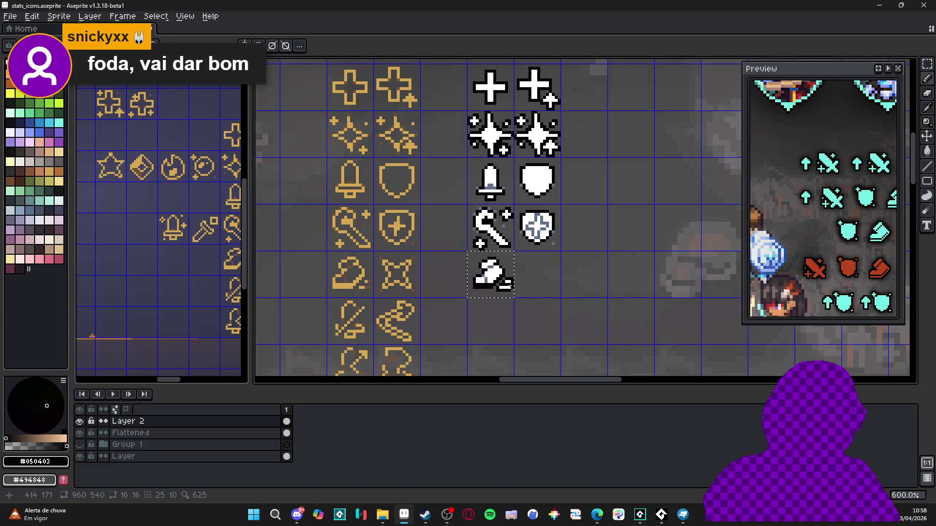
Copy the gold four-pointed star cell and paste it beside the white bird icon.
scroll(403, 275, up, 2)
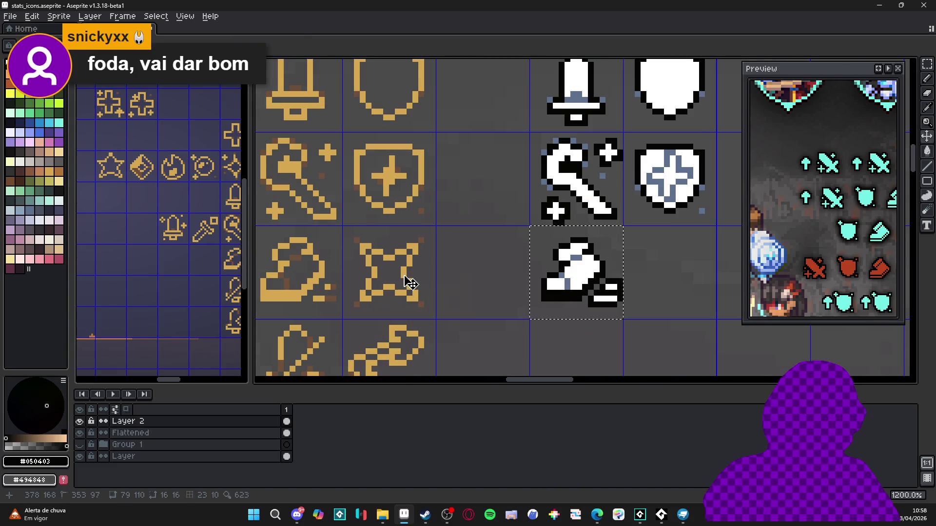
key(ctrl+d)
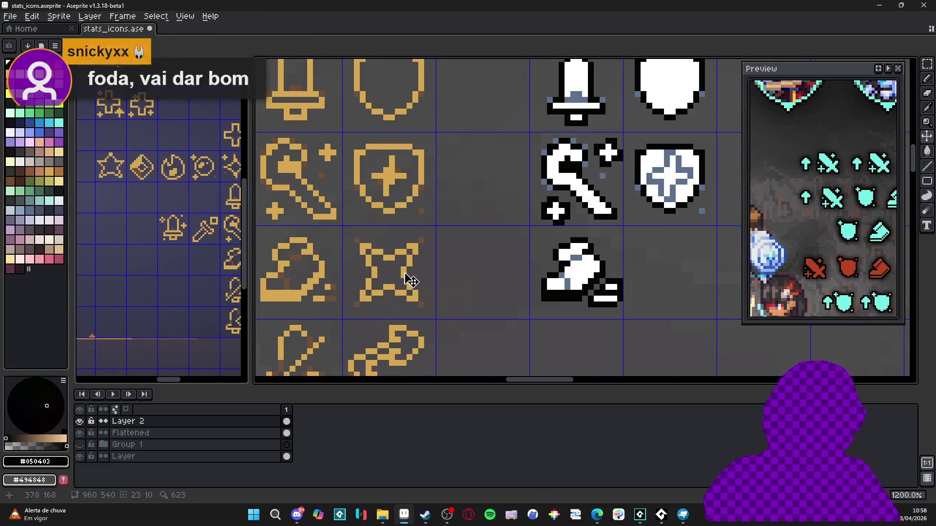
drag(411, 281, 411, 277)
scroll(390, 277, down, 2)
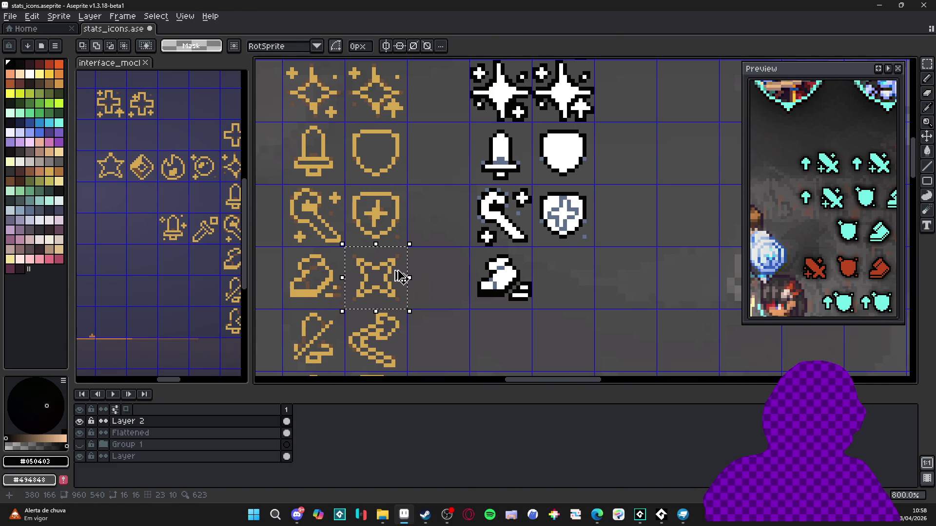
key(ctrl+c)
key(ctrl+v)
key(shift+Right)
key(shift+Right)
key(shift+Right)
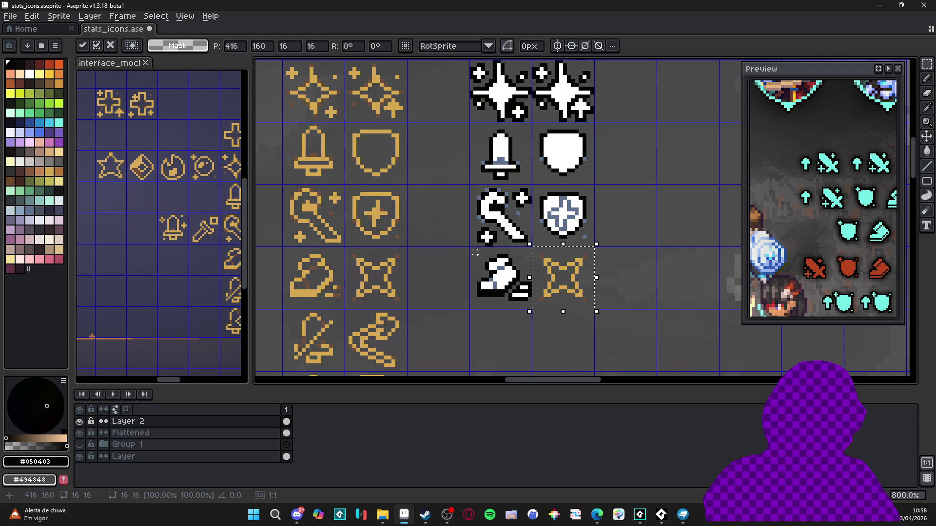
scroll(527, 265, up, 3)
Fill the star copy's interior white with a contiguous fill and add white edge and corner pixels.
click(29, 74)
key(g)
click(608, 291)
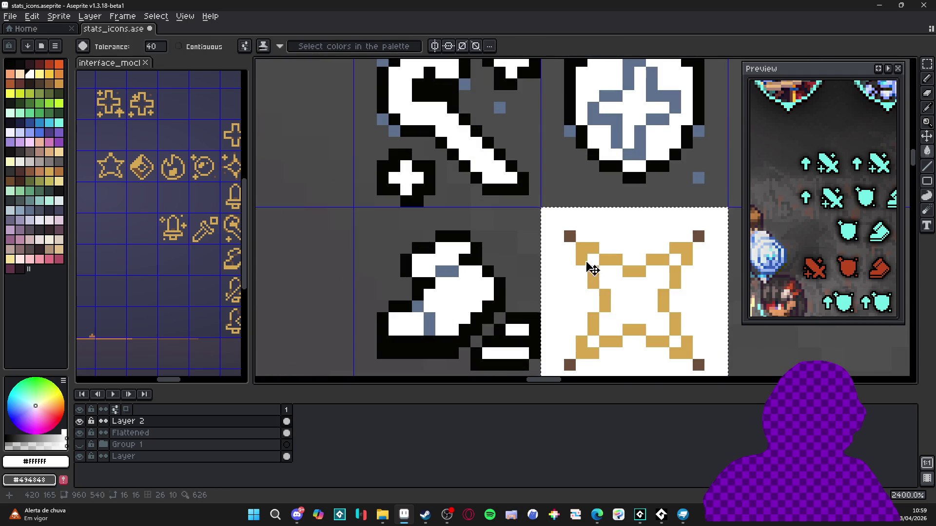
key(ctrl+z)
click(179, 47)
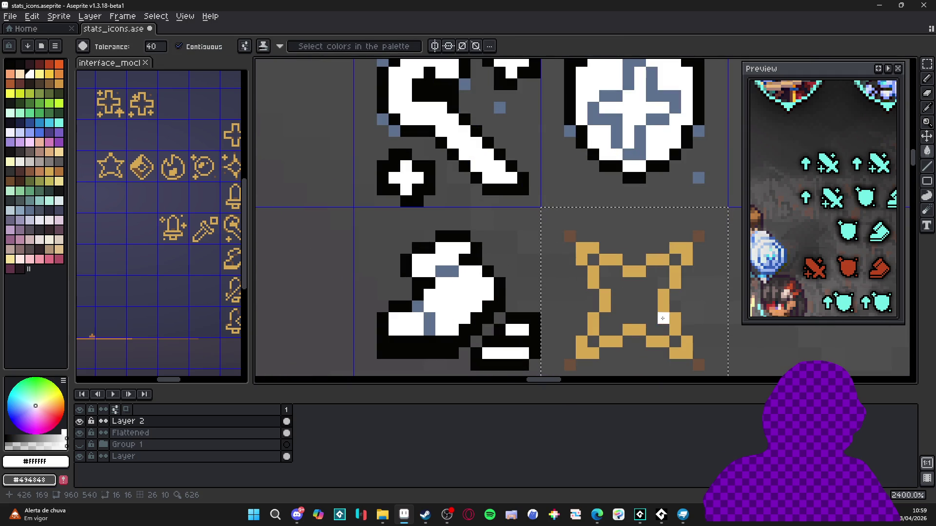
click(653, 305)
key(b)
click(593, 259)
click(593, 295)
click(592, 341)
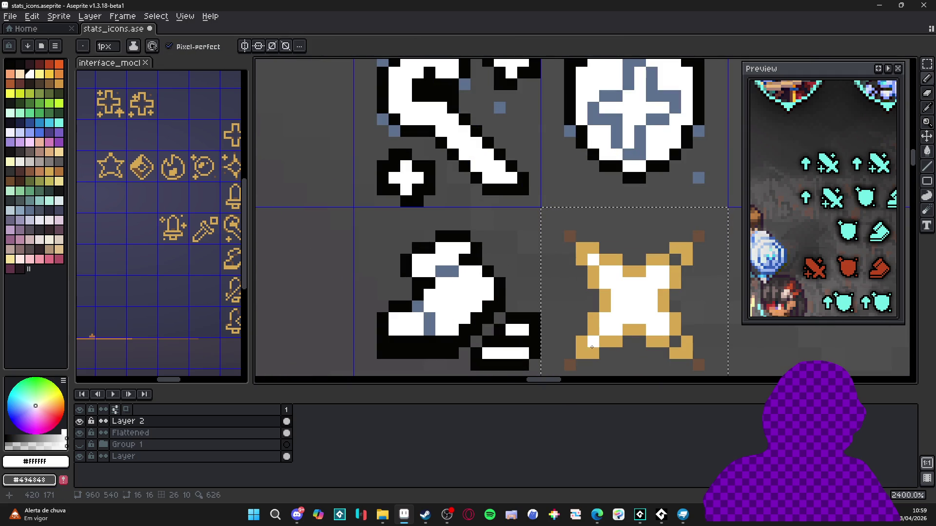
click(673, 259)
click(675, 341)
Recolour the star copy's gold outline black and its brown corner dots blue-grey #5c718c.
alt+click(535, 328)
key(g)
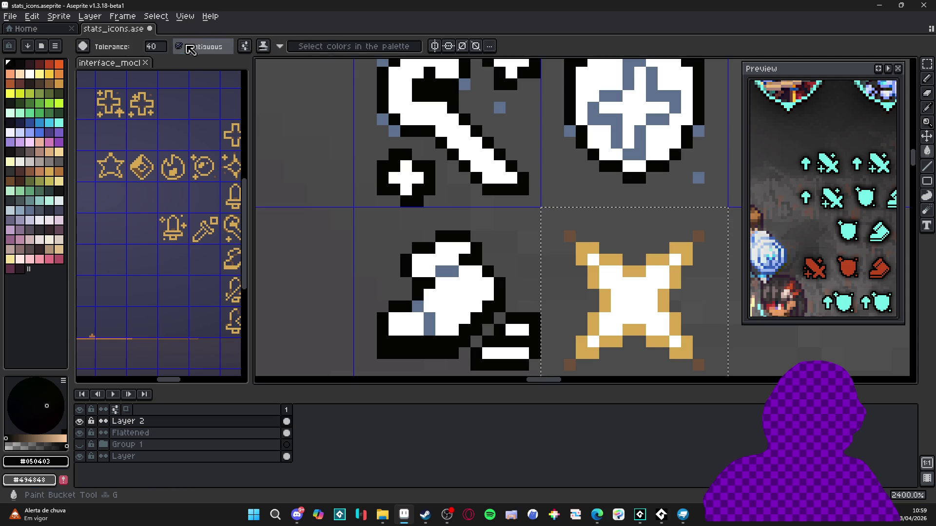
click(633, 271)
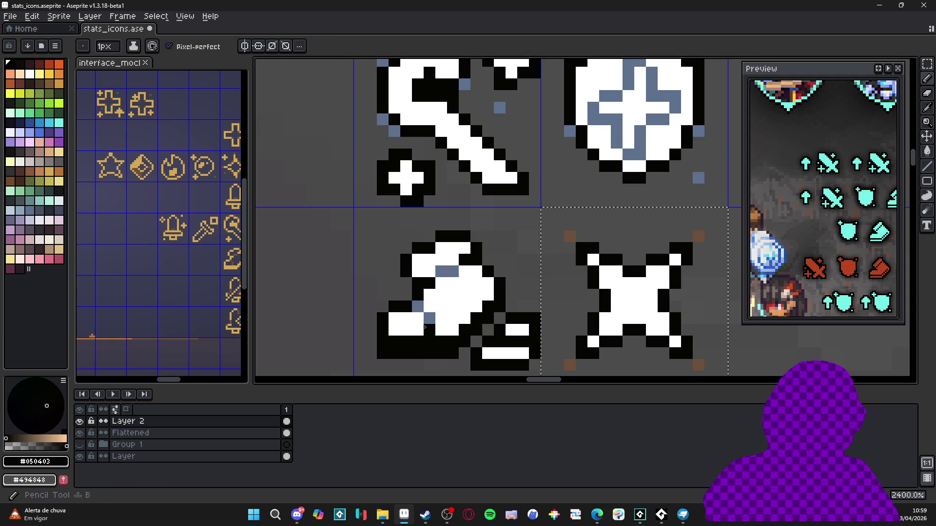
alt+click(698, 178)
click(570, 237)
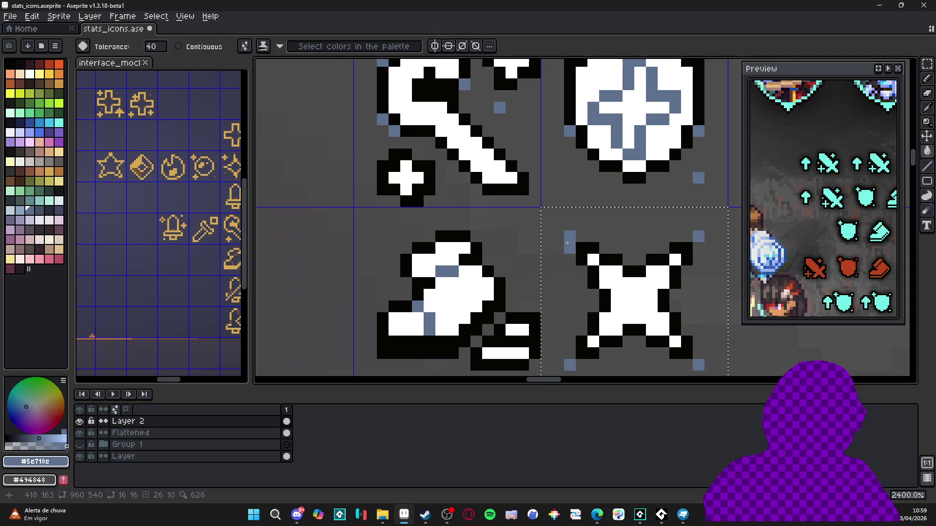
scroll(579, 241, down, 5)
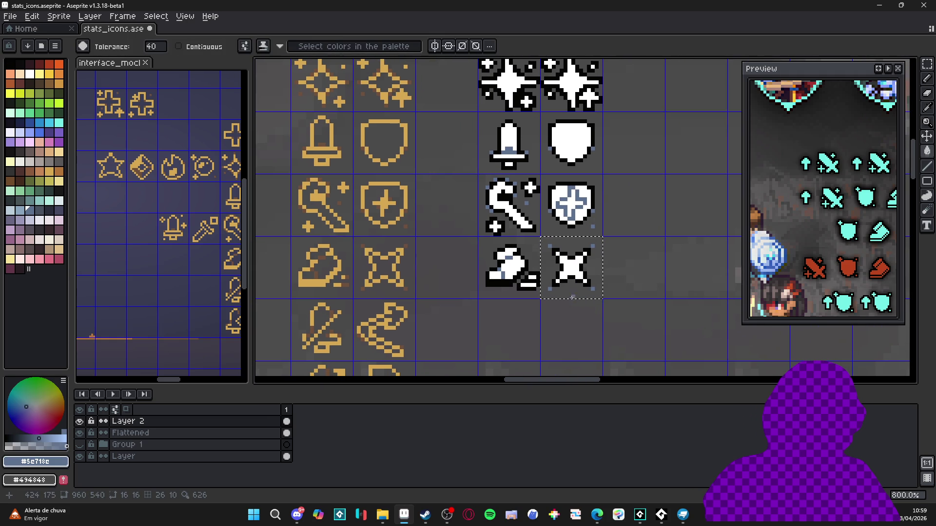
scroll(572, 287, down, 1)
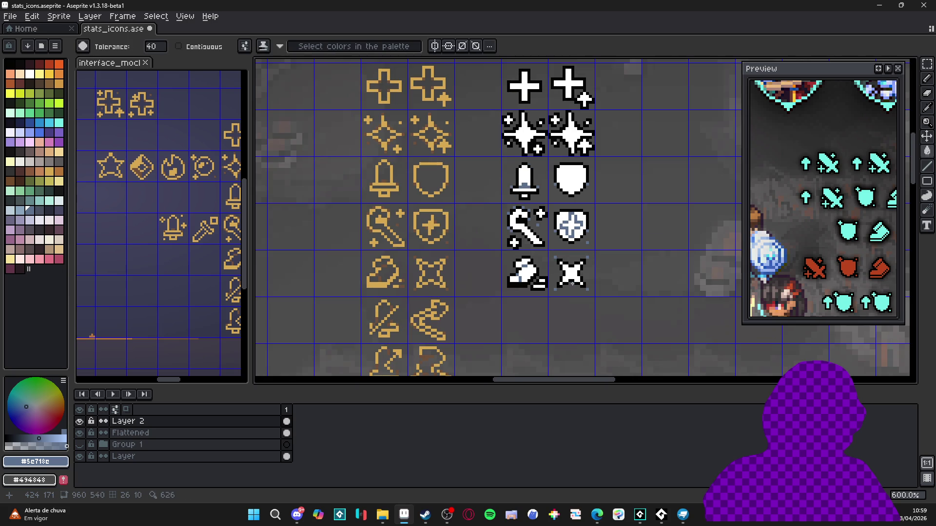
scroll(572, 284, down, 1)
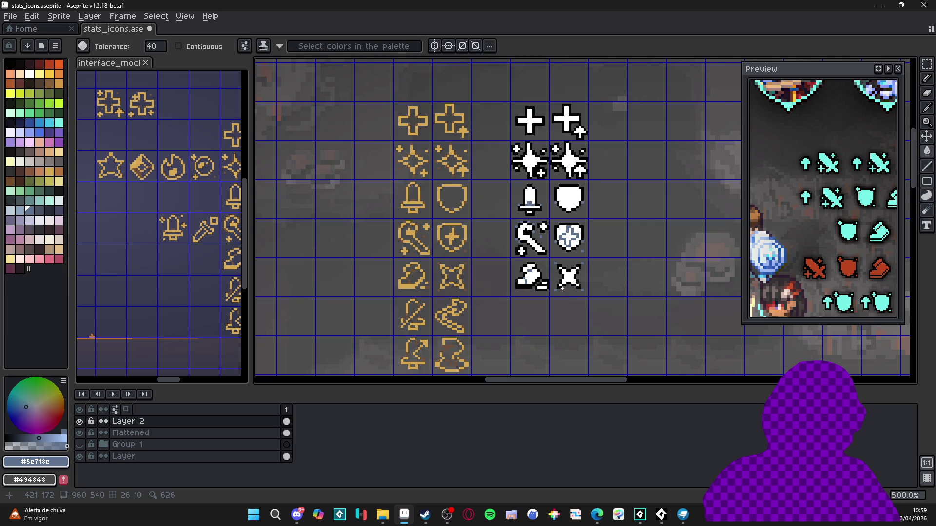
Review the icon sheet, sample black as the paint colour, then switch to the Edge browser.
scroll(562, 304, down, 1)
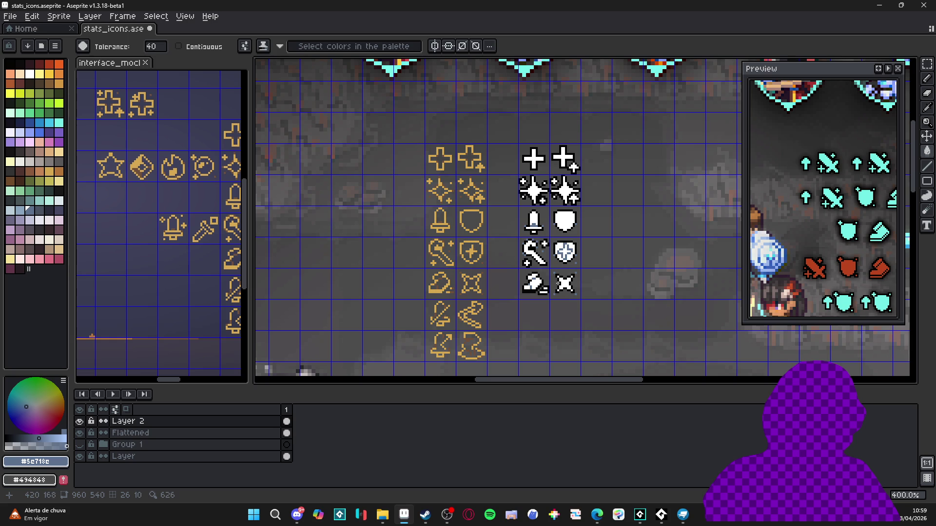
scroll(558, 282, up, 2)
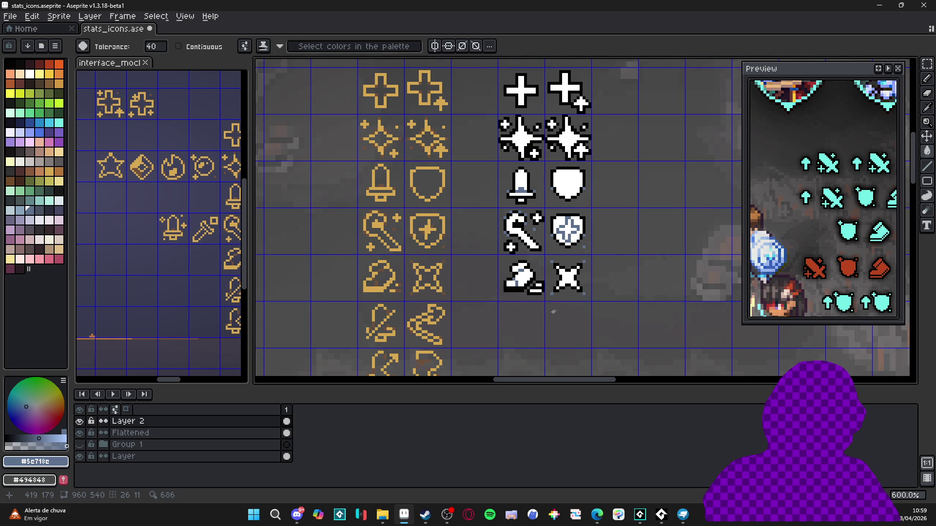
scroll(541, 288, down, 2)
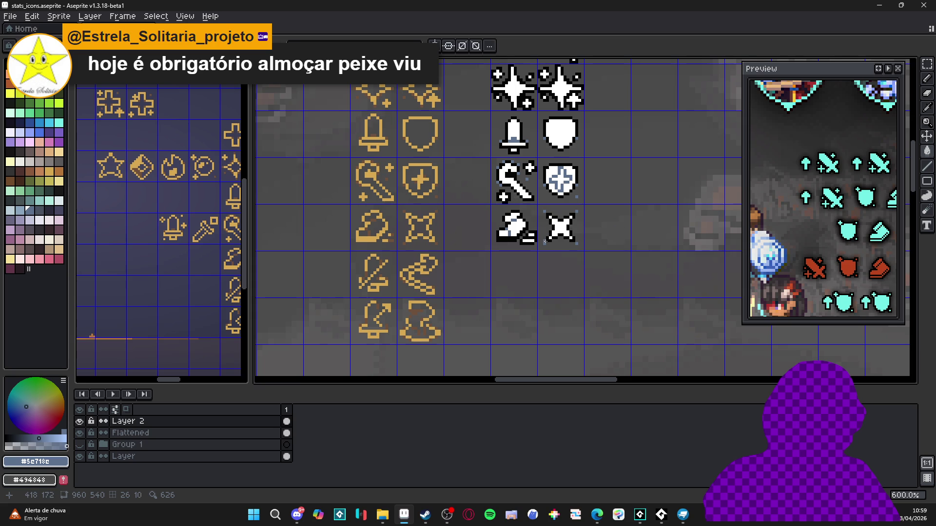
scroll(548, 246, up, 3)
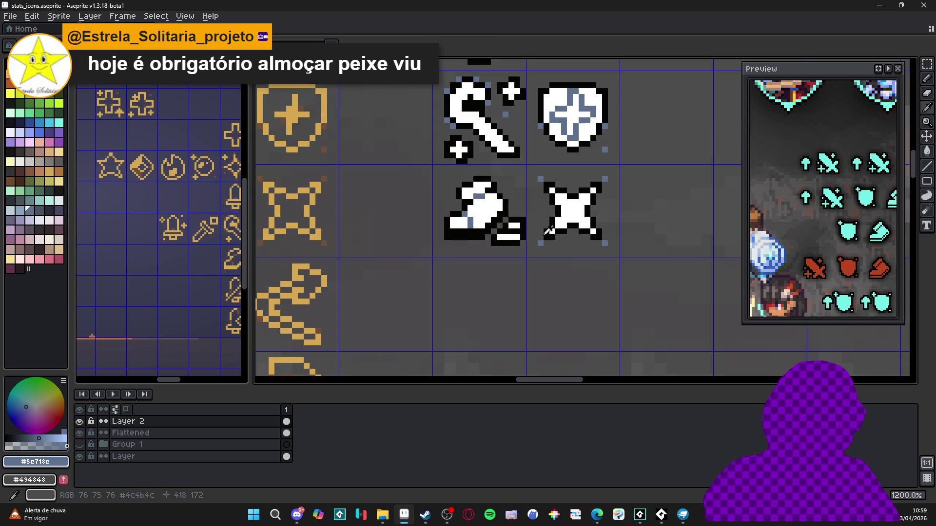
alt+click(544, 242)
scroll(544, 242, down, 4)
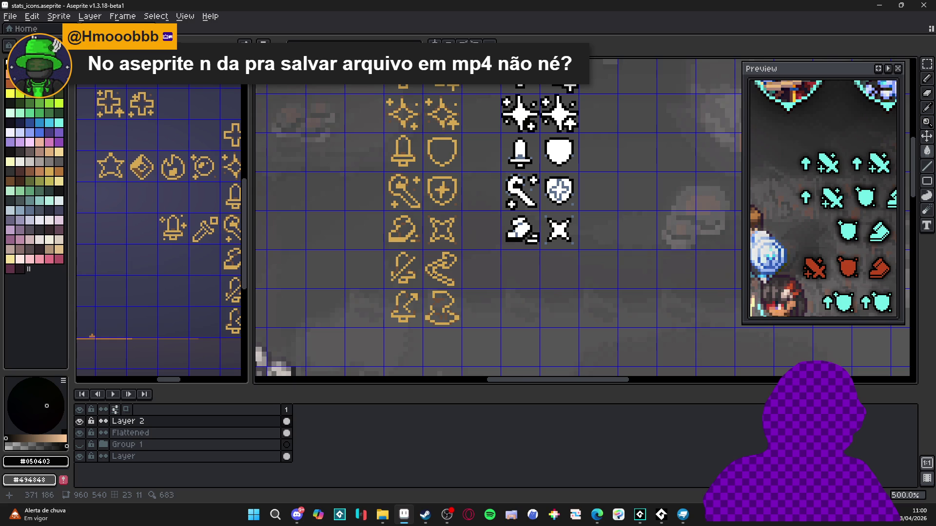
scroll(434, 275, down, 1)
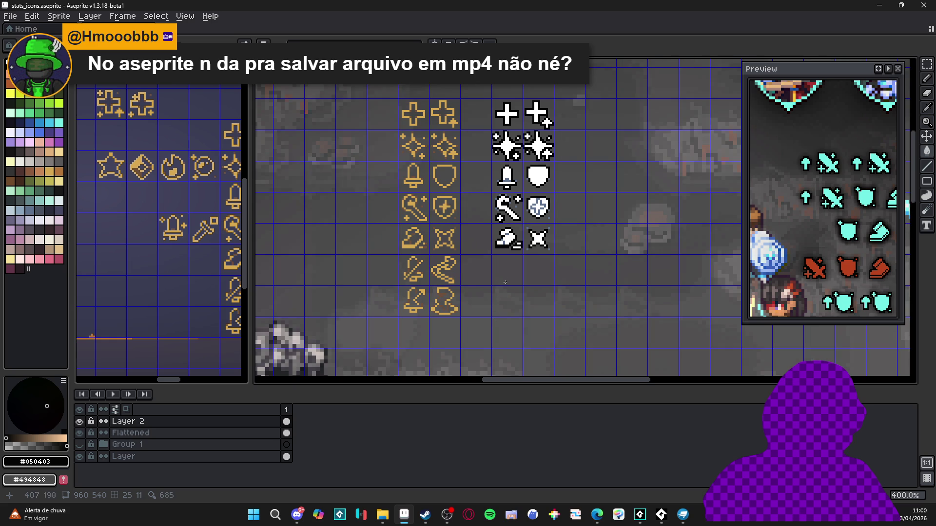
scroll(488, 278, right, 2)
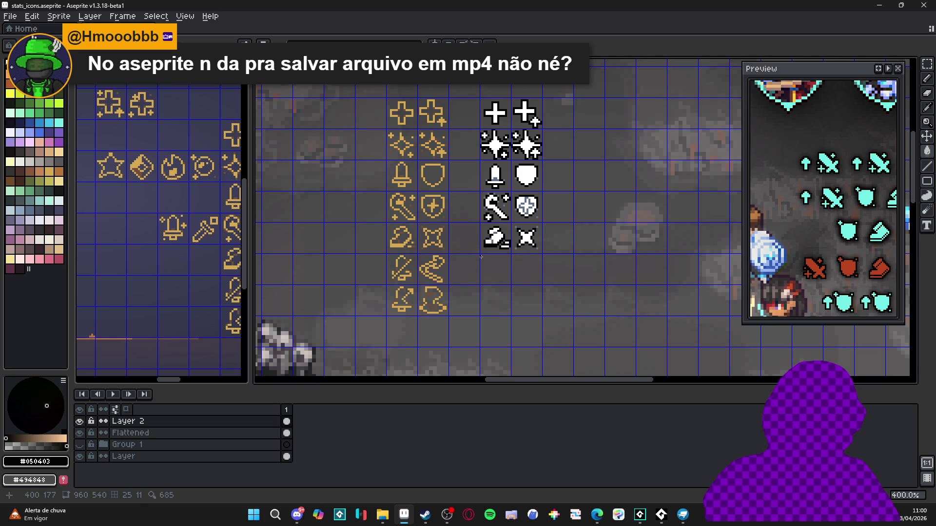
scroll(397, 272, up, 4)
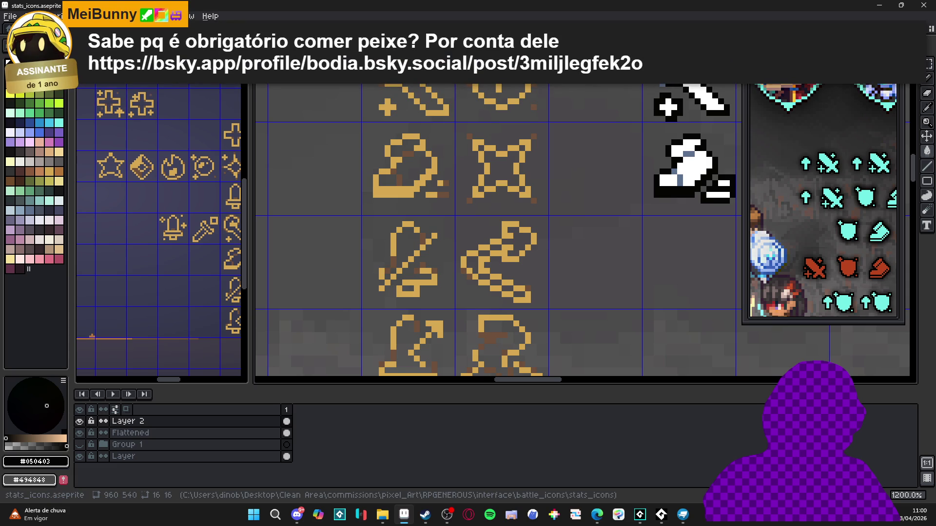
click(597, 515)
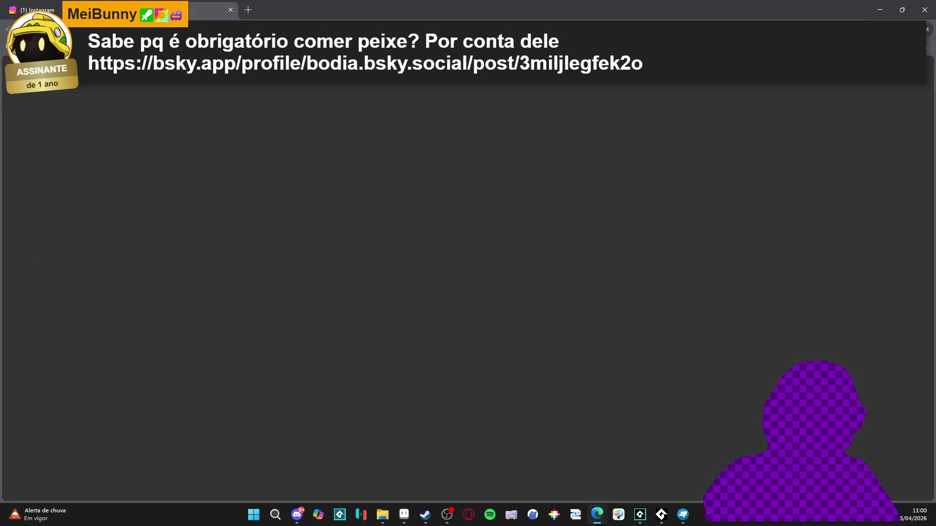
View the shared Bluesky post, then close its tab to return to the Instagram profile.
click(190, 8)
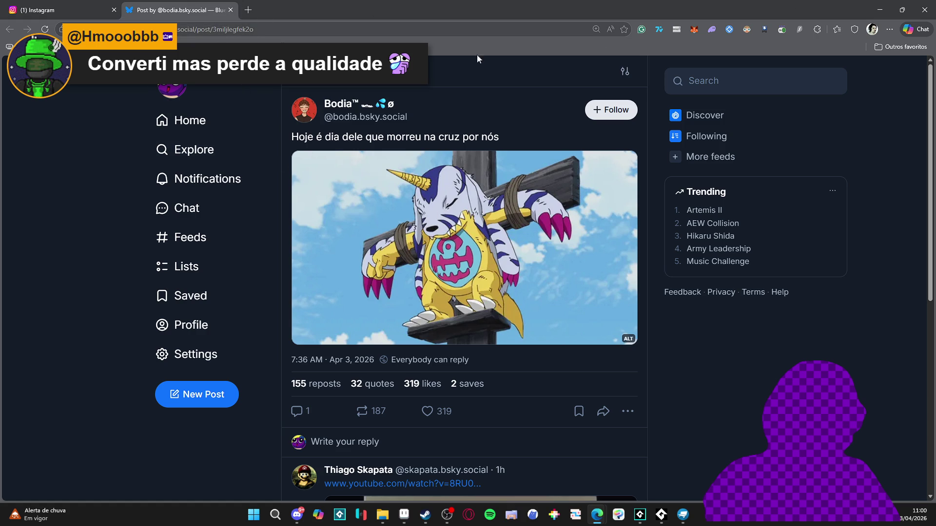
click(231, 11)
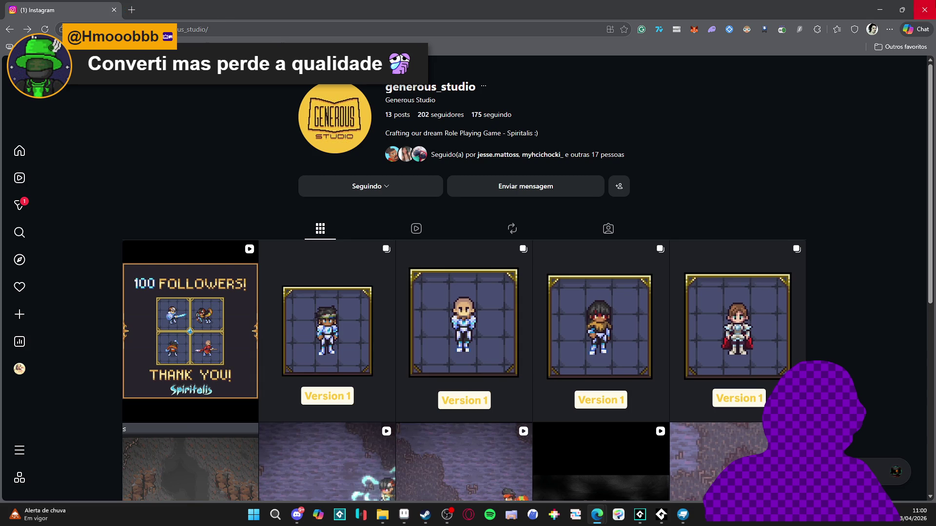
Return from Edge to the stats_icons sheet in Aseprite with Alt+Tab.
key(alt+Tab)
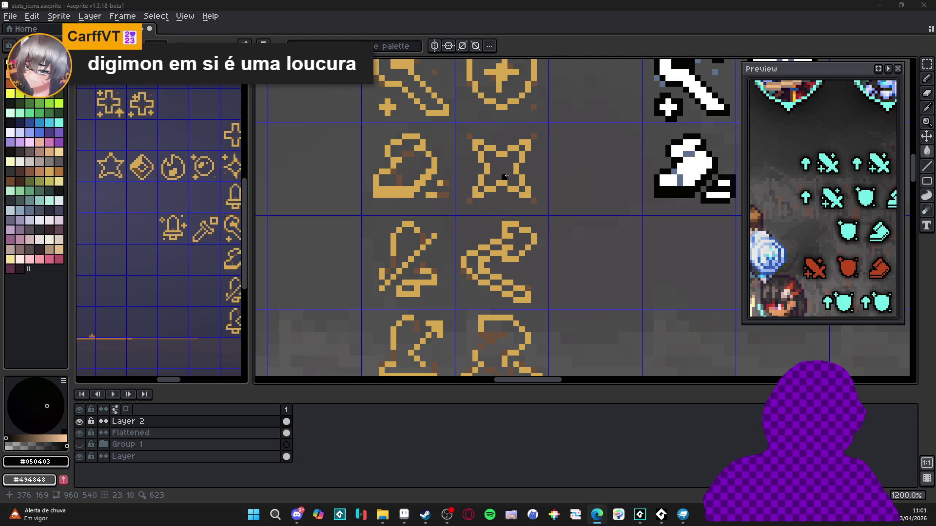
Copy the gold sword icon's cell and paste it into the white icon column.
scroll(532, 157, down, 2)
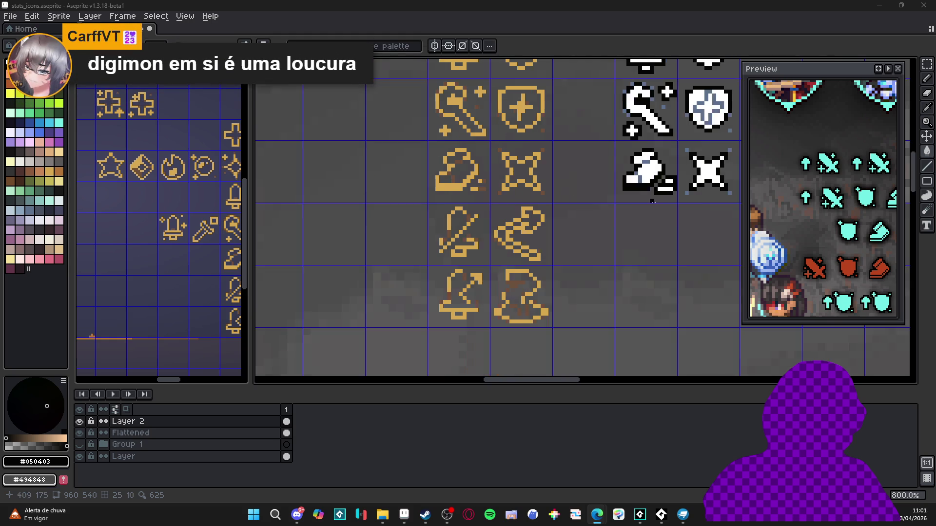
scroll(316, 281, up, 2)
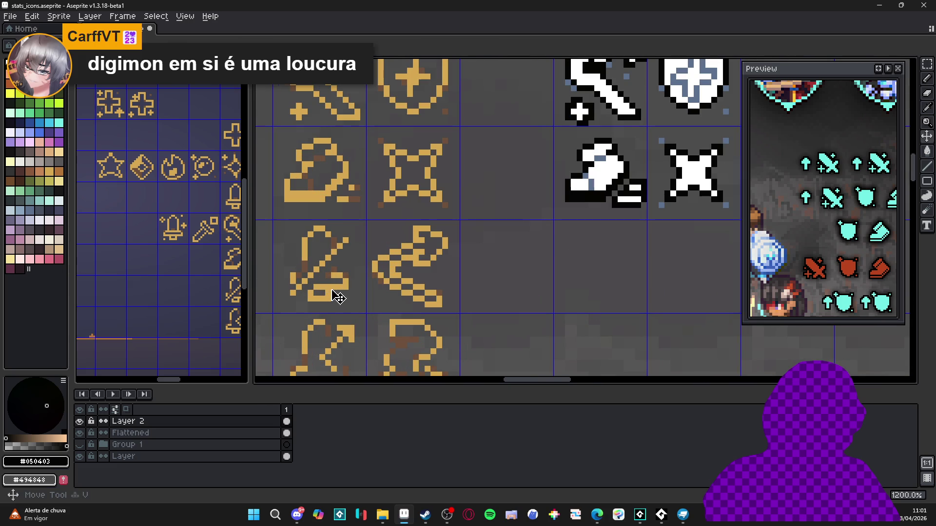
drag(322, 288, 408, 292)
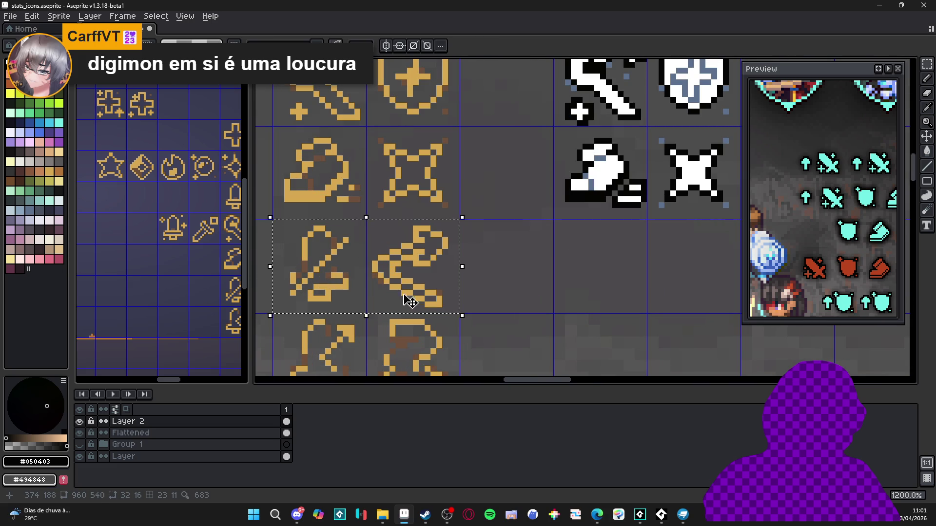
click(380, 288)
scroll(380, 287, down, 2)
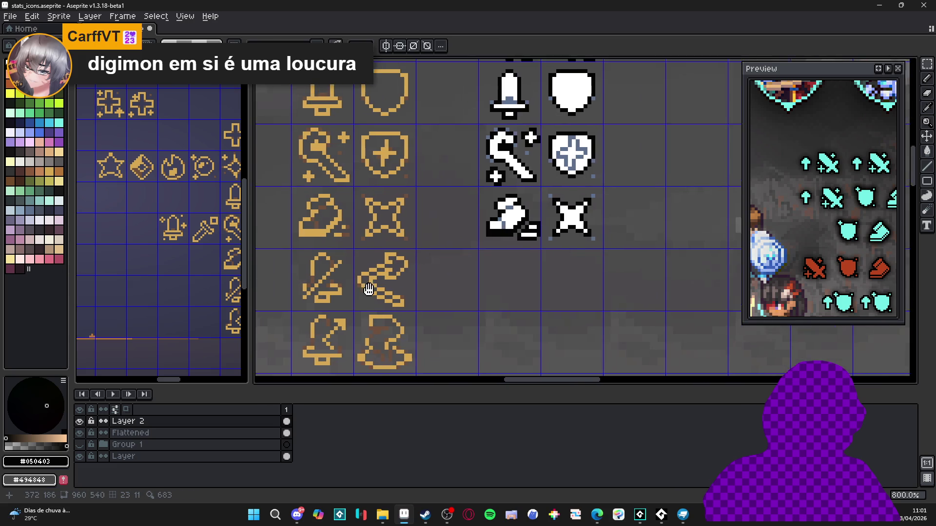
scroll(314, 301, up, 2)
click(317, 300)
key(ctrl+c)
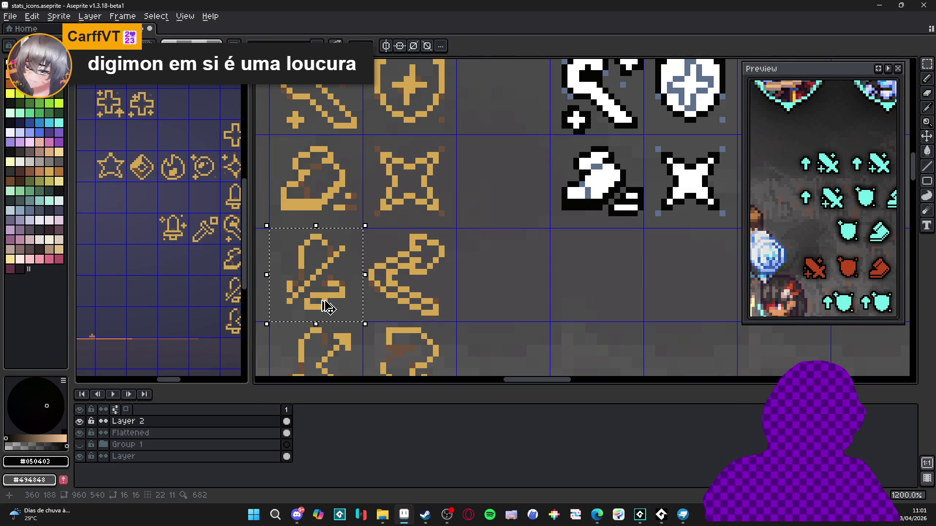
key(ctrl+v)
key(Right)
key(Right)
key(Right)
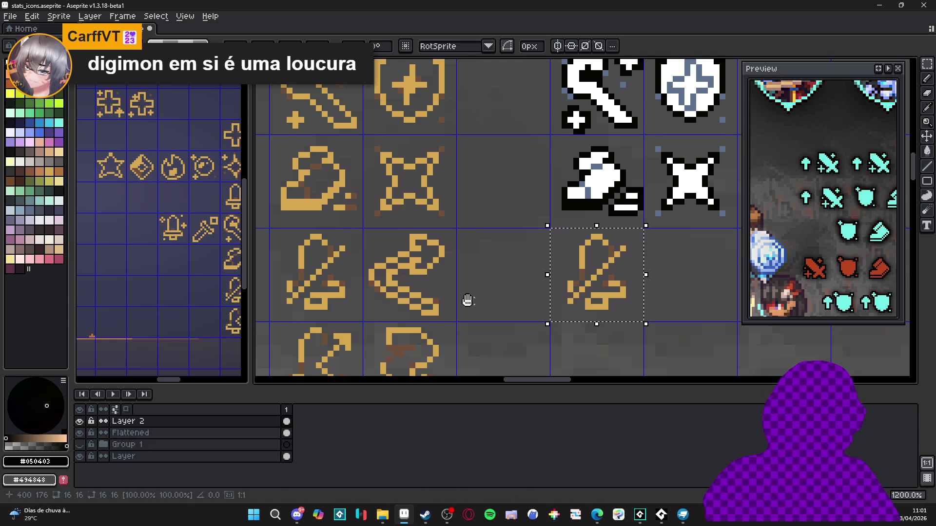
drag(468, 299, 411, 307)
scroll(509, 307, up, 1)
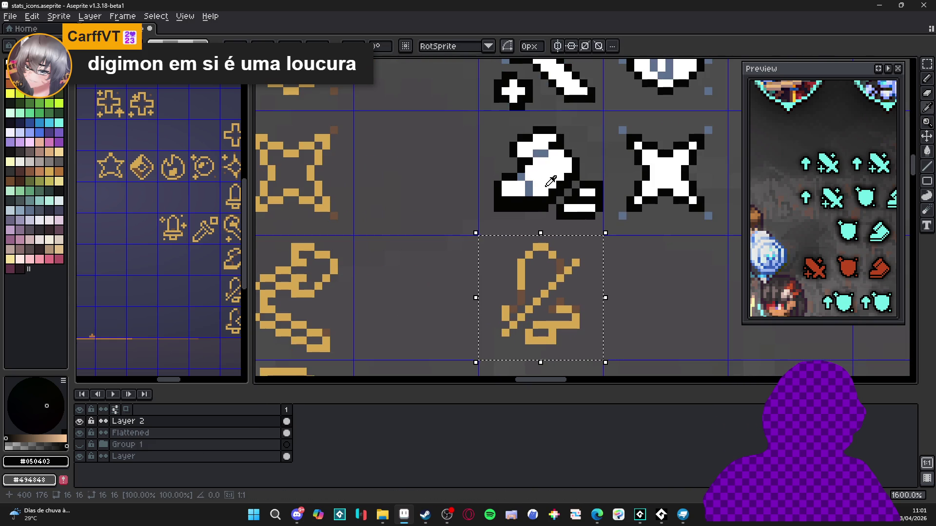
Bucket-fill the copy's gold outline white and its brown pixels blue-grey.
key(g)
click(522, 273)
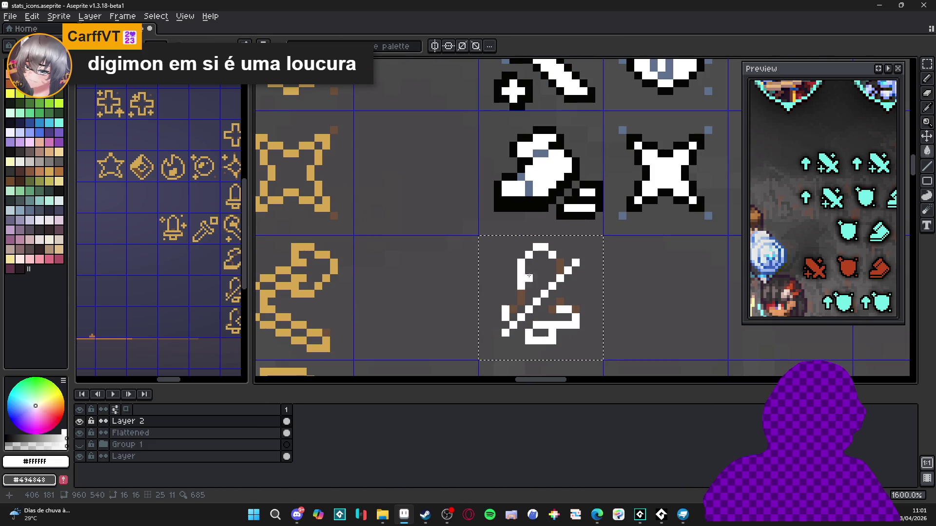
alt+click(540, 153)
click(517, 302)
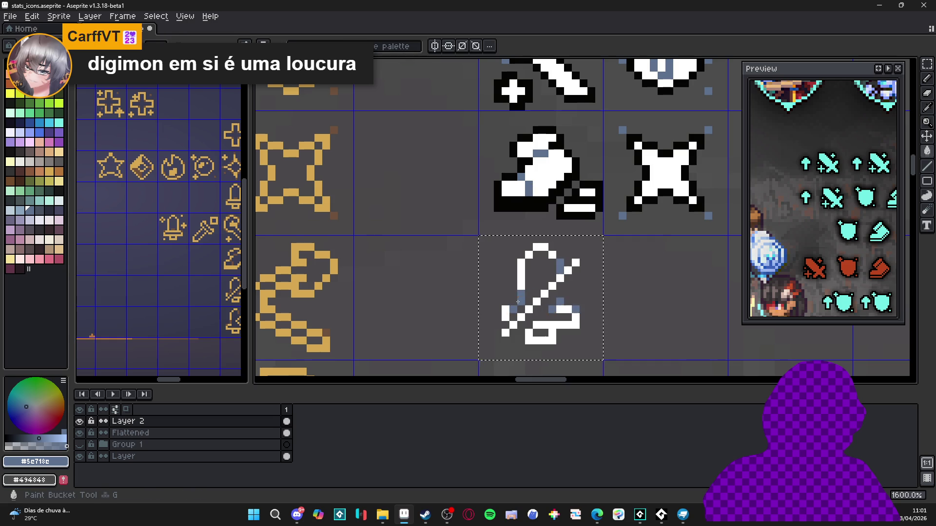
Try an outside black Outline effect on the sword copy, then undo it.
alt+click(561, 214)
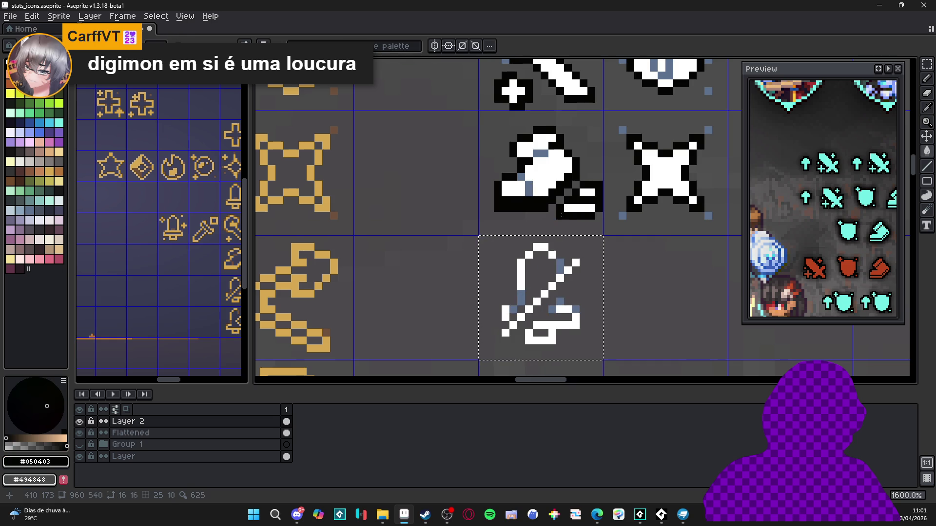
key(shift+o)
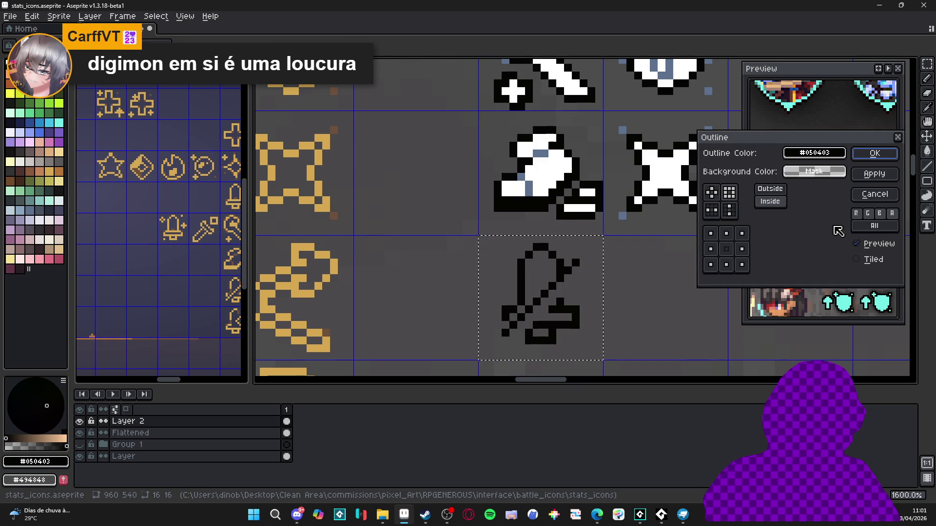
click(770, 189)
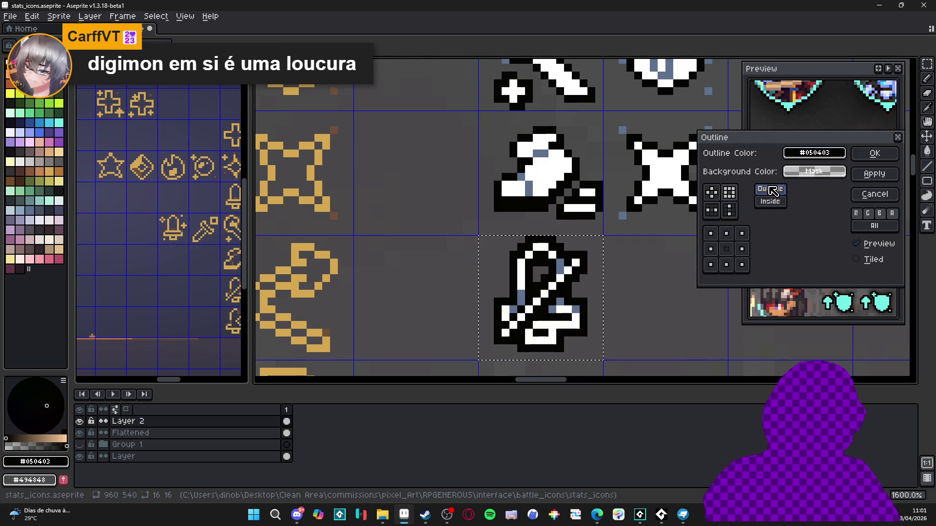
click(873, 155)
scroll(493, 286, down, 2)
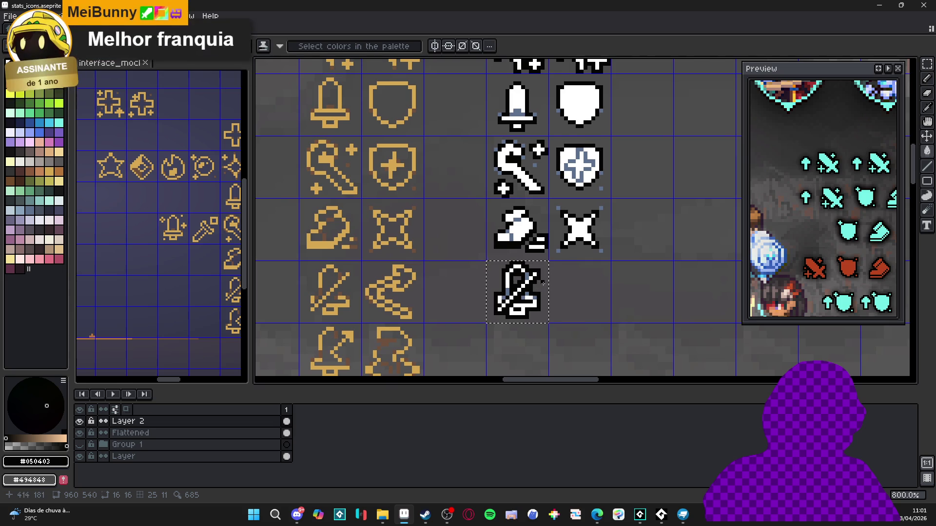
scroll(544, 285, down, 1)
key(ctrl+z)
Draw black pixels along the sword copy's blade with the Pencil.
key(g)
scroll(540, 306, up, 5)
key(b)
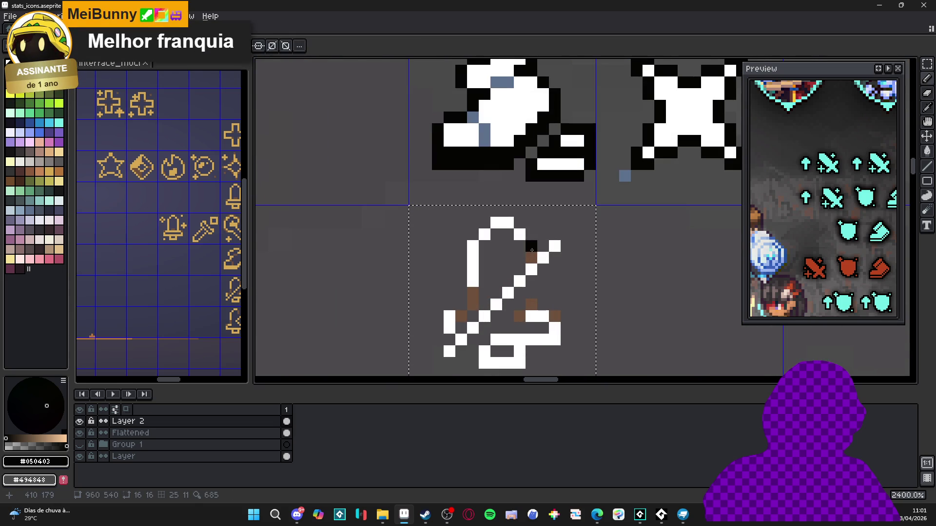
drag(530, 254, 520, 269)
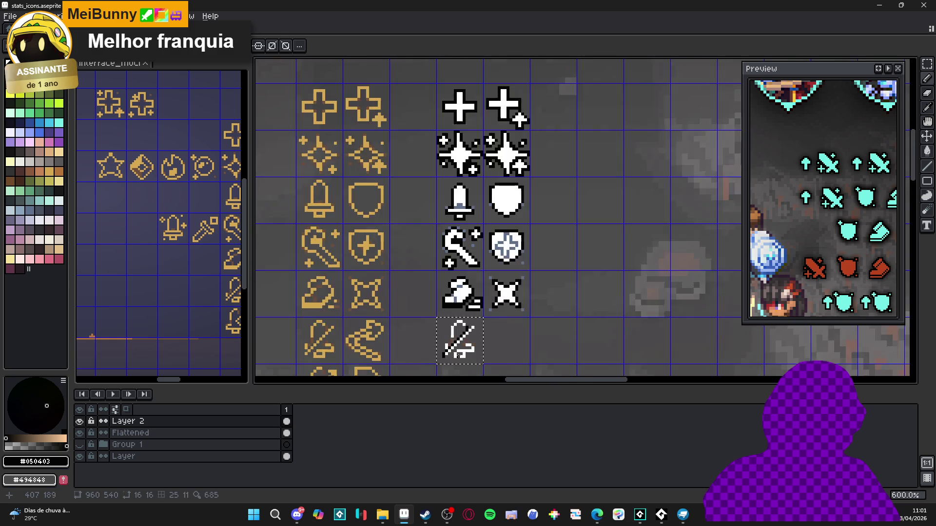
scroll(451, 350, down, 6)
scroll(474, 352, down, 2)
Draw a black blade line and black outline pixels along the guard top, right edge and bottom.
mouse_move(562, 333)
mouse_down()
mouse_move(468, 260)
mouse_move(400, 257)
mouse_move(372, 161)
mouse_move(317, 150)
mouse_move(701, 262)
mouse_move(585, 314)
mouse_move(436, 312)
mouse_up()
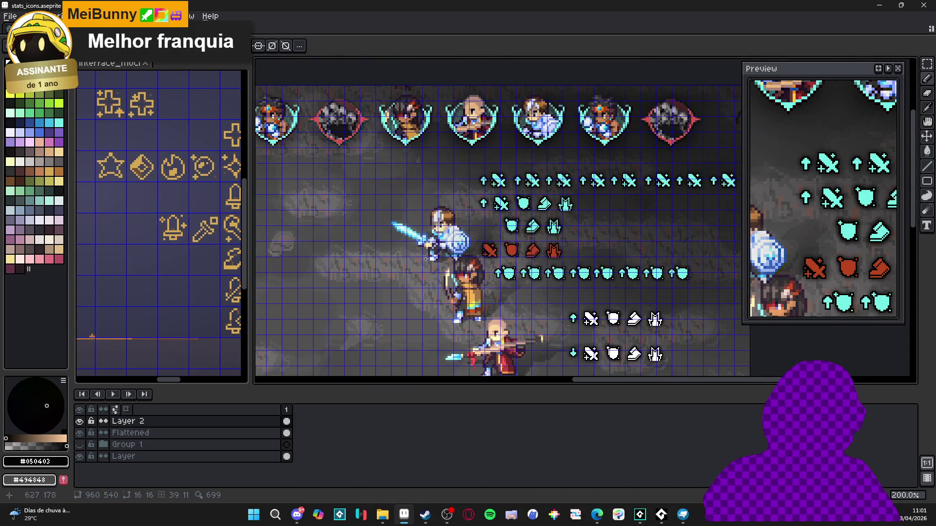
mouse_move(395, 273)
mouse_down()
mouse_move(405, 195)
mouse_move(360, 183)
mouse_move(411, 236)
mouse_move(610, 272)
mouse_move(683, 389)
mouse_up()
scroll(523, 252, up, 4)
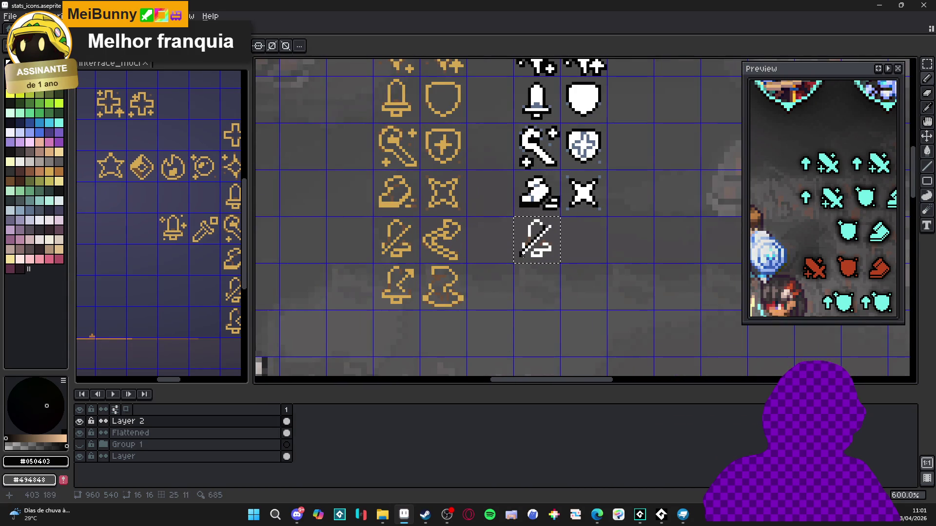
scroll(512, 259, up, 4)
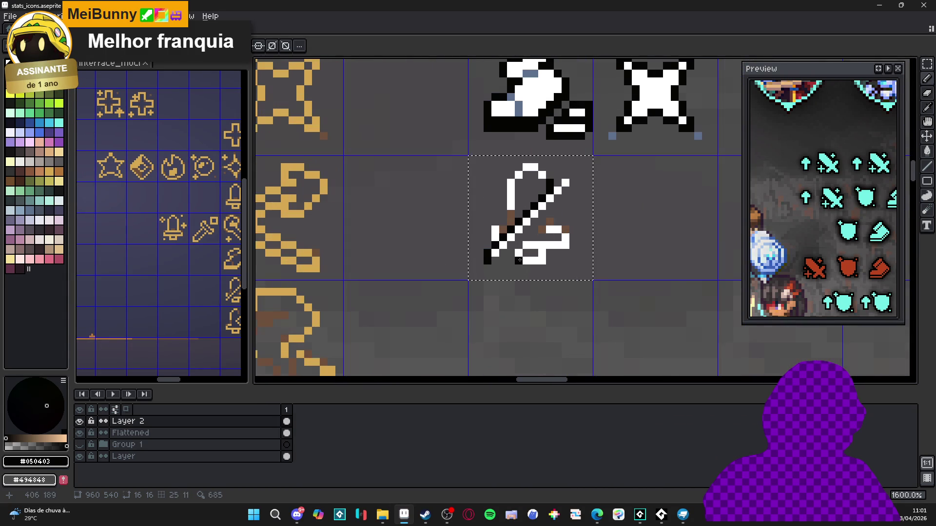
drag(504, 251, 556, 177)
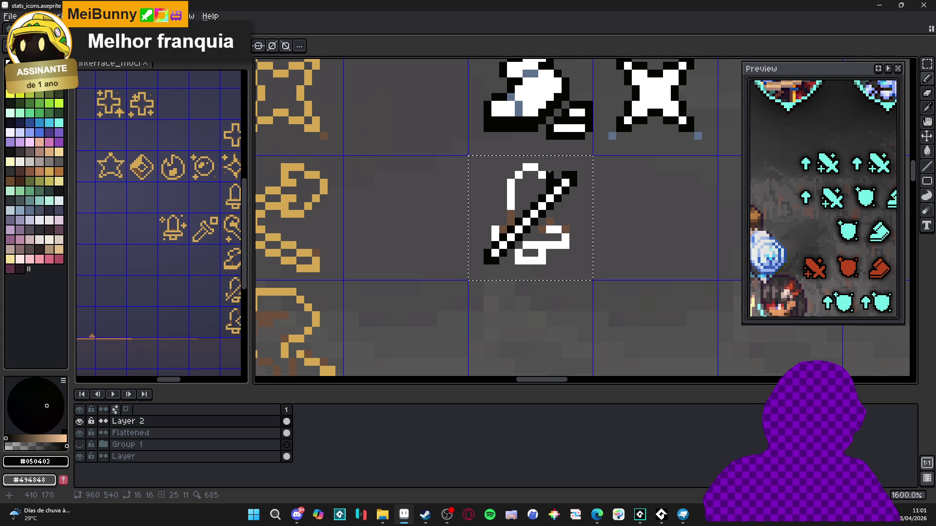
mouse_move(543, 160)
mouse_down()
mouse_move(508, 168)
mouse_move(490, 221)
mouse_up()
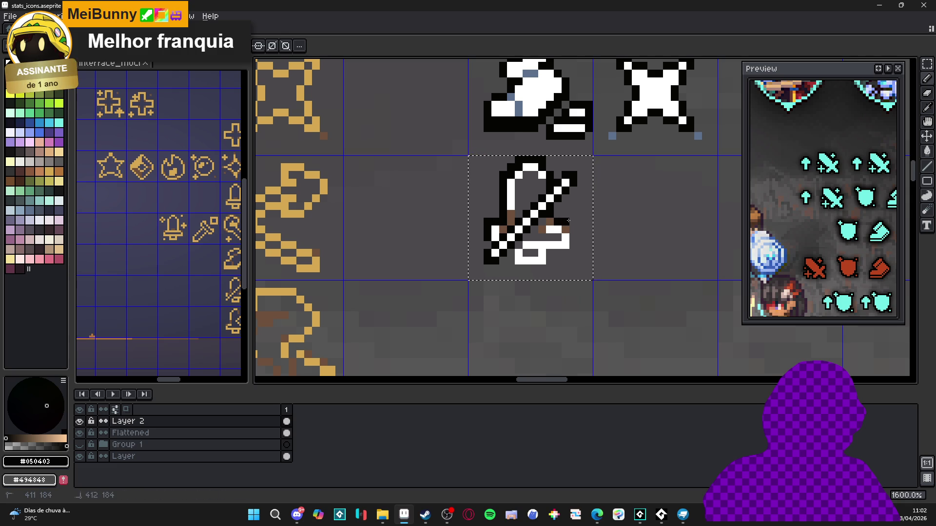
mouse_move(573, 226)
mouse_down()
mouse_move(551, 255)
mouse_move(511, 267)
mouse_up()
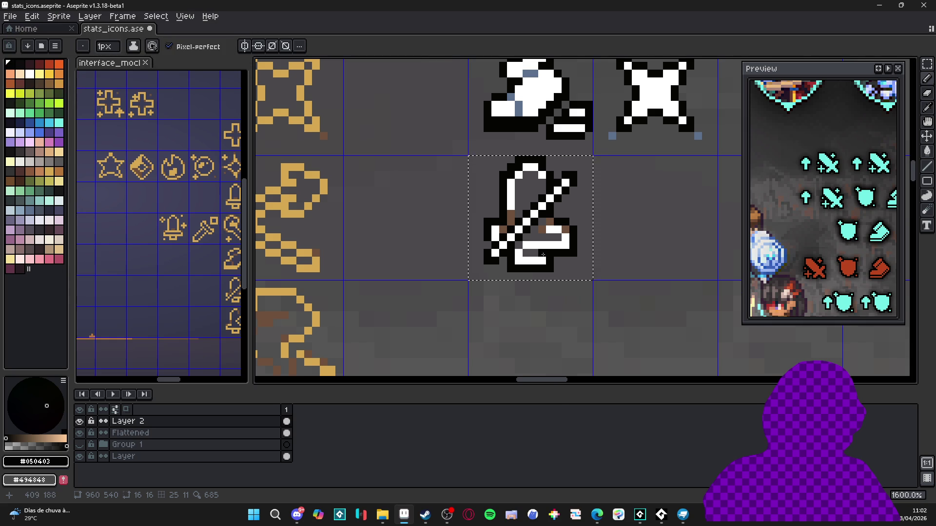
Undo two strokes and repaint the sword's top outline and guard's lower row black.
scroll(535, 296, up, 2)
scroll(536, 296, down, 3)
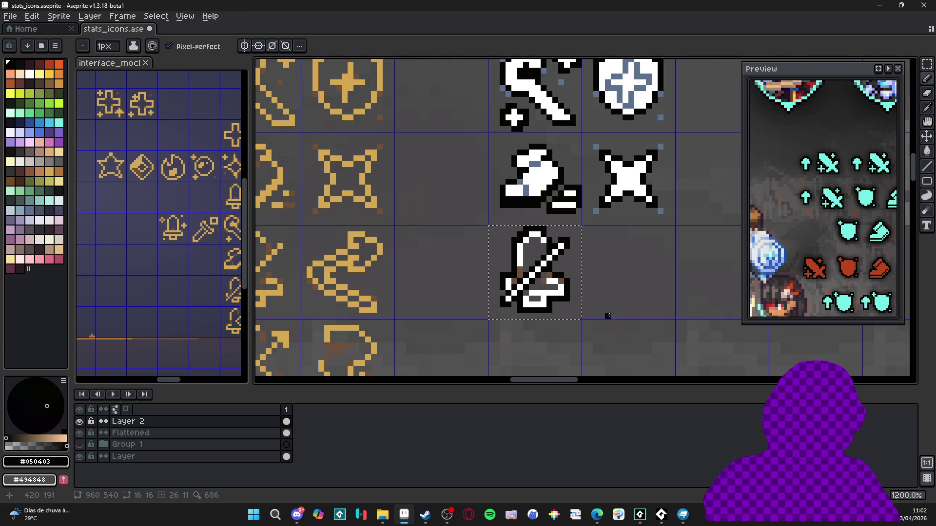
key(ctrl+z)
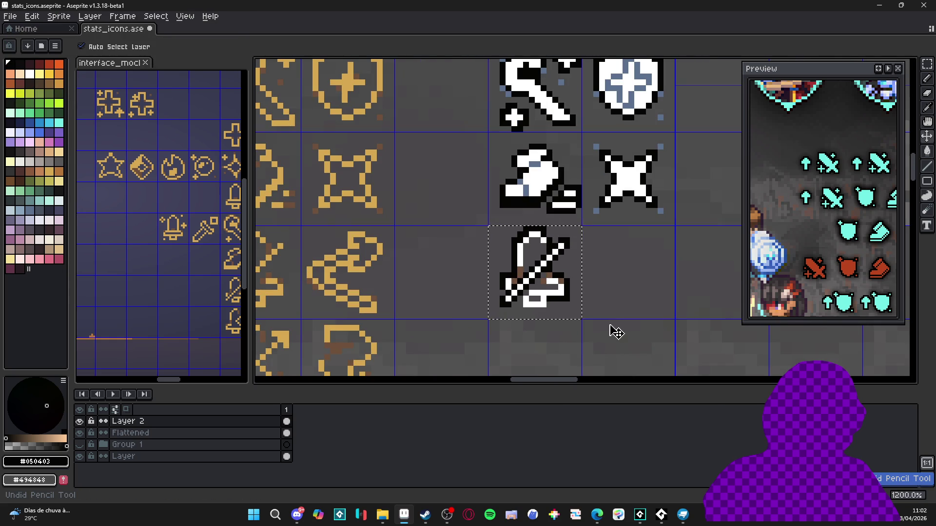
key(ctrl+z)
key(ctrl+z)
scroll(560, 284, up, 1)
drag(536, 229, 498, 300)
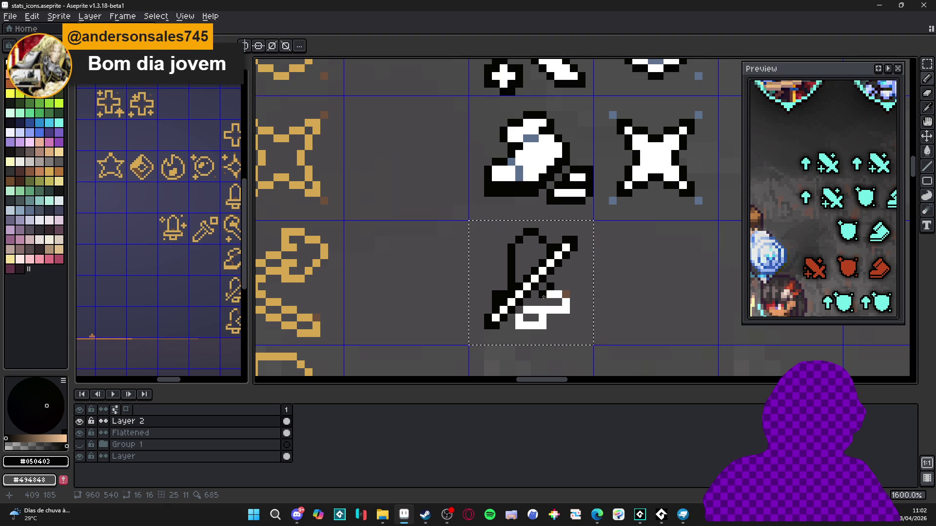
right_click(551, 295)
click(565, 309)
drag(565, 309, 545, 310)
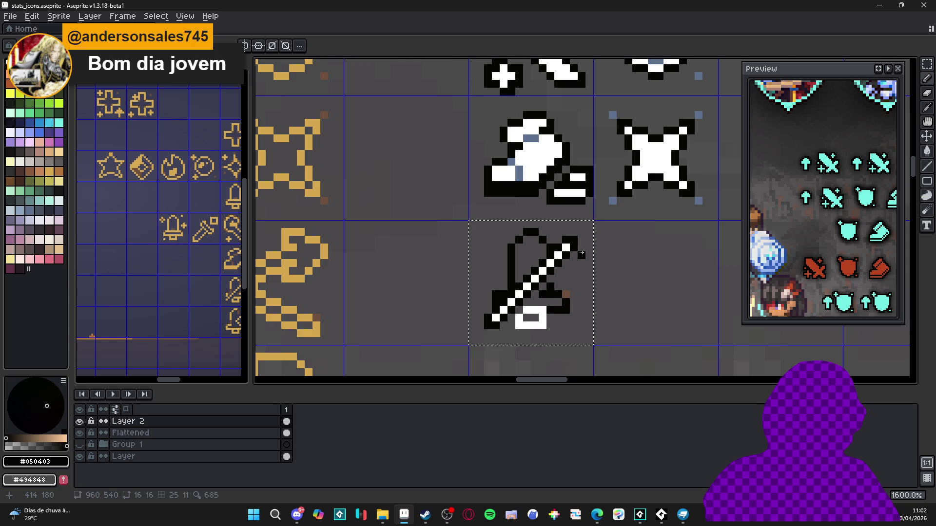
scroll(590, 243, down, 2)
scroll(625, 126, up, 2)
Add a blue-grey shading pixel and black lower outline, and recolour the brown guard pixel blue-grey.
key(alt)
alt+click(625, 126)
scroll(625, 125, down, 1)
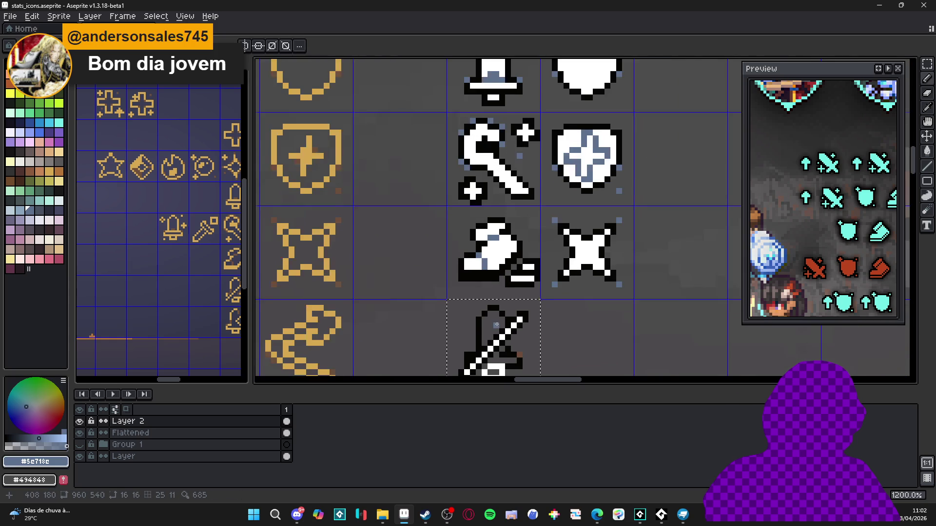
scroll(495, 336, up, 2)
click(486, 335)
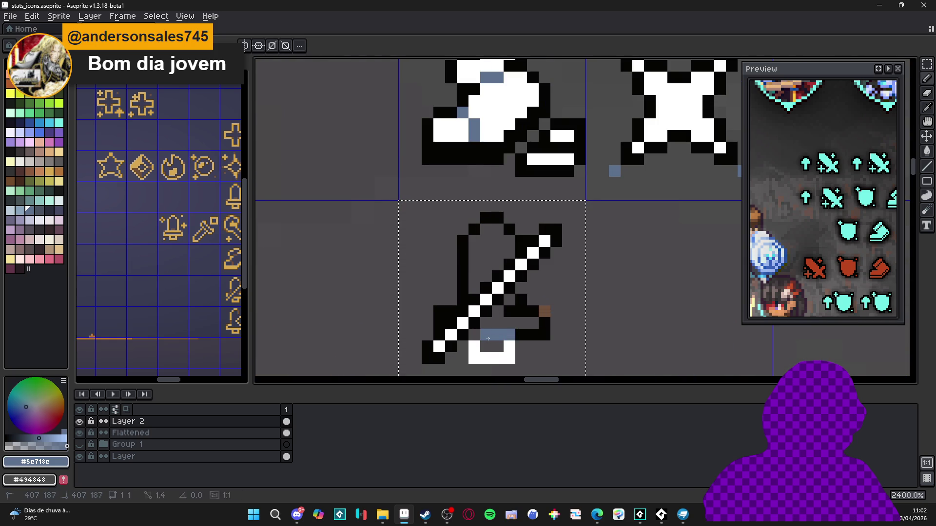
alt+click(522, 334)
mouse_move(509, 347)
mouse_down()
mouse_move(510, 355)
mouse_move(473, 358)
mouse_up()
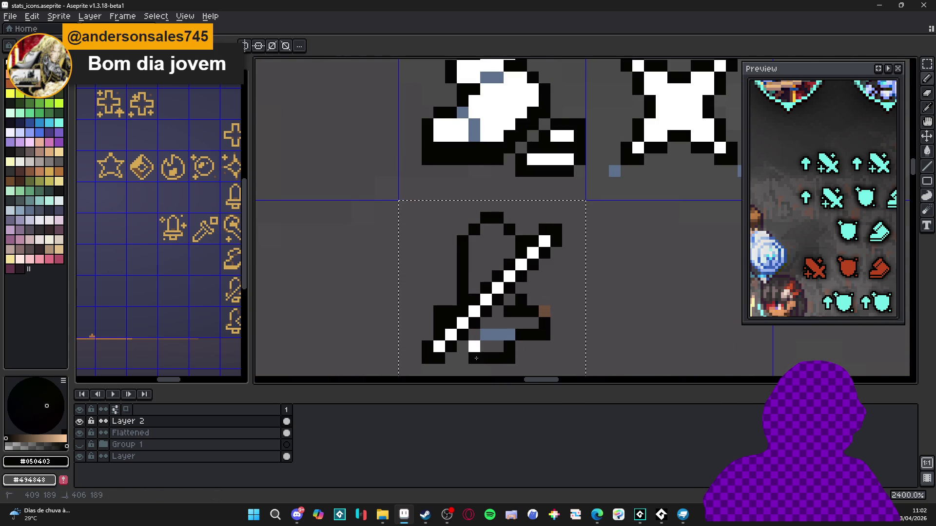
alt+click(483, 336)
click(545, 311)
scroll(485, 317, down, 1)
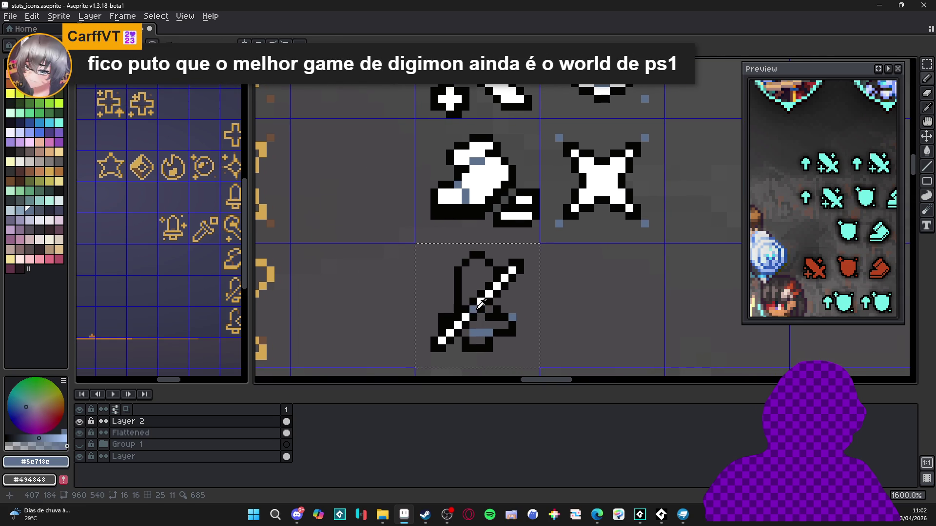
Paint the sword's diagonal pixel and lower hilt area white.
alt+click(481, 304)
click(473, 309)
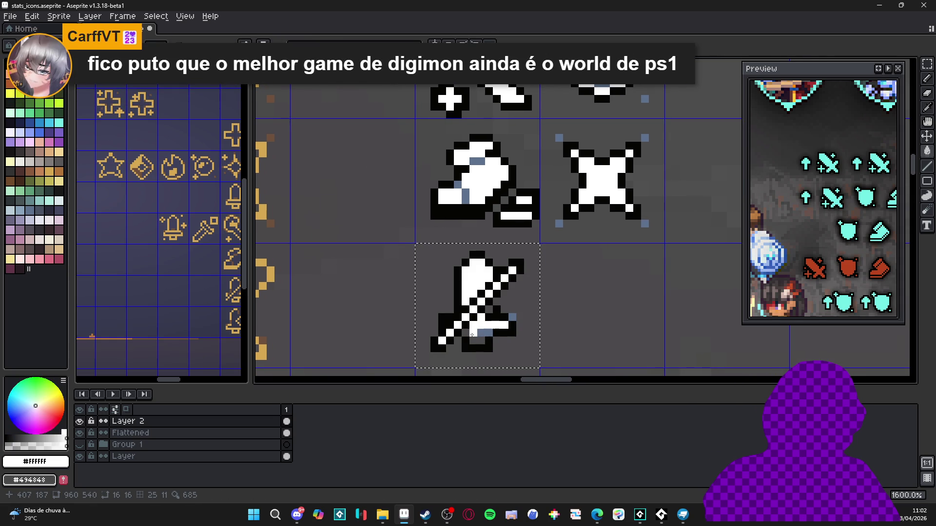
click(480, 339)
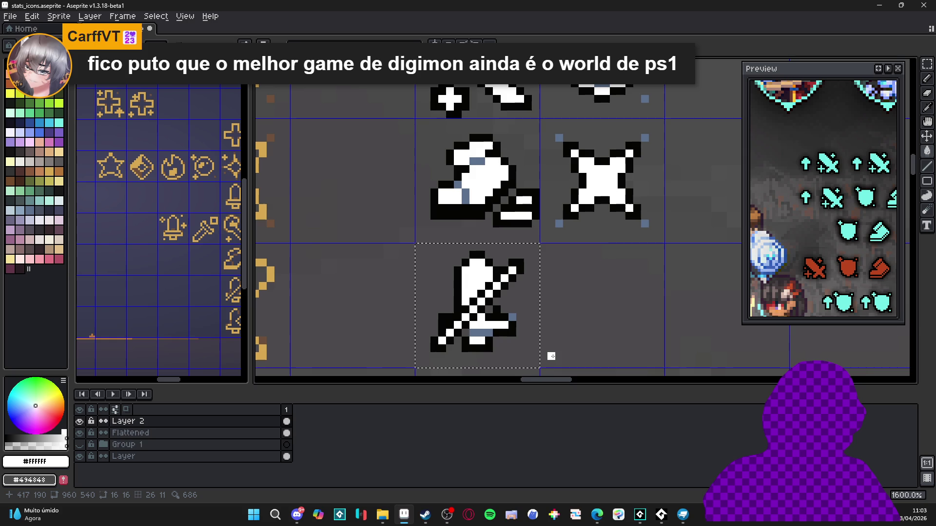
scroll(479, 329, up, 2)
Add a blue-grey shading pixel on the hilt and turn a black guard pixel white.
alt+click(458, 344)
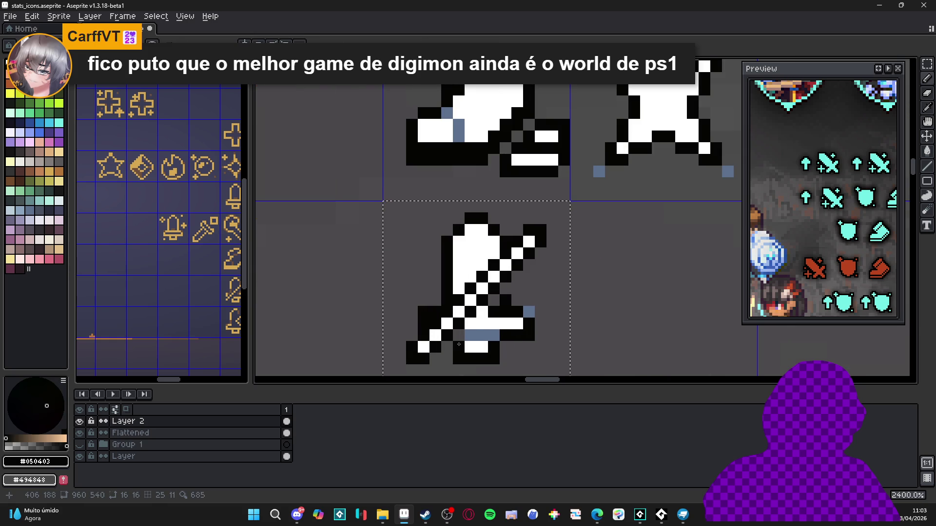
alt+click(471, 336)
click(459, 336)
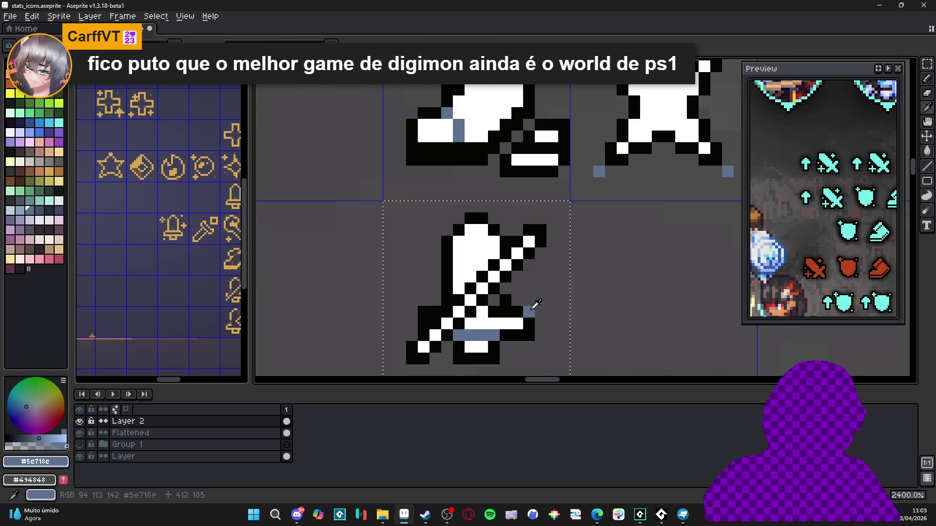
alt+click(494, 300)
click(515, 308)
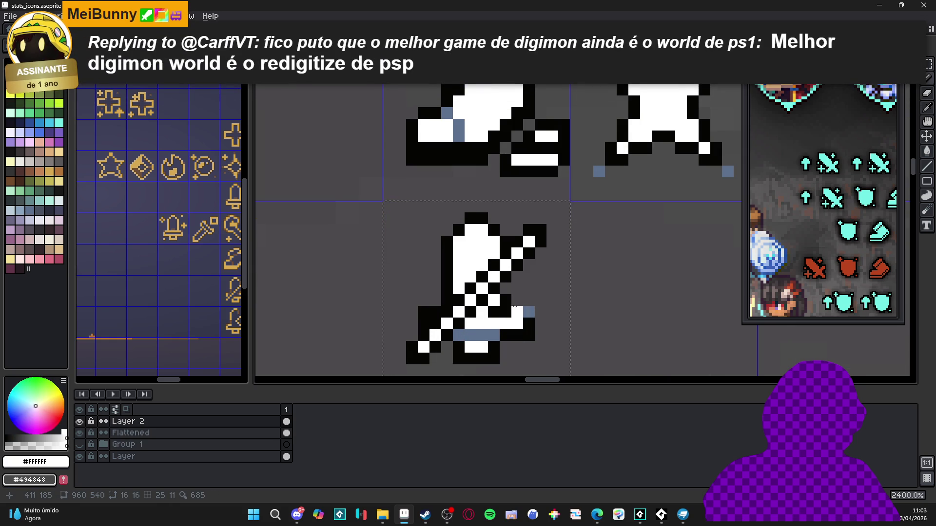
scroll(514, 307, right, 1)
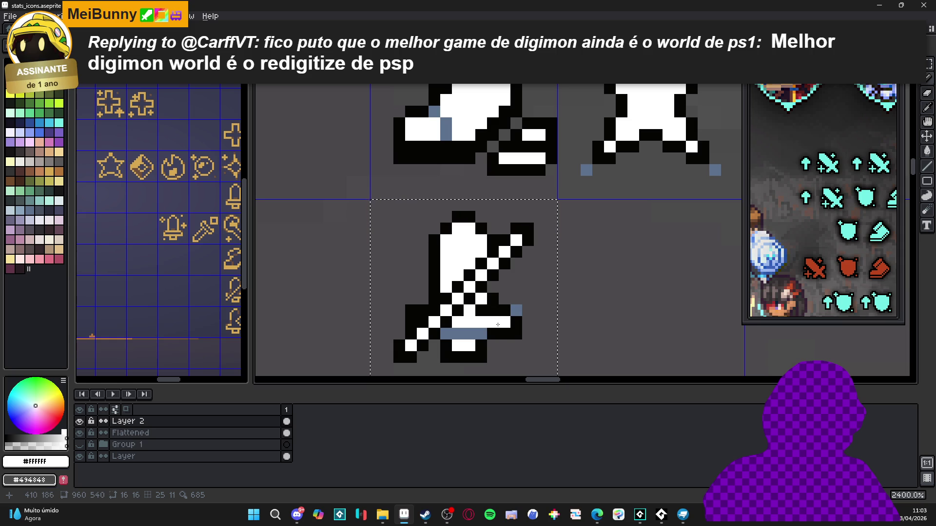
scroll(503, 359, down, 3)
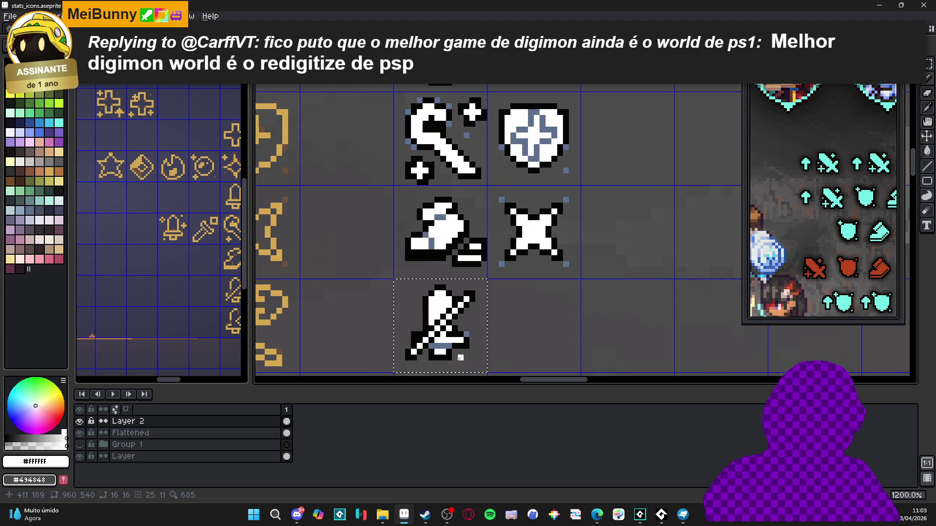
scroll(479, 345, down, 3)
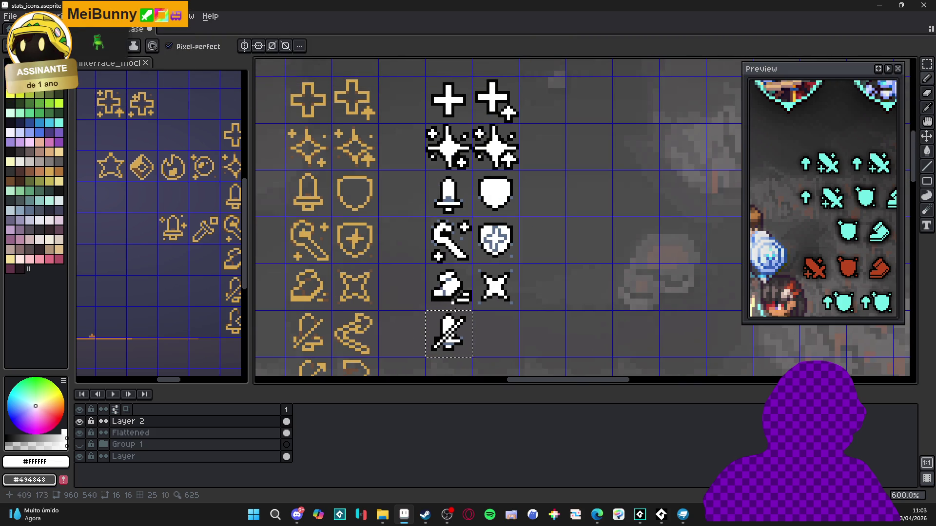
scroll(456, 348, up, 4)
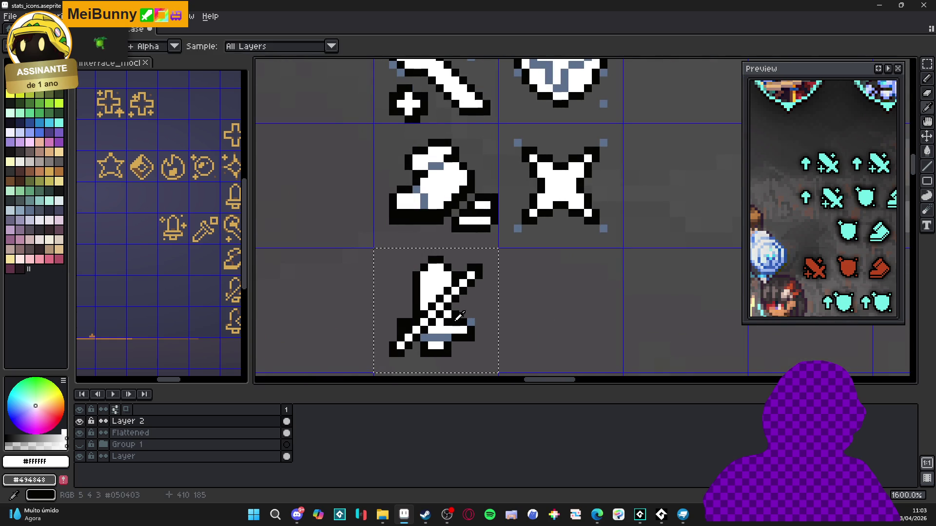
alt+click(457, 328)
scroll(457, 328, down, 3)
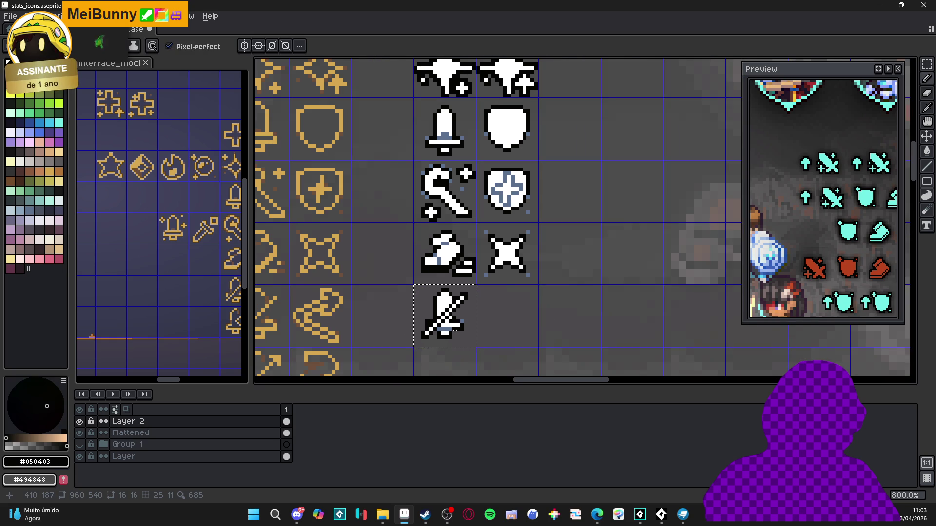
scroll(456, 326, up, 5)
alt+click(373, 313)
scroll(373, 314, down, 5)
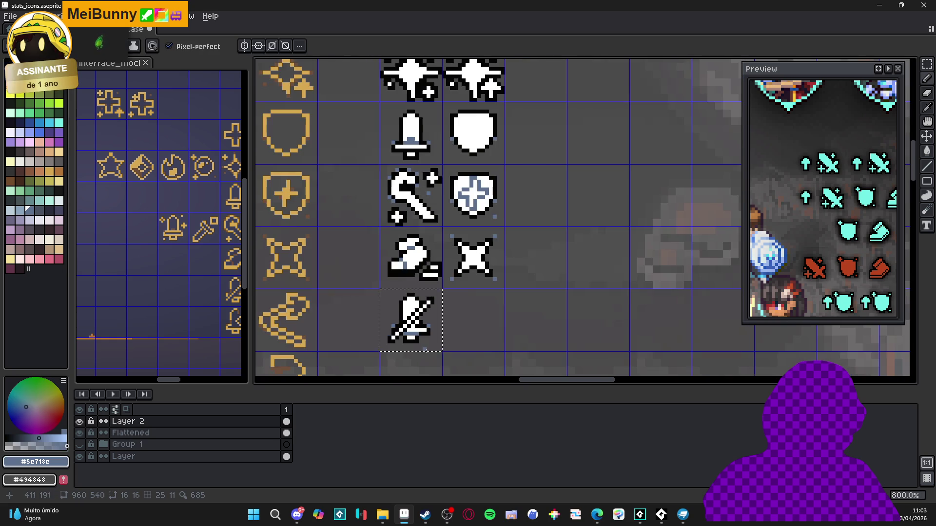
scroll(407, 326, down, 1)
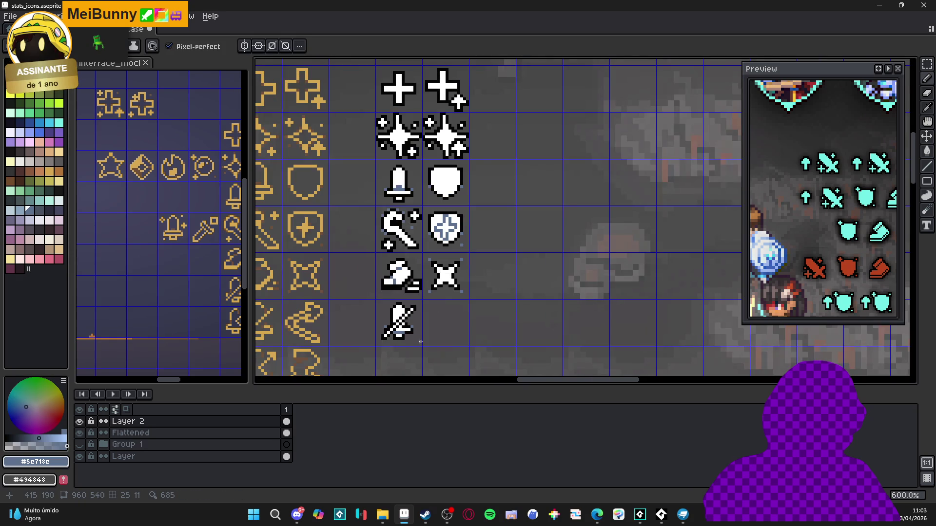
scroll(420, 345, down, 1)
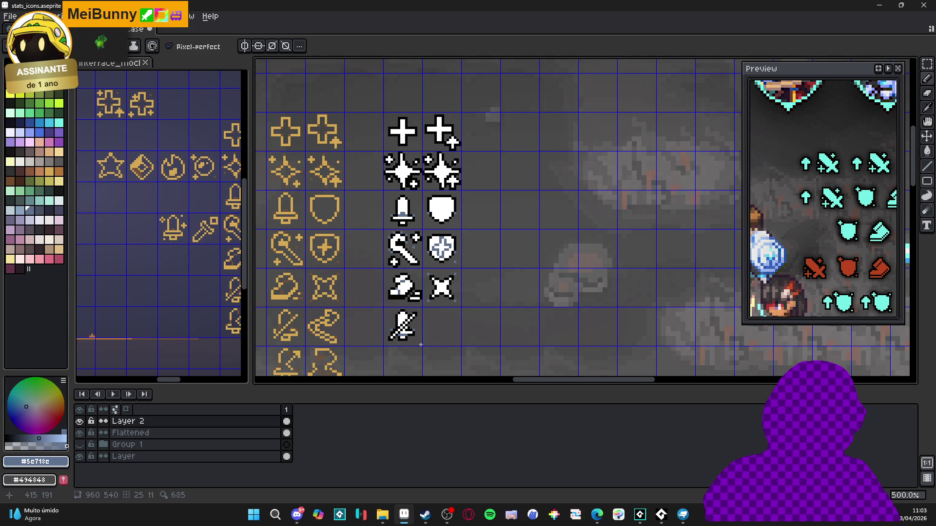
scroll(397, 322, up, 1)
key(m)
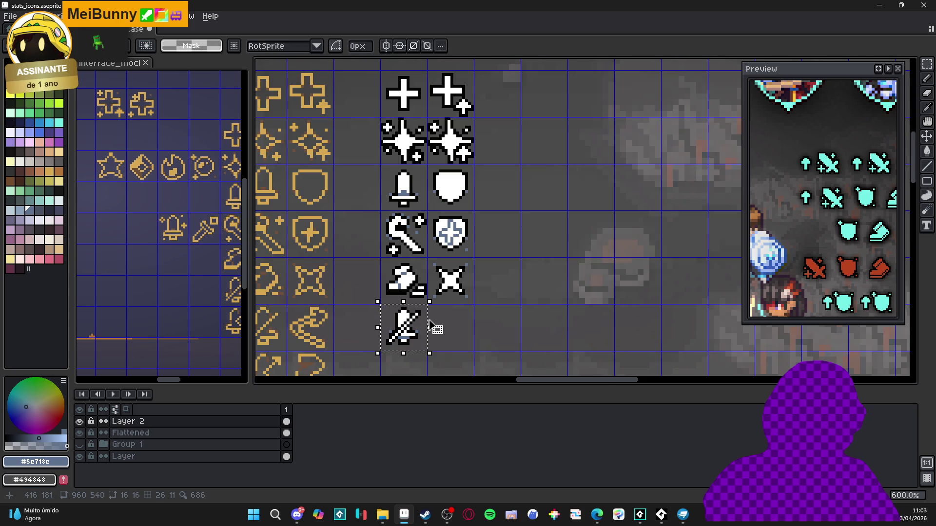
scroll(432, 328, down, 2)
key(m)
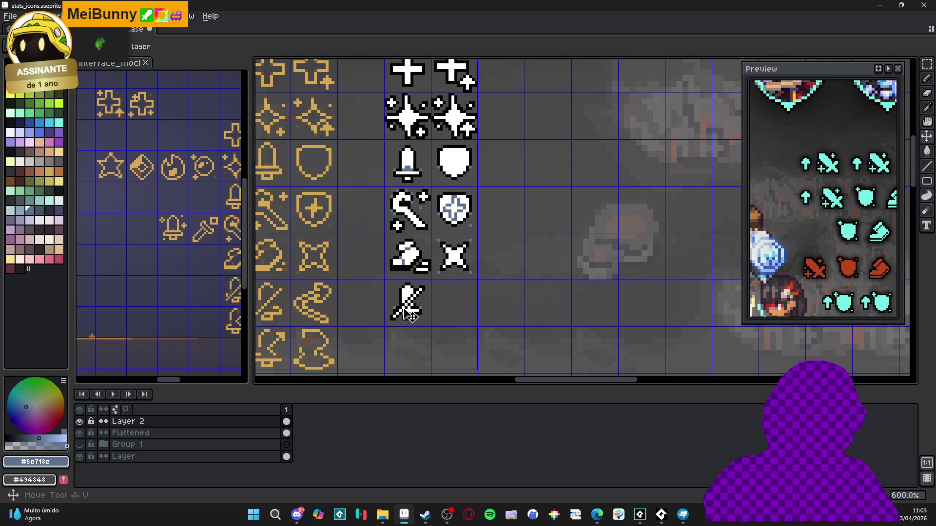
key(ctrl+d)
scroll(303, 305, up, 2)
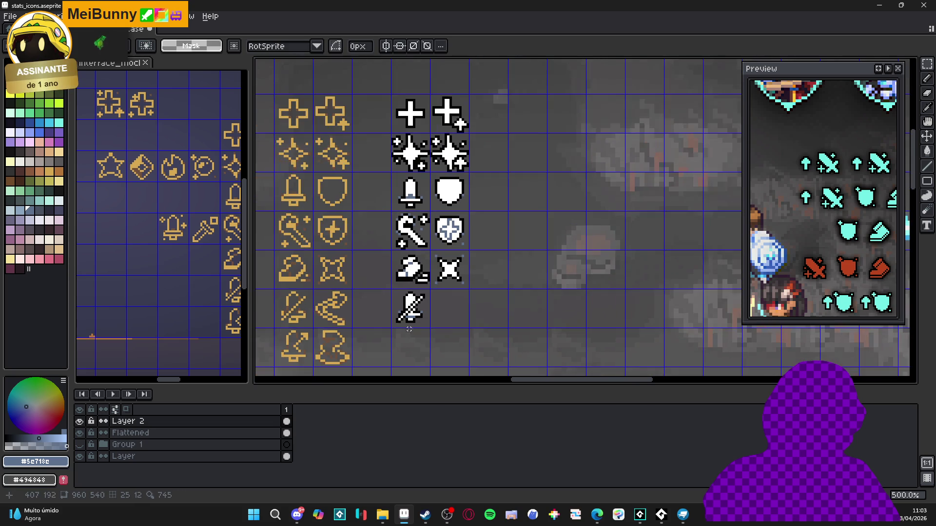
key(v)
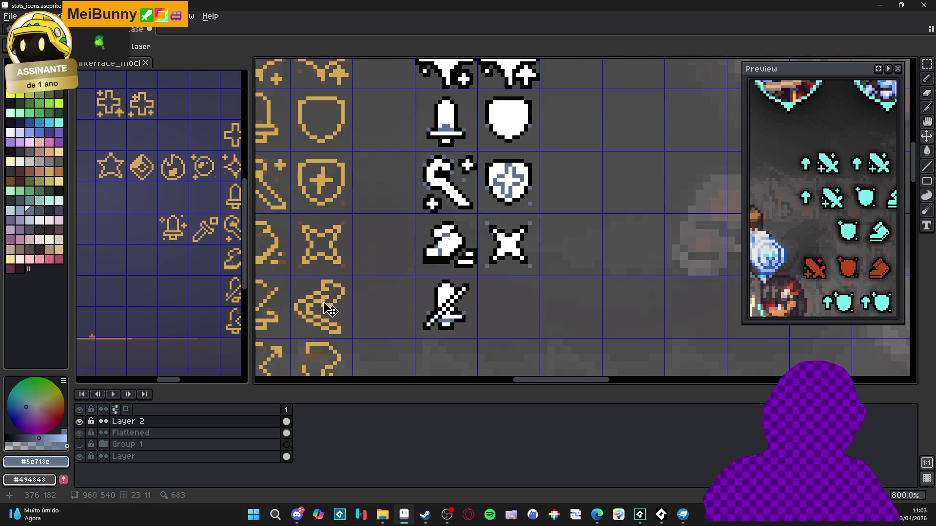
Copy the gold zigzag icon into the cell beside the white sword.
key(m)
click(329, 308)
drag(329, 308, 516, 309)
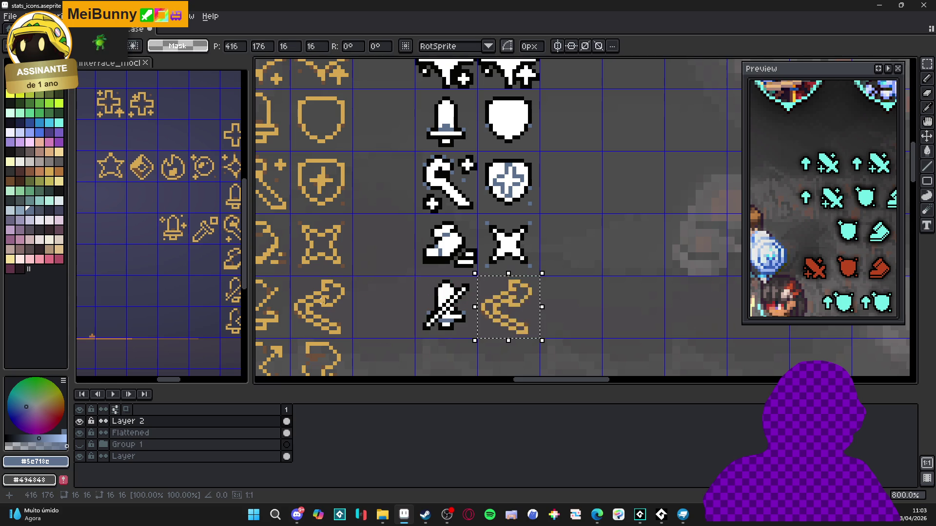
scroll(483, 297, up, 3)
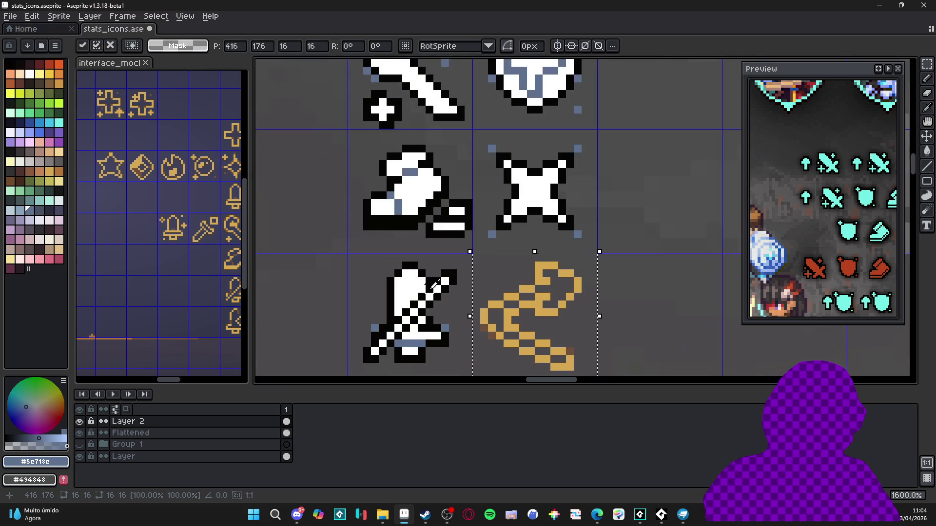
alt+click(409, 288)
drag(515, 294, 493, 283)
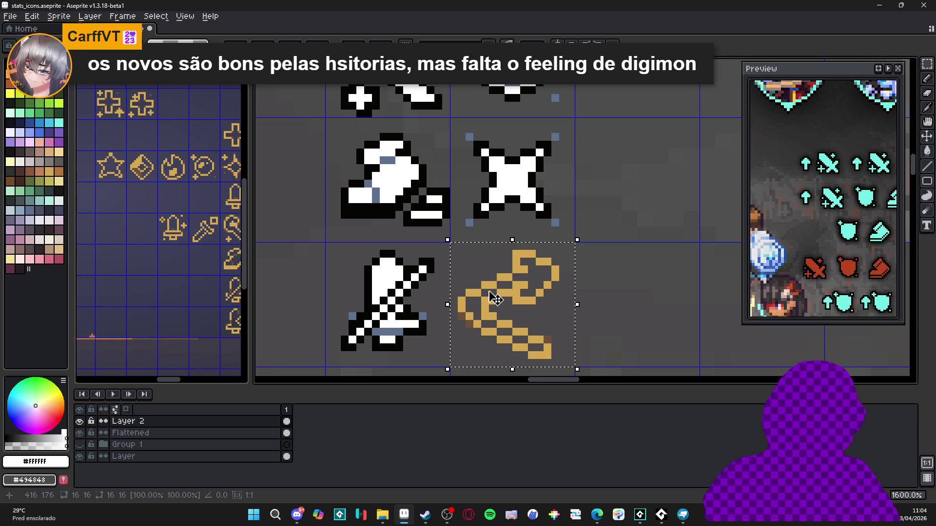
Draw white pixels down the zigzag copy's shaft, turn its outline black and brown pixels blue-grey.
key(b)
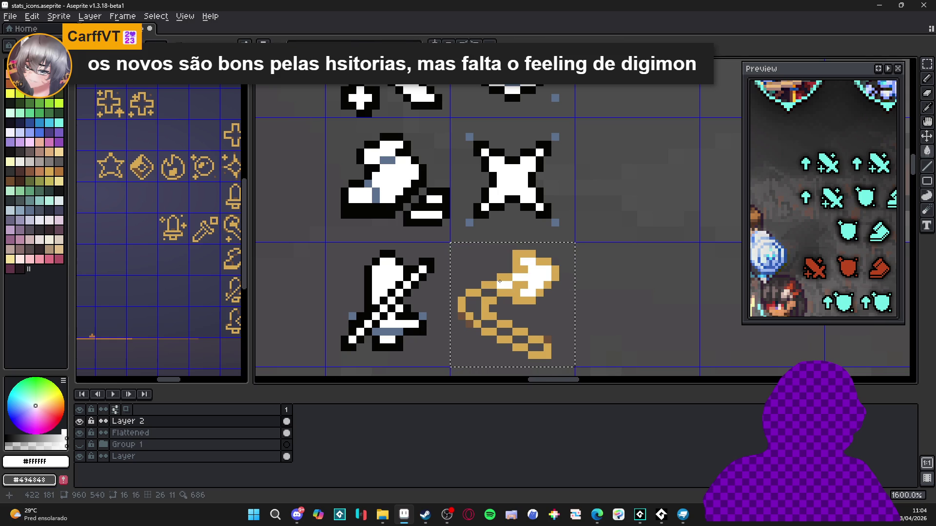
mouse_move(499, 281)
mouse_down()
mouse_move(471, 311)
mouse_move(506, 331)
mouse_up()
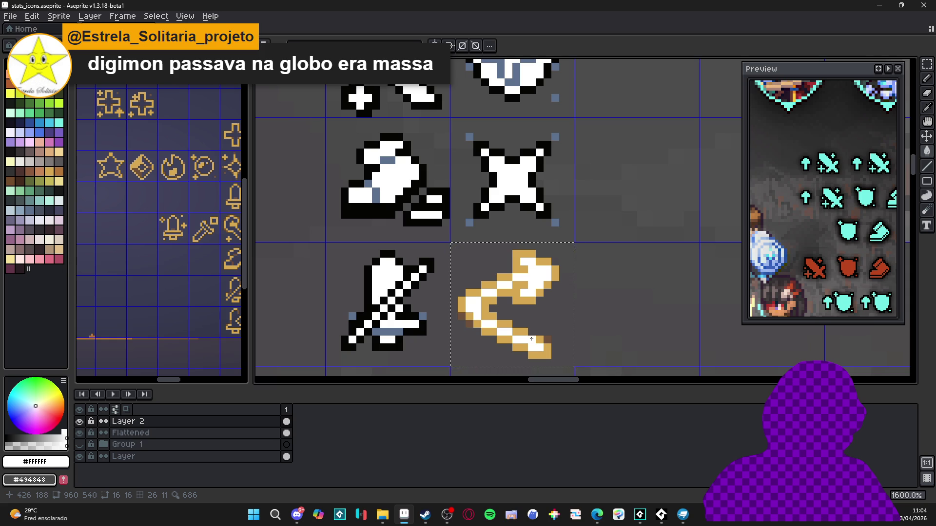
click(9, 62)
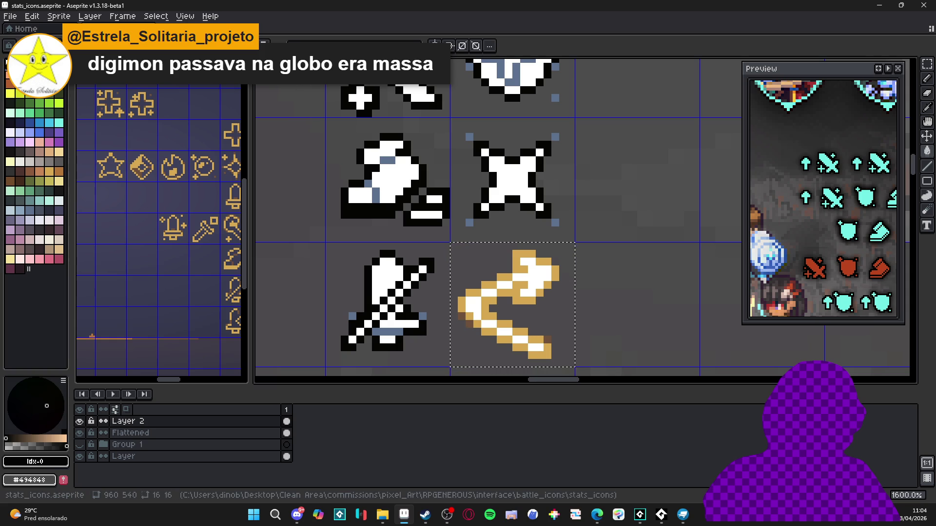
click(544, 285)
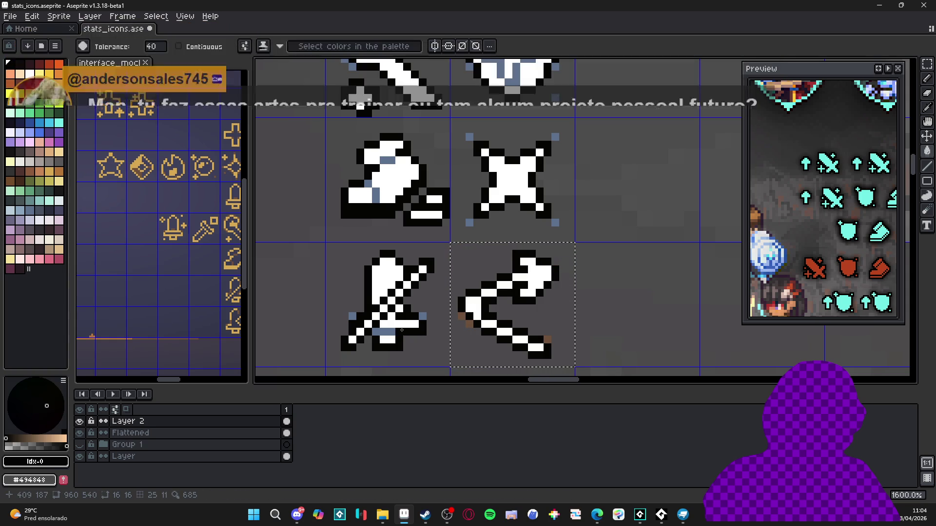
alt+click(402, 330)
click(470, 324)
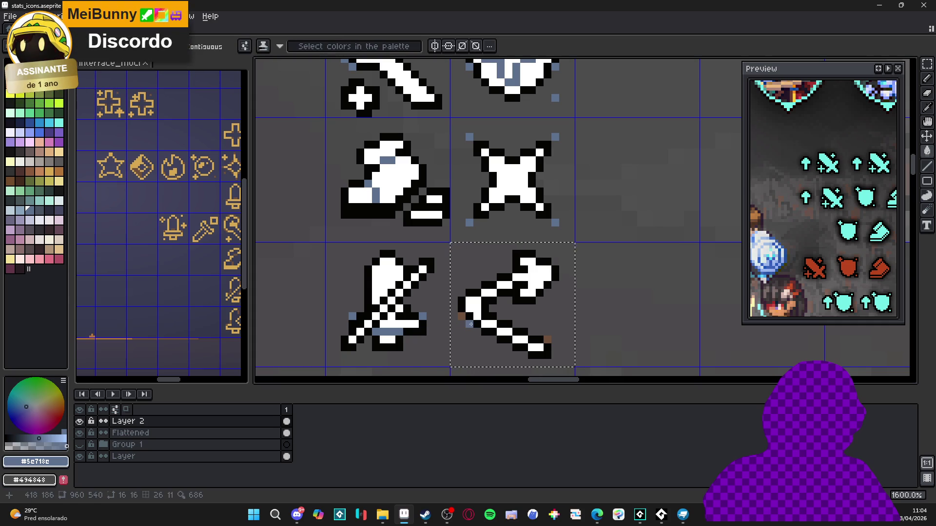
Switch from Aseprite to the Spiritalis project in GameMaker.
scroll(470, 324, down, 2)
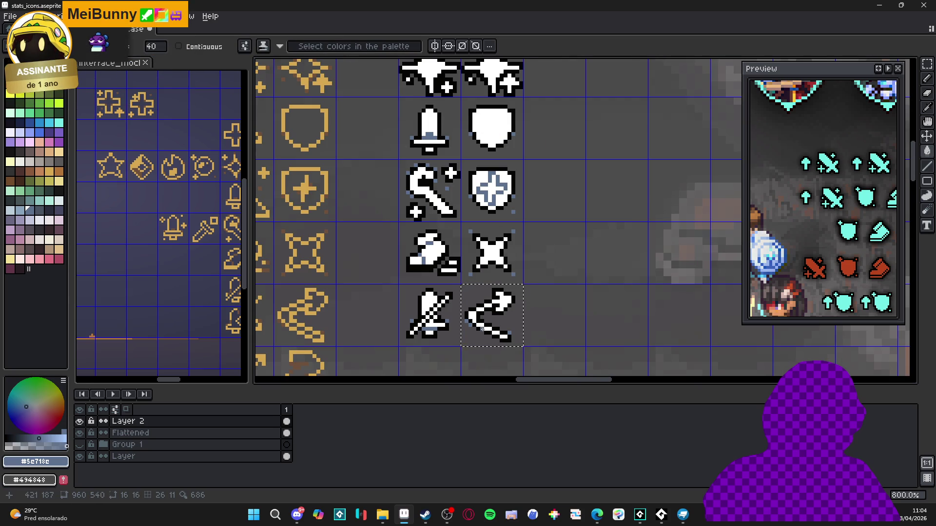
key(b)
scroll(482, 329, up, 1)
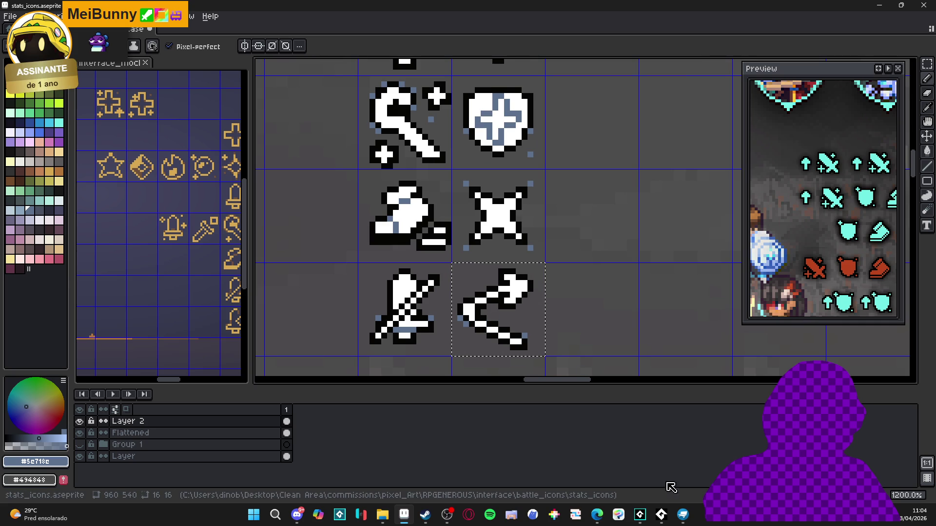
click(640, 515)
Run the game with F5 and have Yara defend in the cave battle.
key(F5)
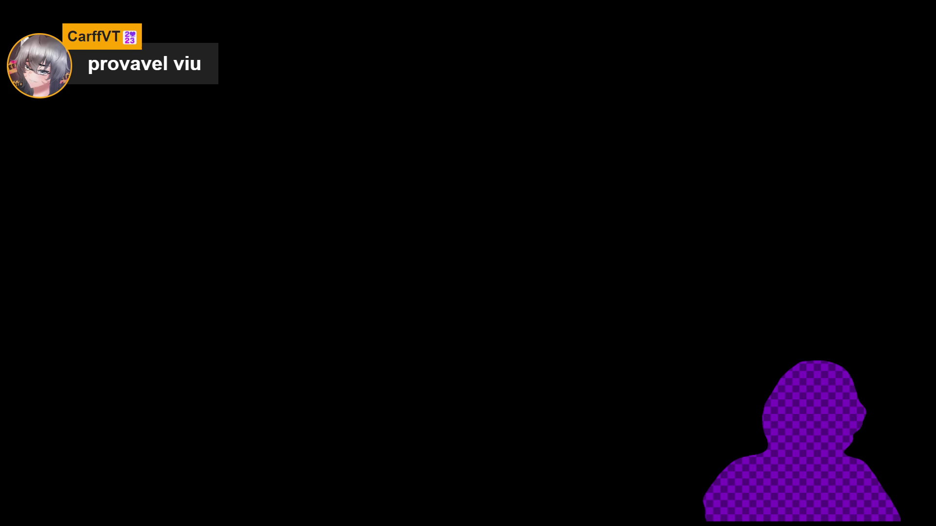
key(Down)
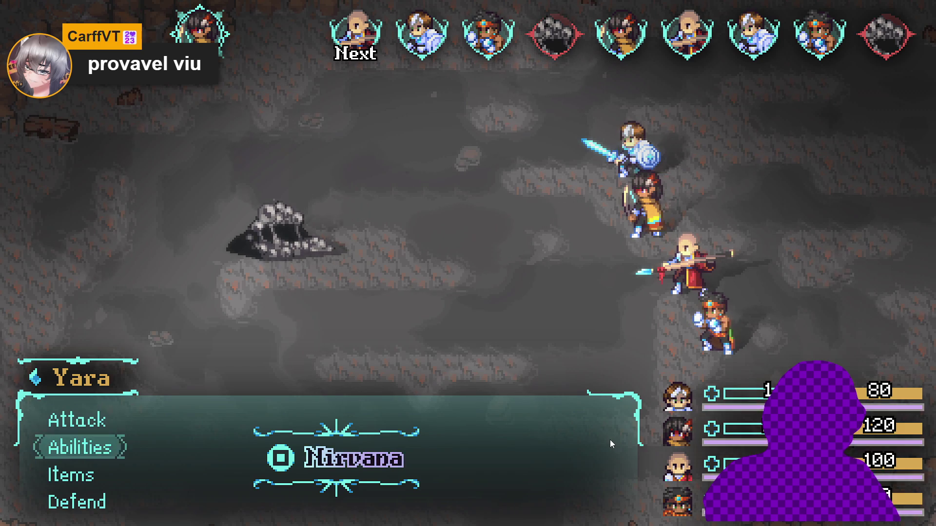
key(Down)
key(Down)
key(Return)
Have Zhe Wu use Dark thrust on the enemy and dismiss the battle results.
key(Down)
key(Down)
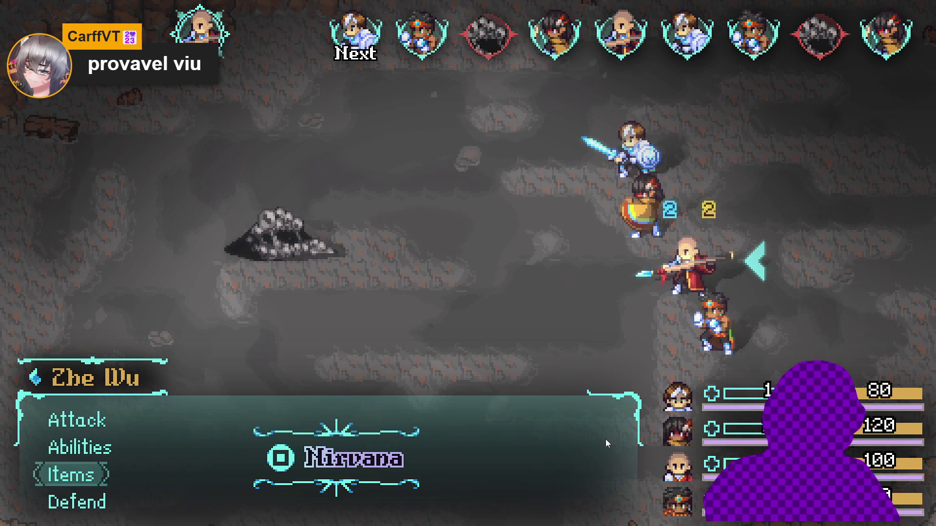
key(Down)
key(Up)
key(Up)
key(Return)
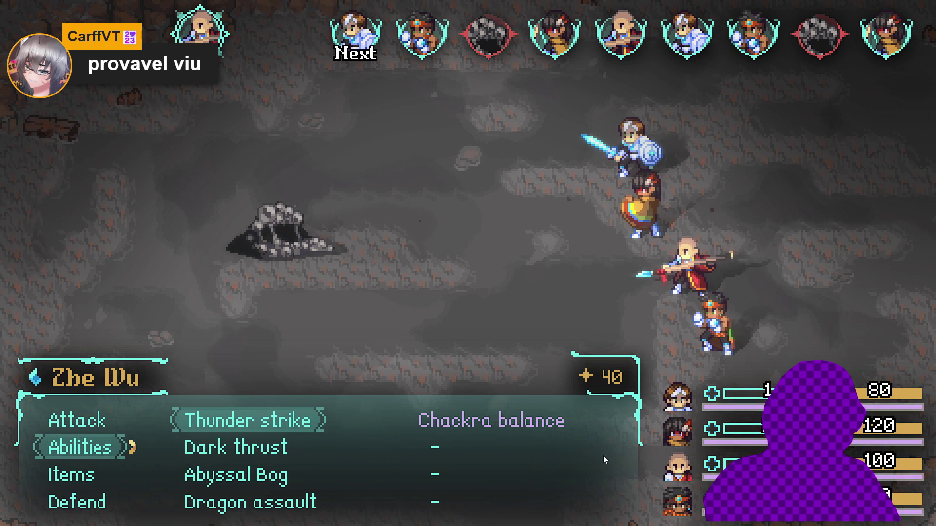
key(Down)
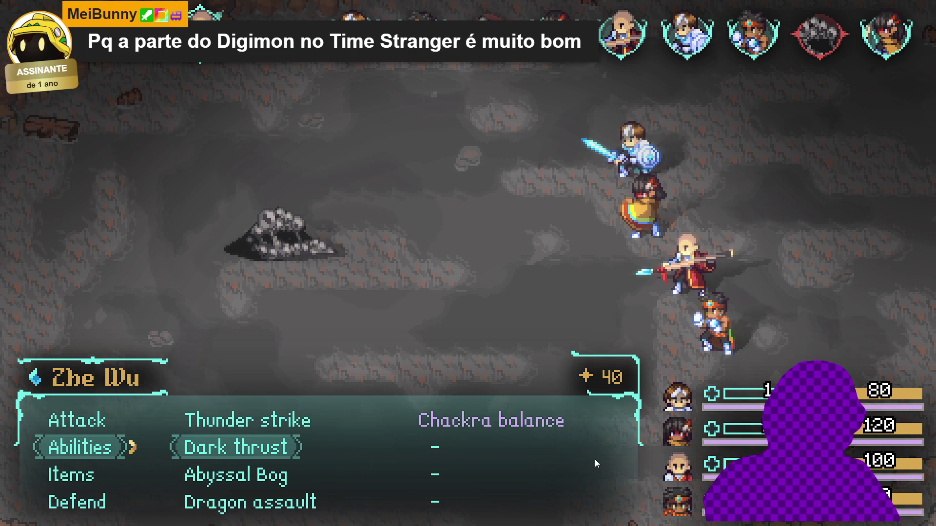
key(Return)
key(Return)
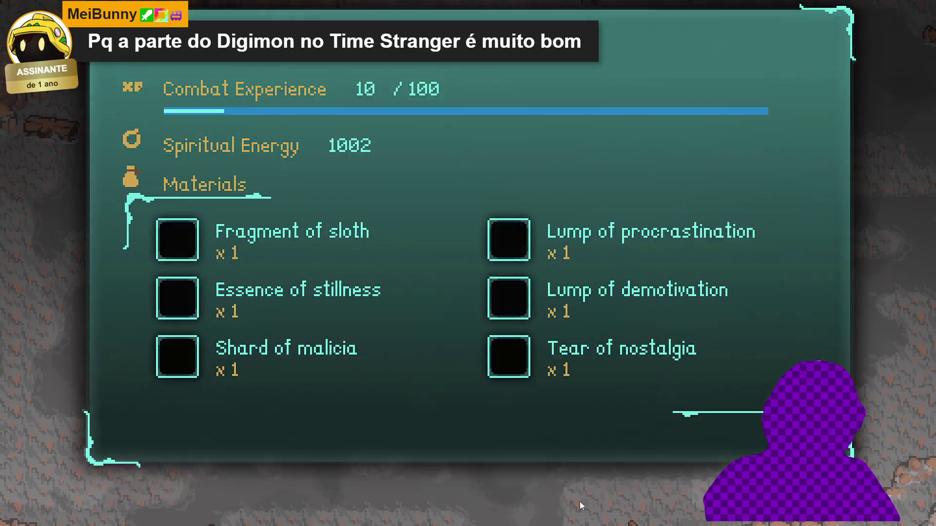
key(Return)
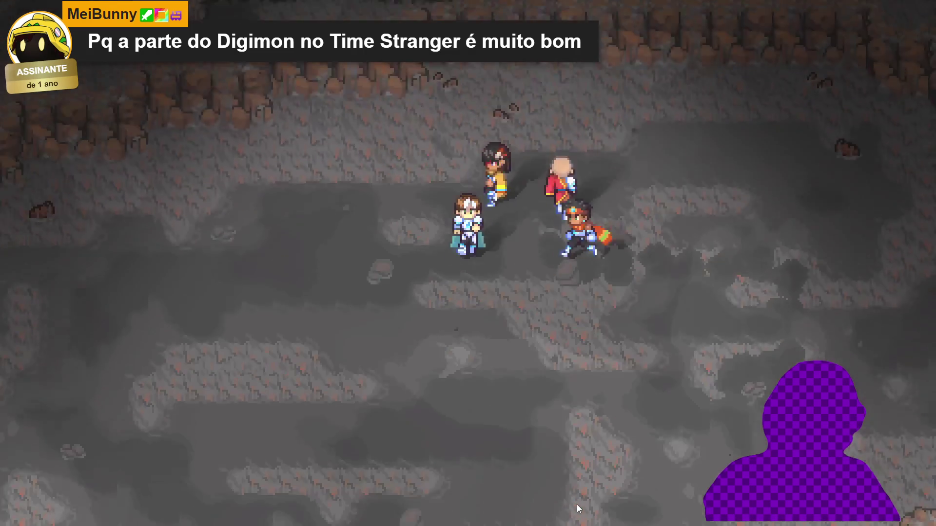
Open the party menu and view the Abilities, Equipment and Items screens.
key(Escape)
key(Down)
key(Down)
key(Return)
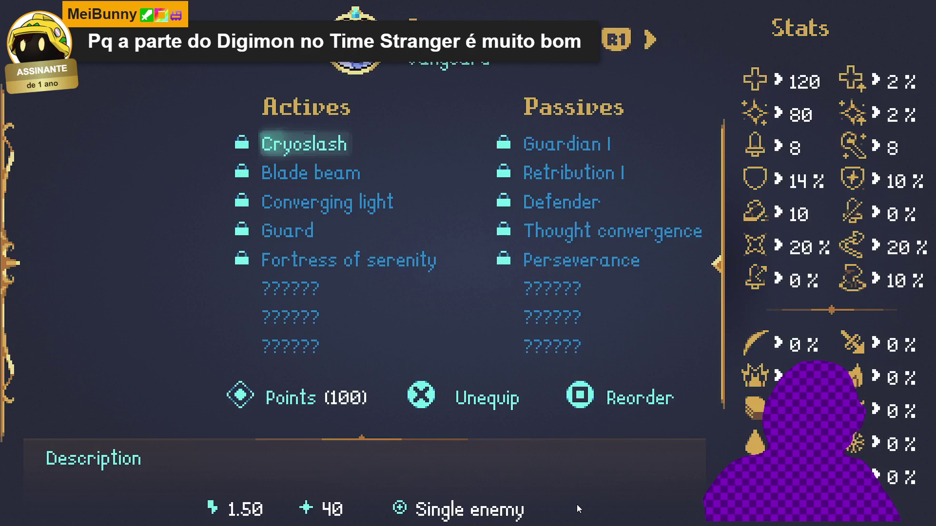
key(Escape)
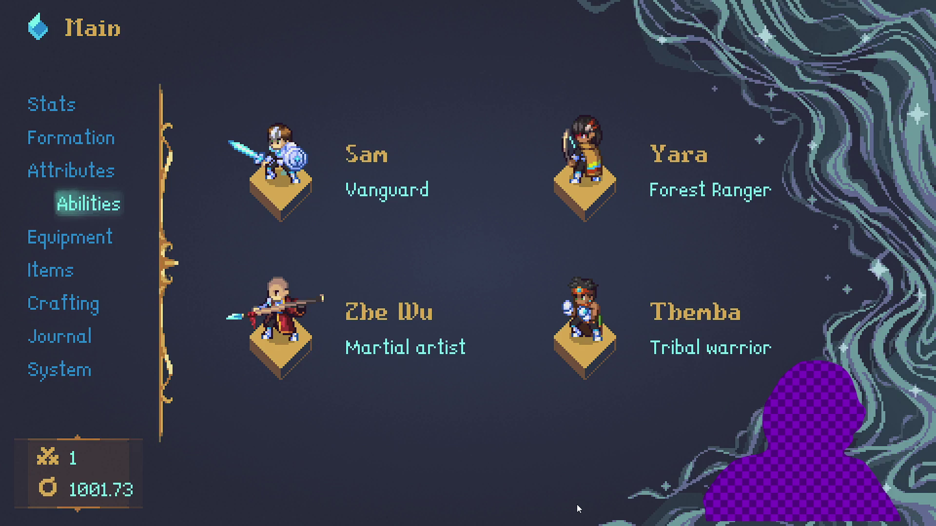
key(Down)
key(Return)
key(e)
key(e)
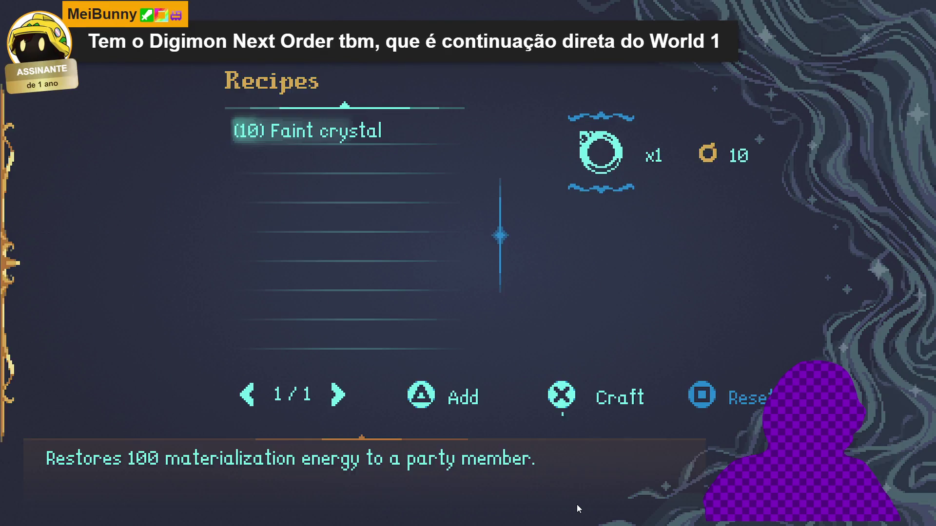
View the crafting recipes and quest journal, close the menu, and walk through the cave.
key(Escape)
key(Down)
key(Return)
key(Escape)
key(Up)
key(Up)
key(Up)
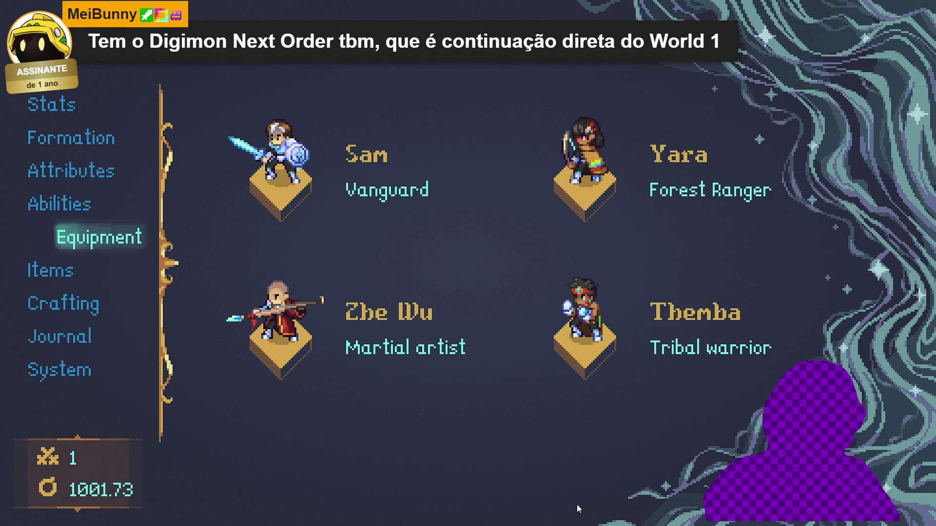
key(Escape)
key(Down)
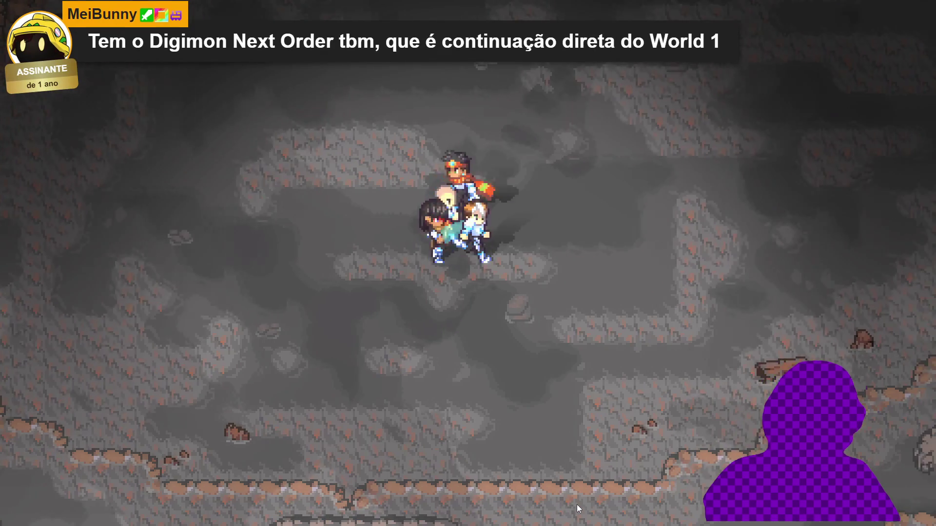
key(Left)
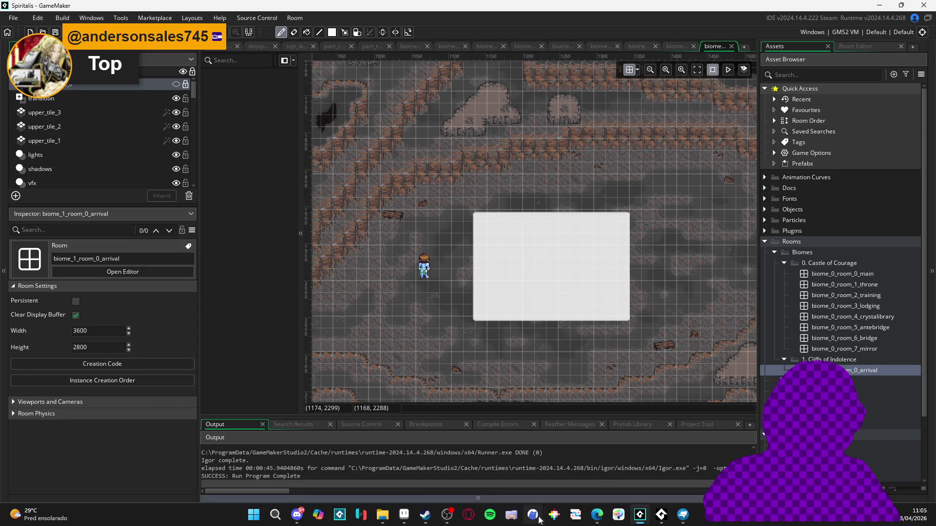
Bring the web browser window to the front from the taskbar.
mouse_move(598, 515)
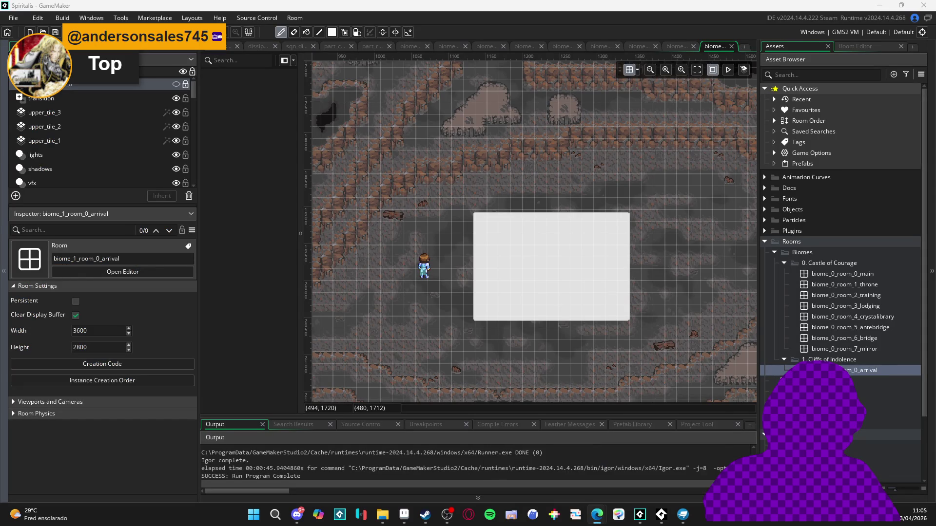
click(597, 515)
Load the studio's Instagram profile from 'gener', skim its posts, then minimize Edge.
text(gener)
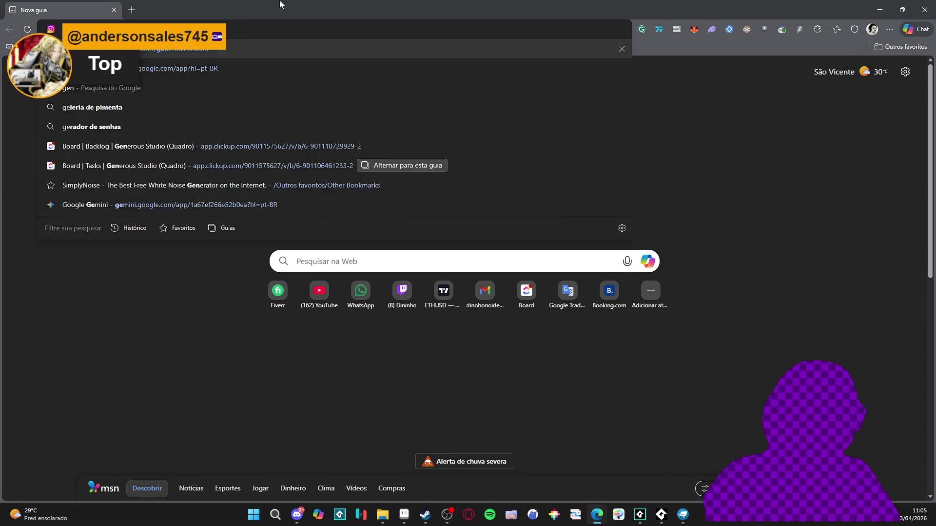
key(Return)
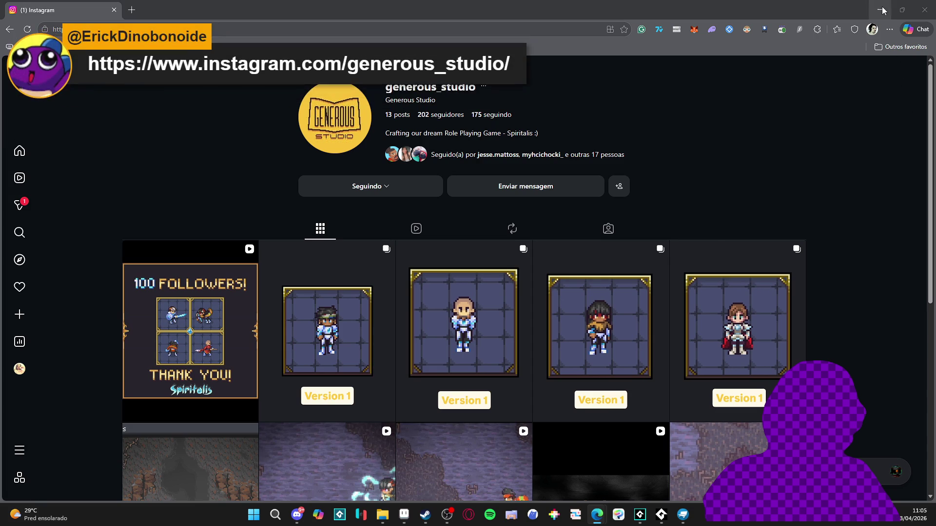
scroll(849, 201, down, 3)
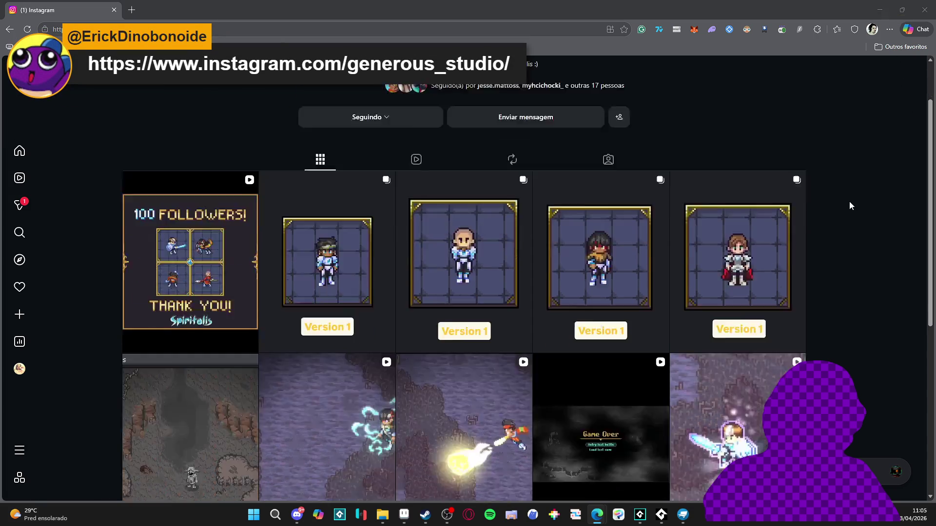
scroll(855, 47, up, 3)
click(879, 6)
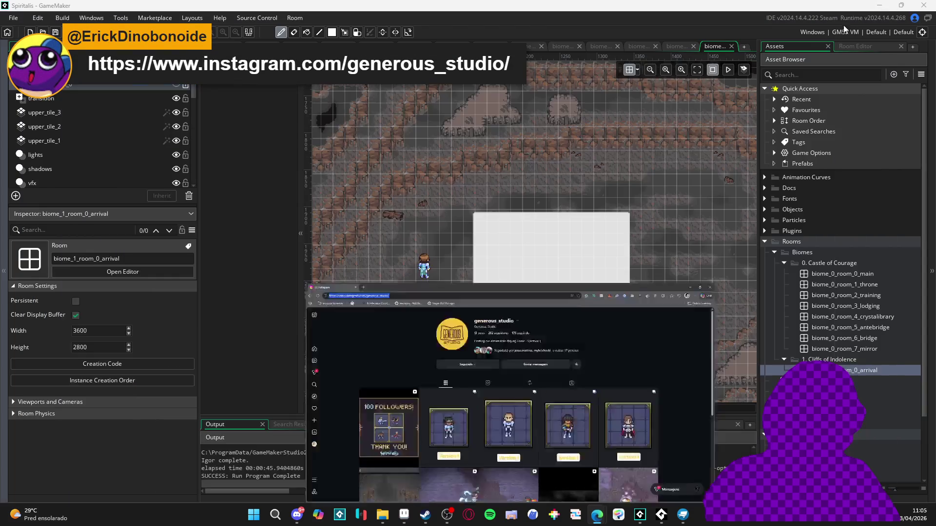
Paint the grey pixel at the curved arrow's end black, then re-pick the grey-blue shading.
click(403, 515)
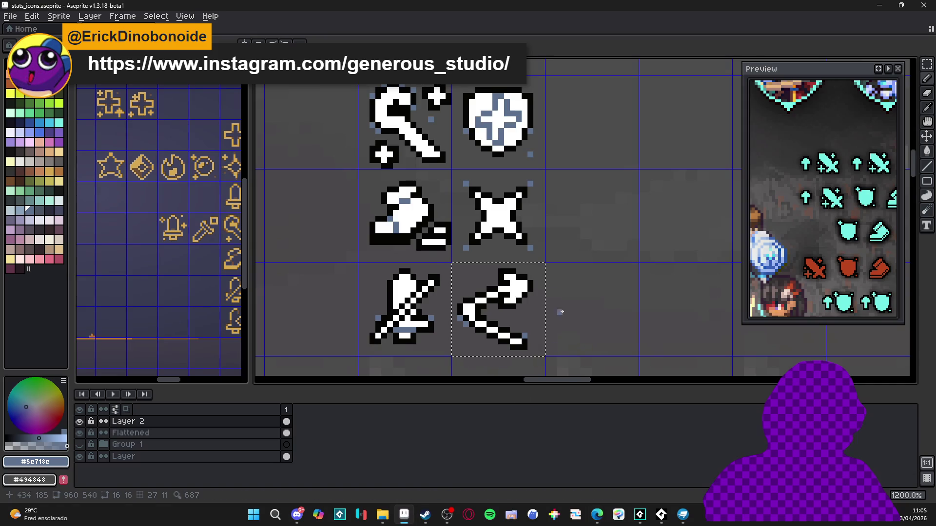
scroll(538, 308, down, 1)
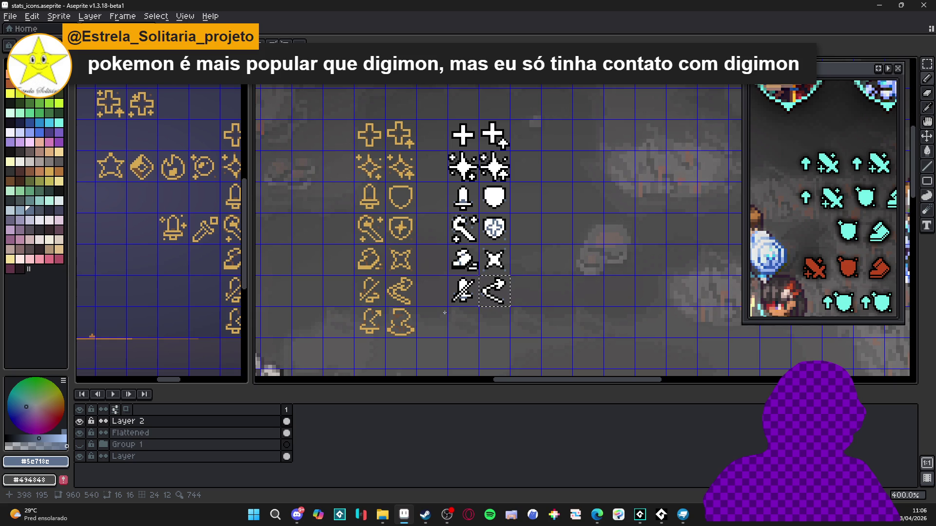
scroll(512, 337, up, 8)
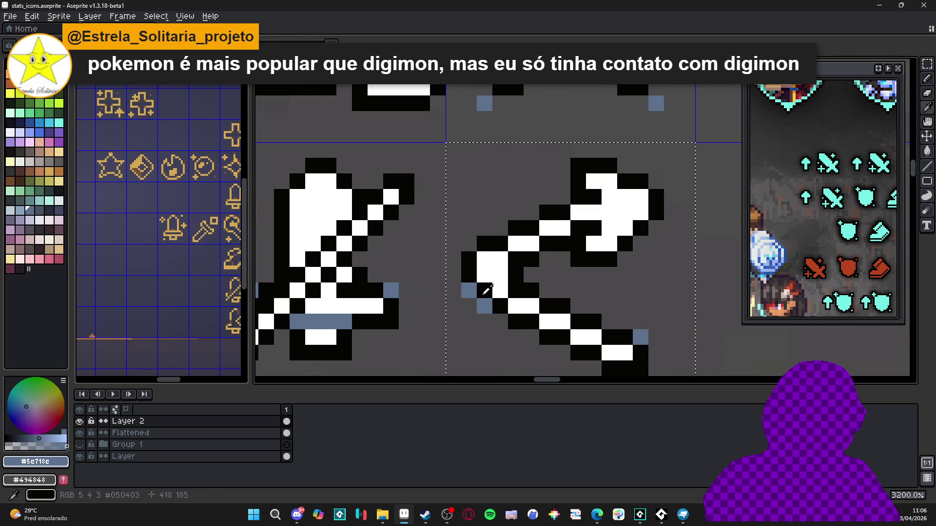
alt+click(482, 299)
click(473, 292)
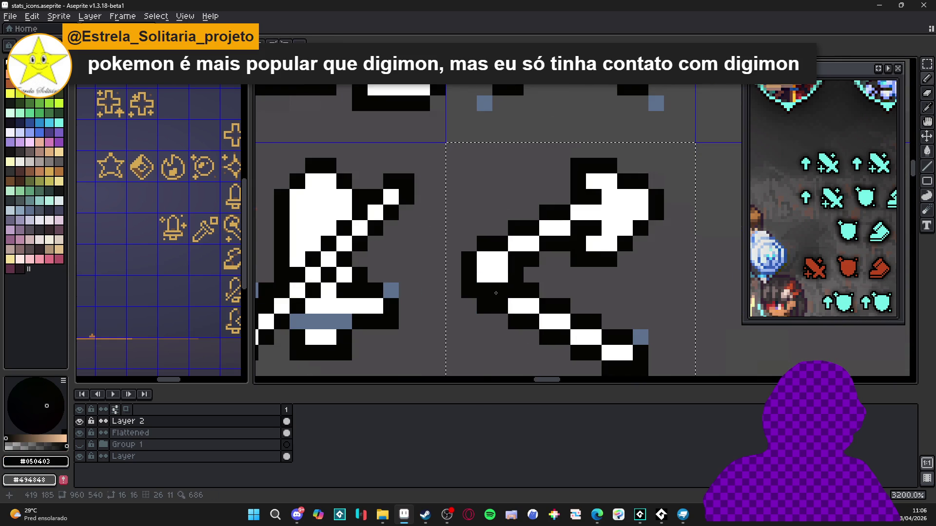
alt+click(634, 336)
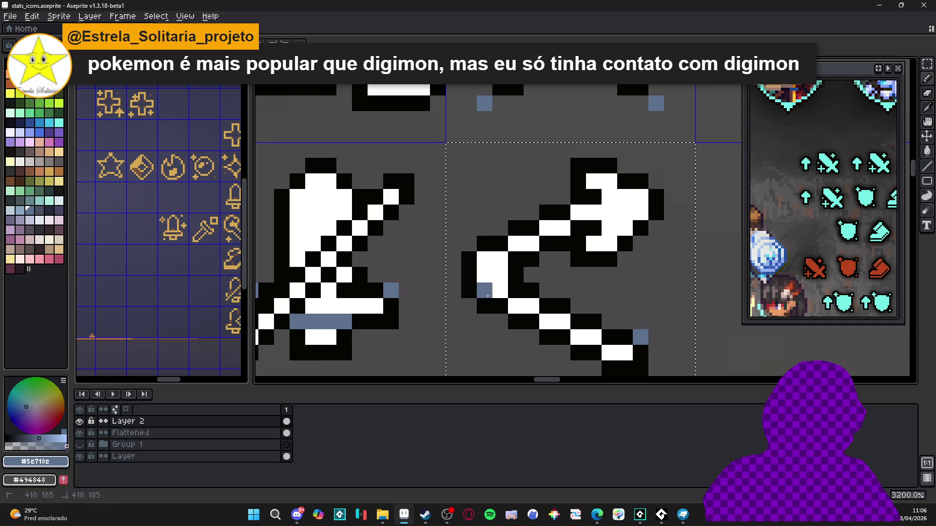
scroll(537, 341, down, 5)
scroll(520, 333, down, 3)
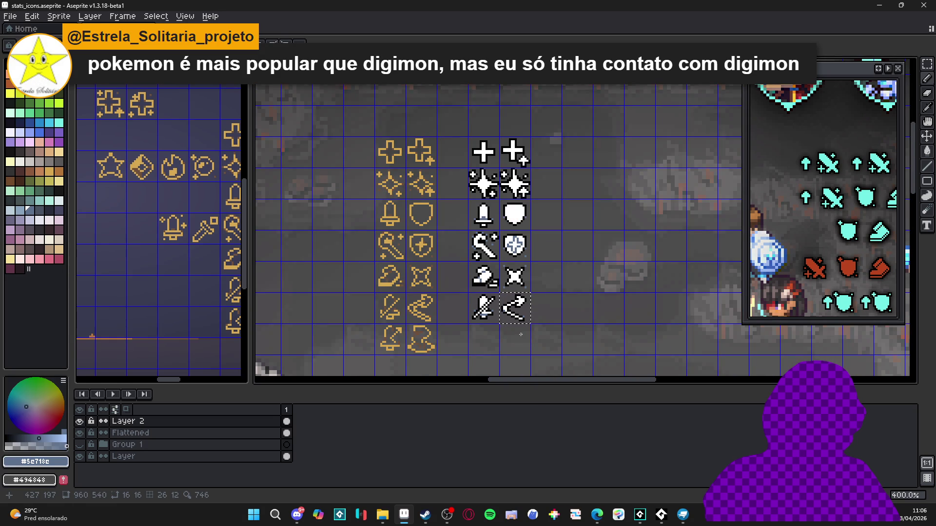
Copy the gold bell-and-arrow cell into the empty white-column cell under the sword.
scroll(521, 329, down, 1)
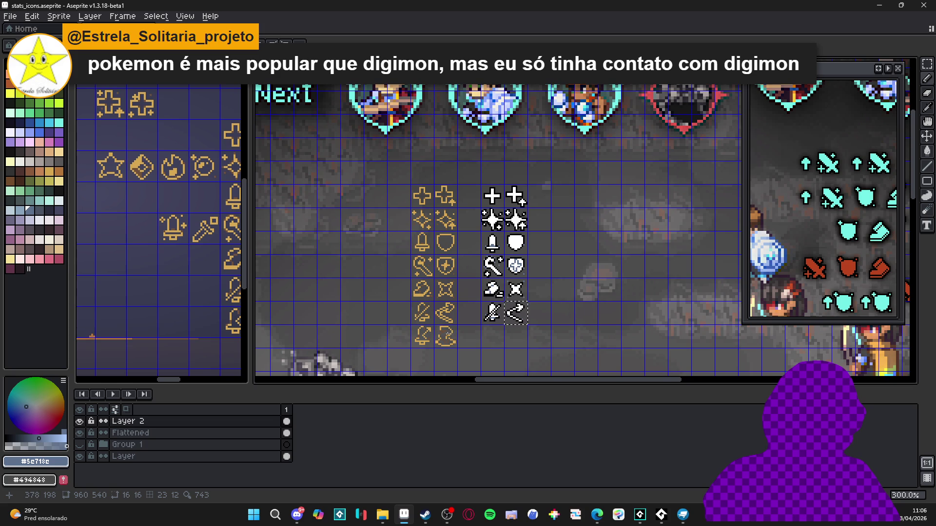
scroll(449, 334, up, 3)
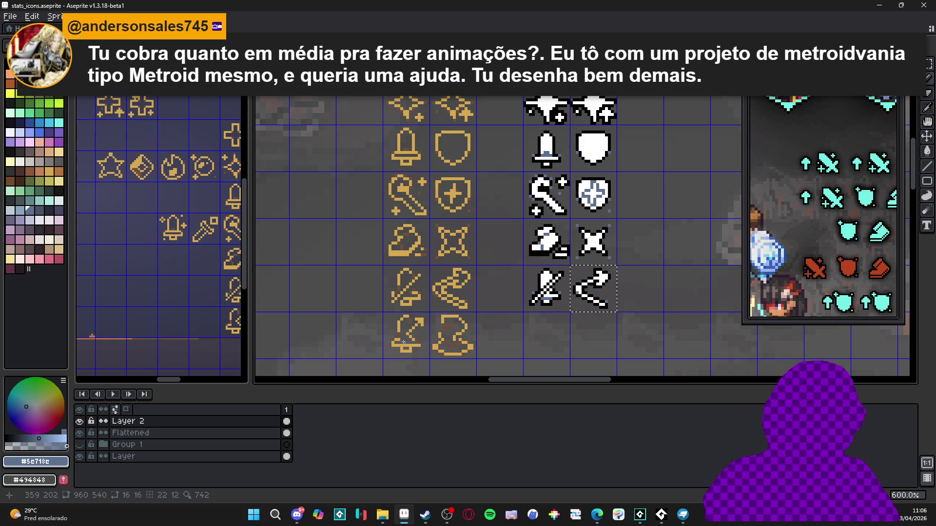
scroll(417, 360, up, 1)
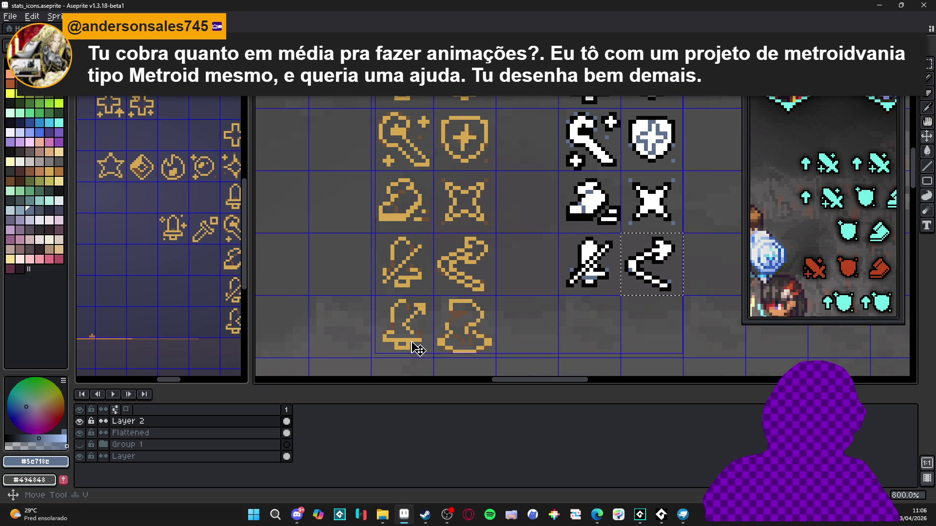
key(m)
scroll(408, 340, down, 1)
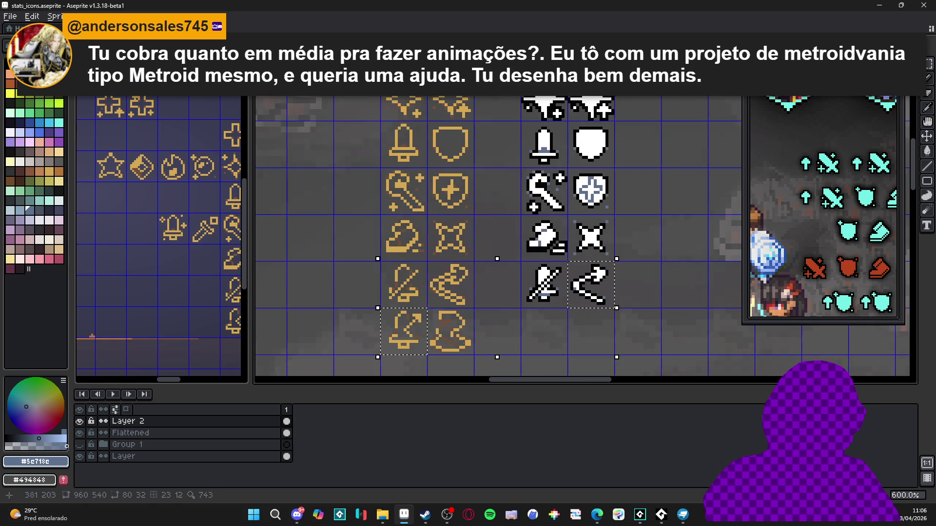
click(410, 349)
drag(413, 350, 554, 350)
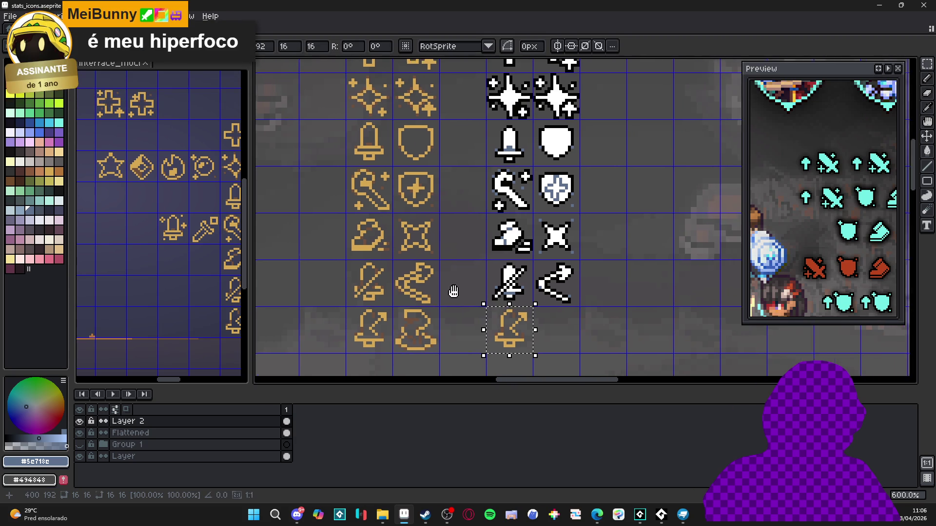
key(ctrl+d)
scroll(418, 330, up, 1)
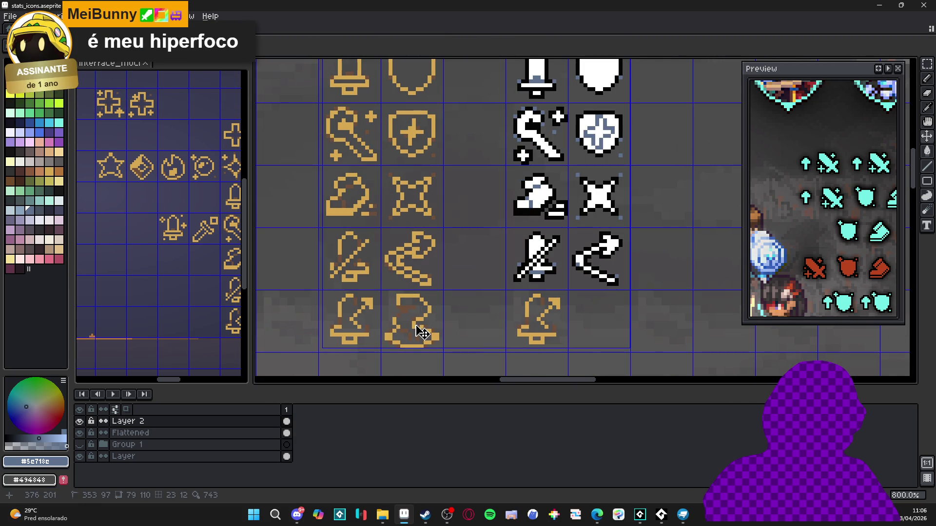
click(422, 333)
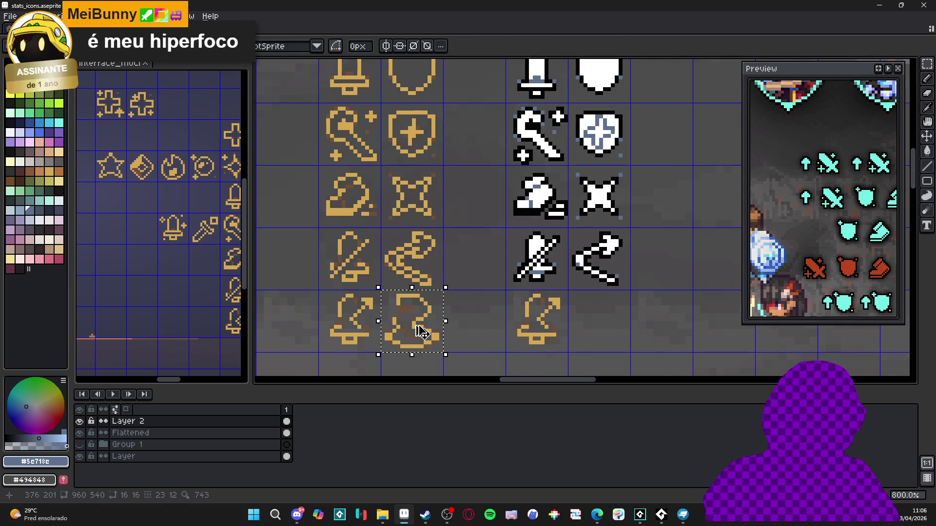
scroll(518, 334, up, 3)
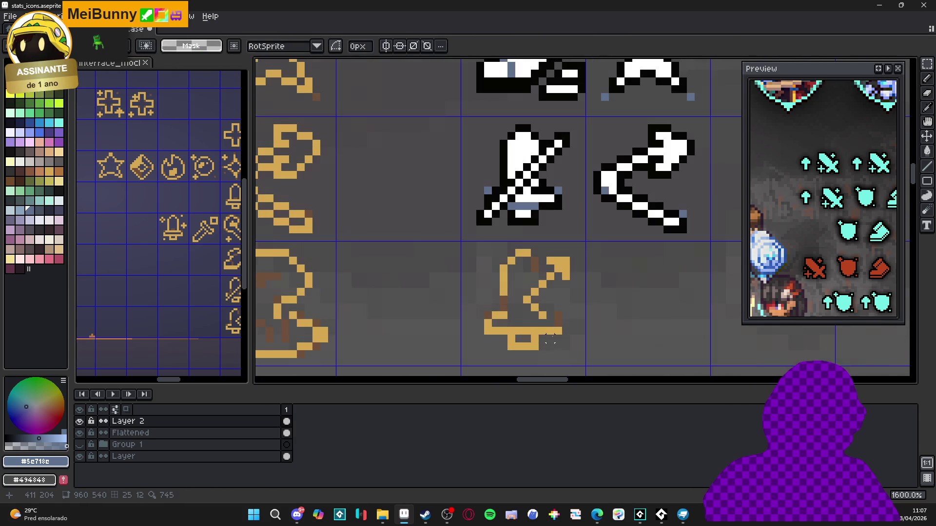
key(v)
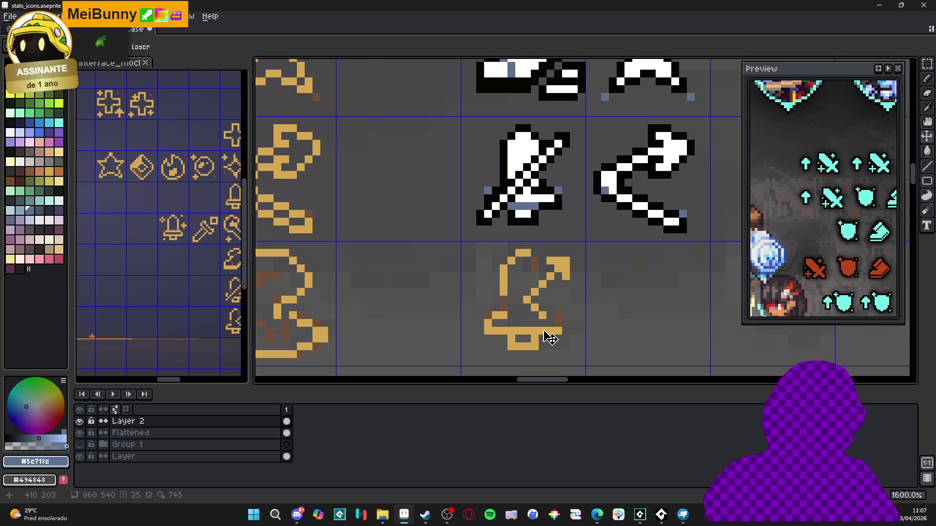
Draw a black Pencil outline along the copied bell's base and left side.
key(b)
alt+click(519, 214)
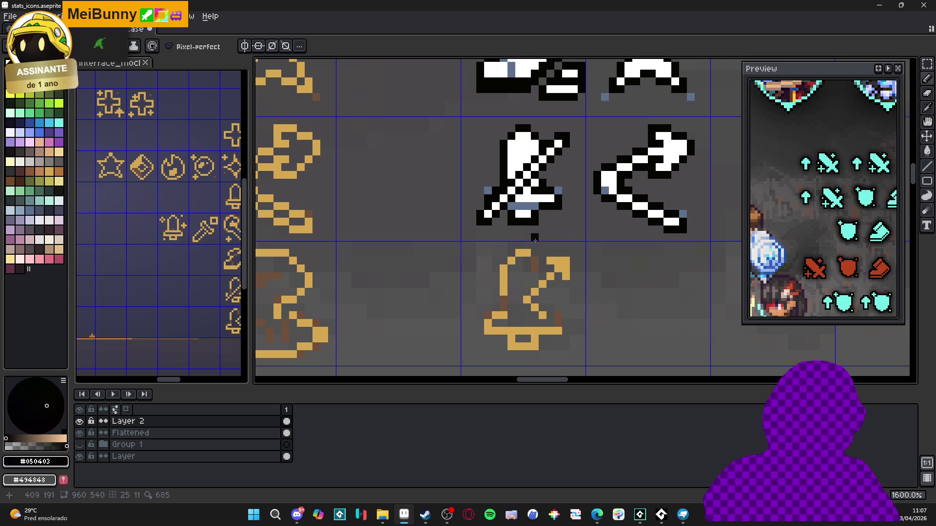
click(558, 332)
click(542, 332)
click(535, 339)
click(534, 347)
drag(534, 346, 509, 346)
click(511, 340)
click(496, 331)
click(488, 323)
click(495, 316)
click(502, 315)
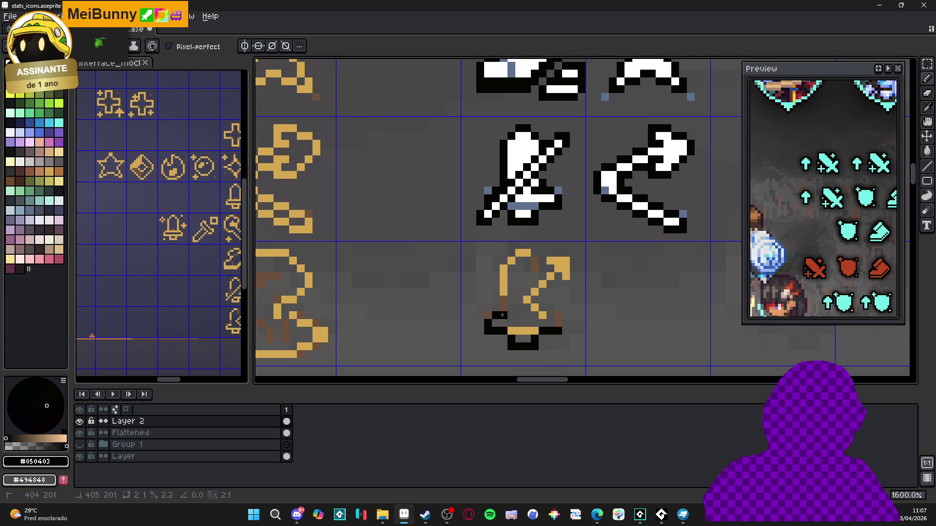
mouse_move(502, 315)
mouse_down()
mouse_move(506, 265)
mouse_move(529, 253)
mouse_move(527, 268)
mouse_up()
click(535, 268)
Repaint the gold arrow white and outline its diagonal in black.
scroll(534, 264, down, 2)
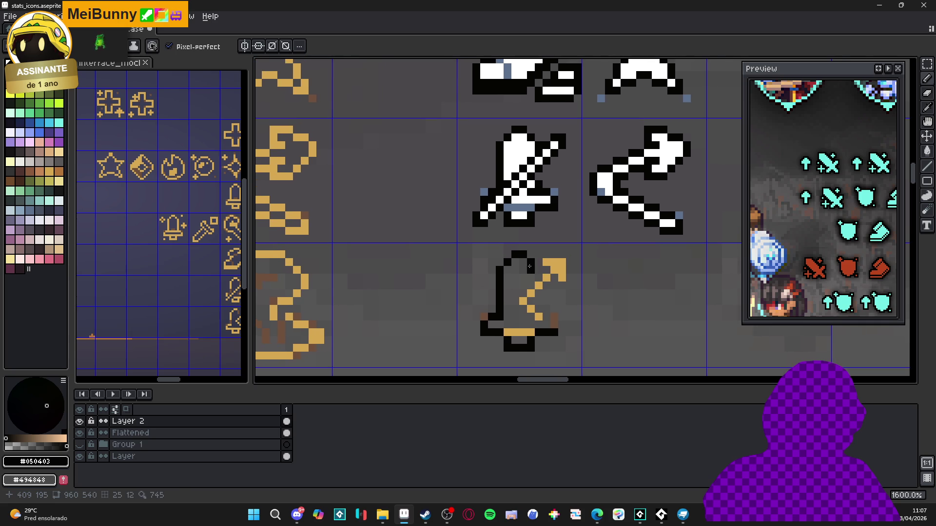
scroll(552, 292, down, 1)
scroll(536, 300, up, 3)
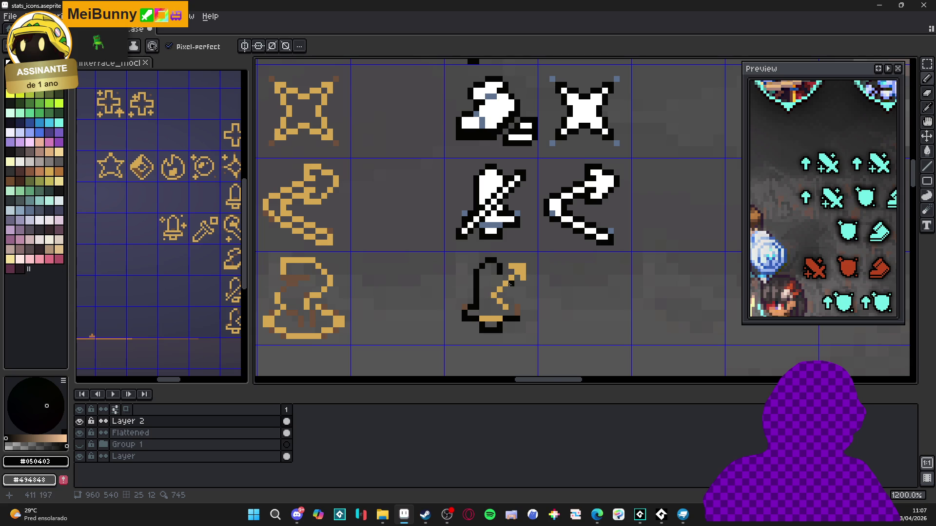
scroll(491, 218, up, 1)
alt+click(507, 333)
mouse_move(508, 333)
mouse_down()
mouse_move(495, 321)
mouse_move(533, 283)
mouse_move(534, 298)
mouse_up()
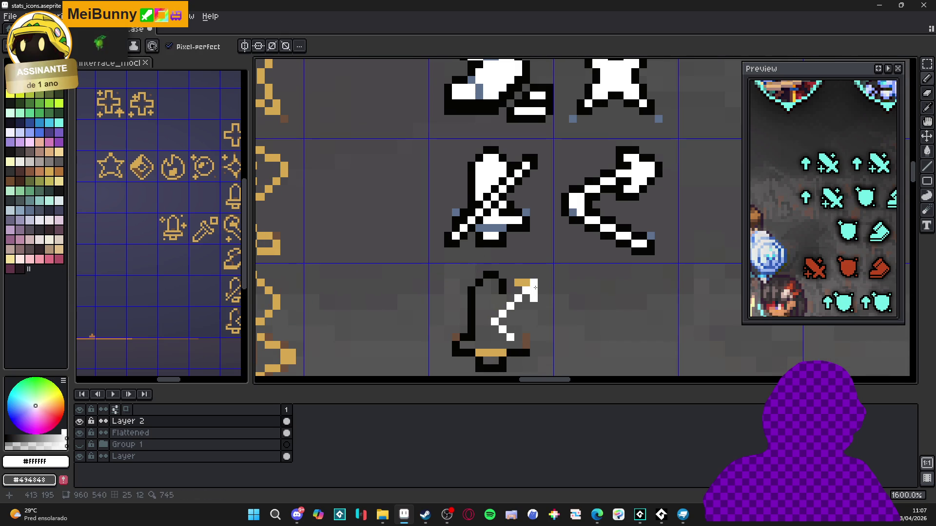
alt+click(525, 347)
scroll(525, 347, down, 3)
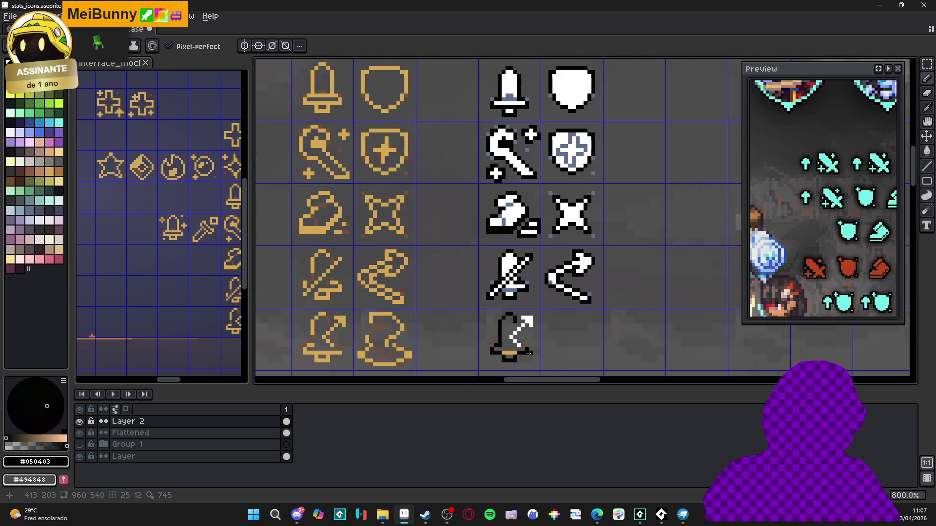
scroll(520, 341, up, 3)
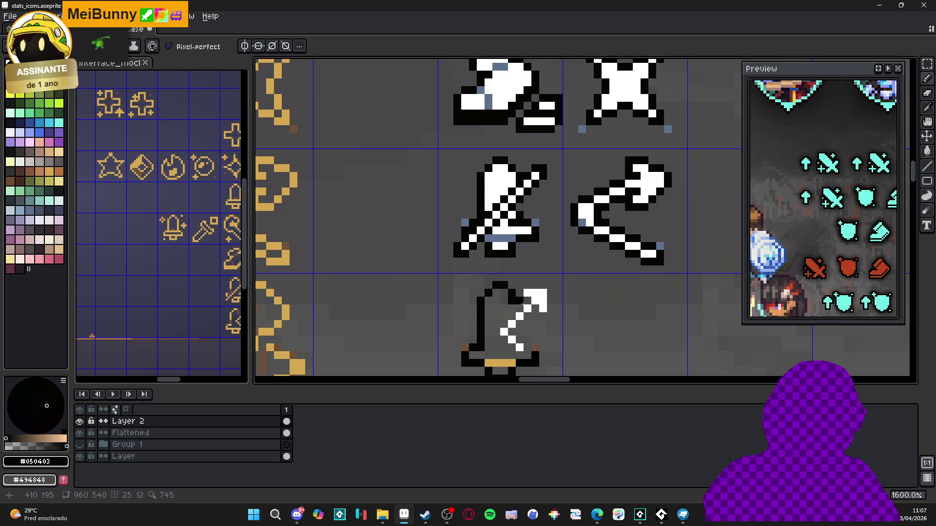
mouse_move(510, 322)
mouse_down()
mouse_move(519, 358)
mouse_move(527, 347)
mouse_move(515, 332)
mouse_move(552, 294)
mouse_move(551, 286)
mouse_move(523, 287)
mouse_up()
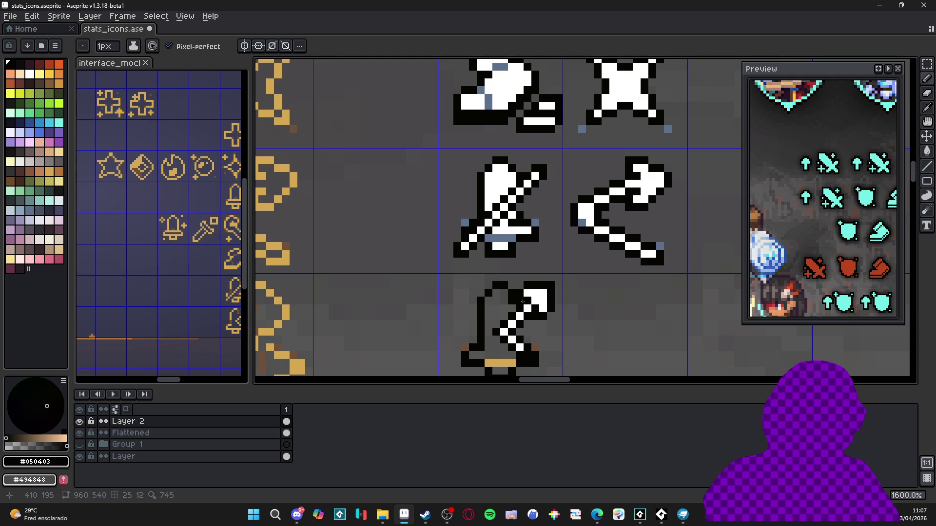
Fill the bell interior white with a Contiguous Paint Bucket, undoing the whole-canvas fill.
alt+click(528, 295)
key(g)
click(497, 317)
key(ctrl+z)
click(179, 46)
click(478, 307)
scroll(483, 306, down, 3)
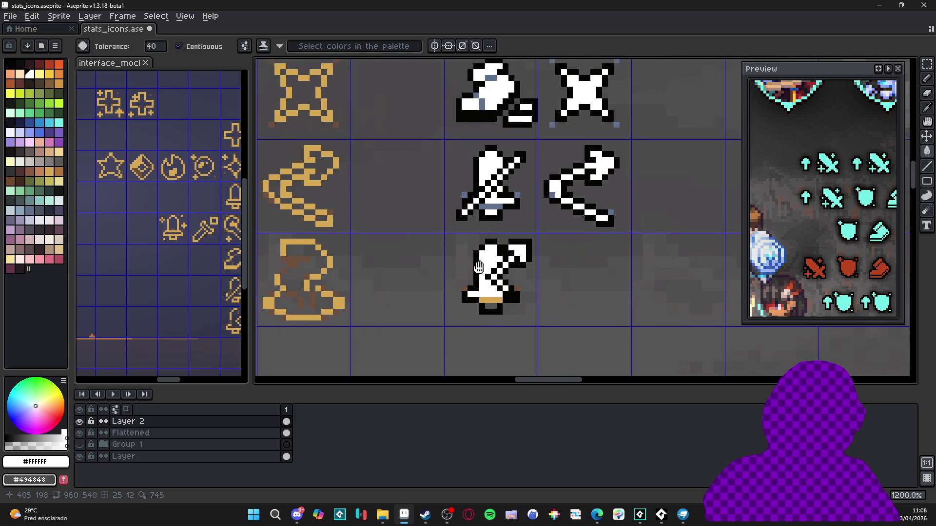
Add diagonal blue-grey shading pixels on the bell with the Pencil.
key(b)
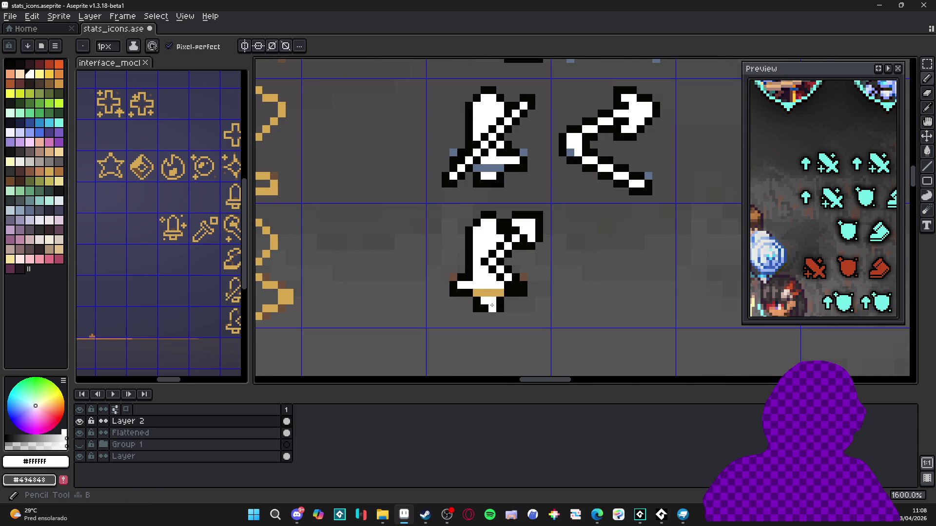
scroll(487, 309, down, 1)
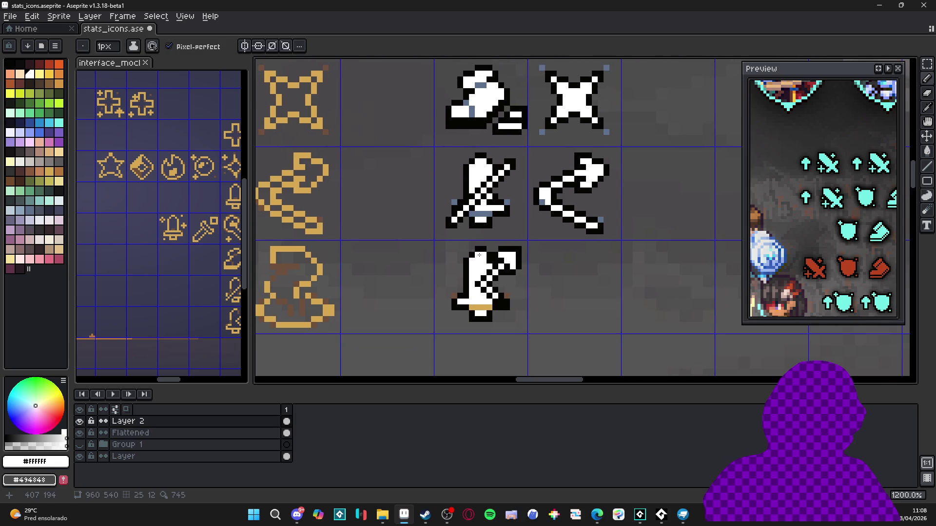
scroll(507, 171, up, 1)
alt+click(481, 214)
click(493, 324)
click(485, 315)
click(494, 292)
click(501, 284)
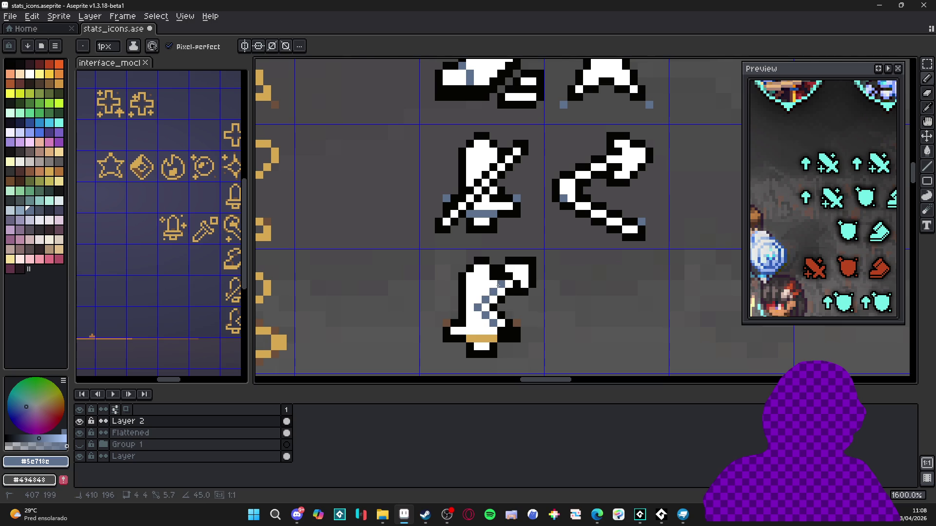
scroll(492, 288, down, 1)
scroll(493, 317, up, 1)
Recolour the tan base band blue-grey, shade remaining bell pixels, and pick black.
click(491, 309)
drag(491, 308, 469, 309)
click(447, 294)
click(510, 300)
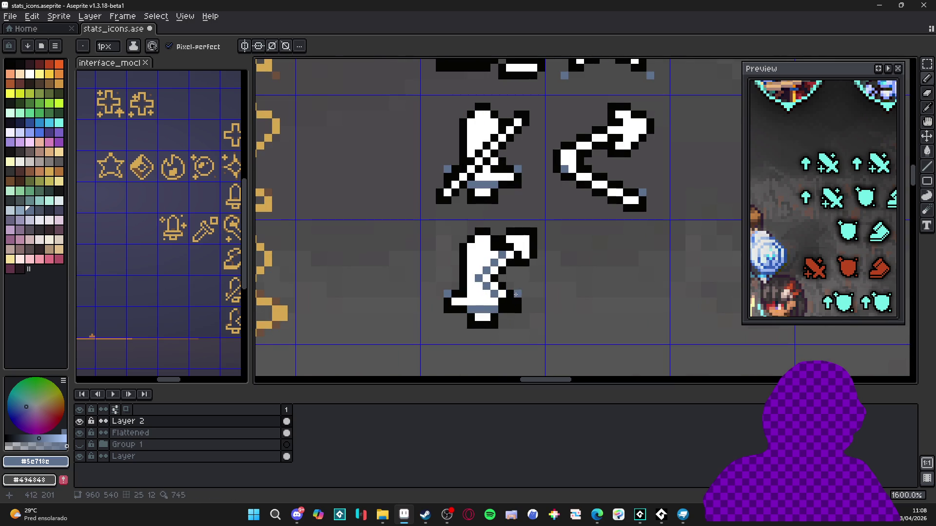
scroll(516, 294, down, 3)
drag(541, 326, 520, 331)
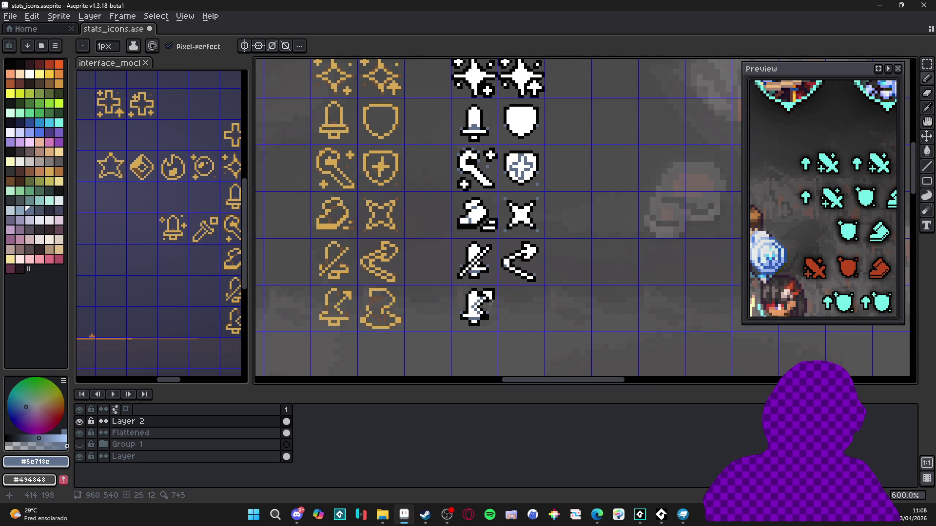
scroll(490, 301, up, 3)
alt+click(453, 309)
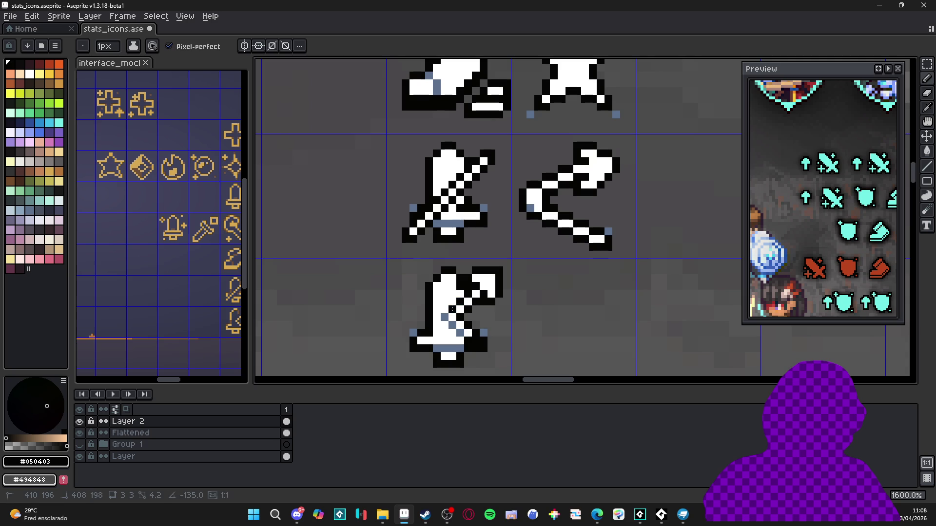
scroll(464, 338, down, 6)
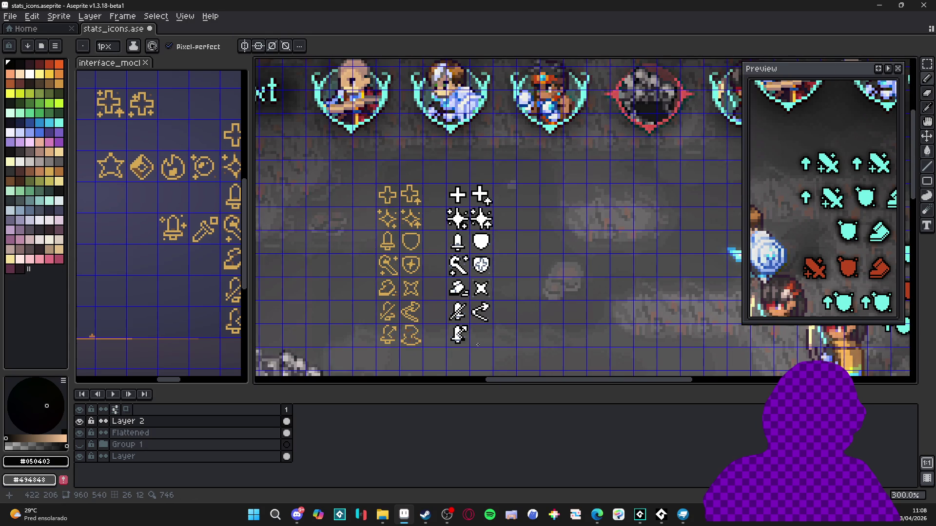
scroll(472, 347, down, 2)
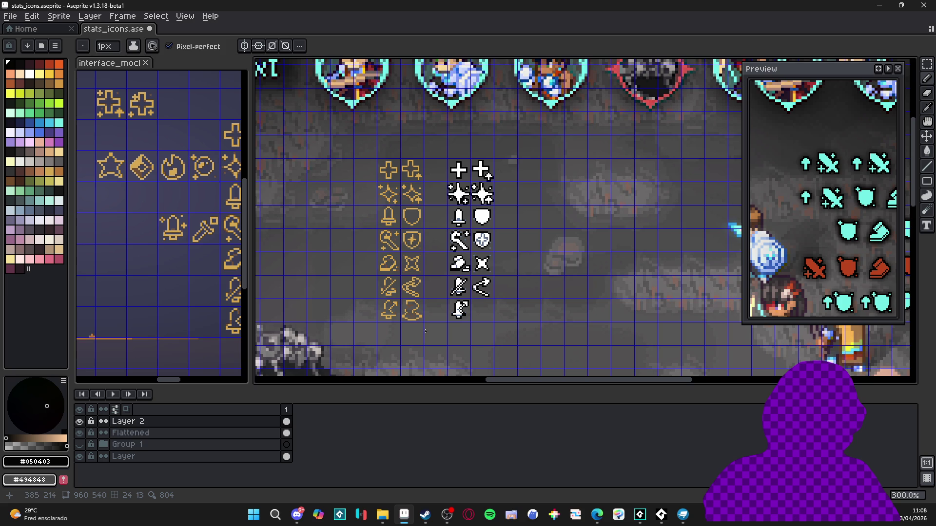
scroll(428, 326, up, 1)
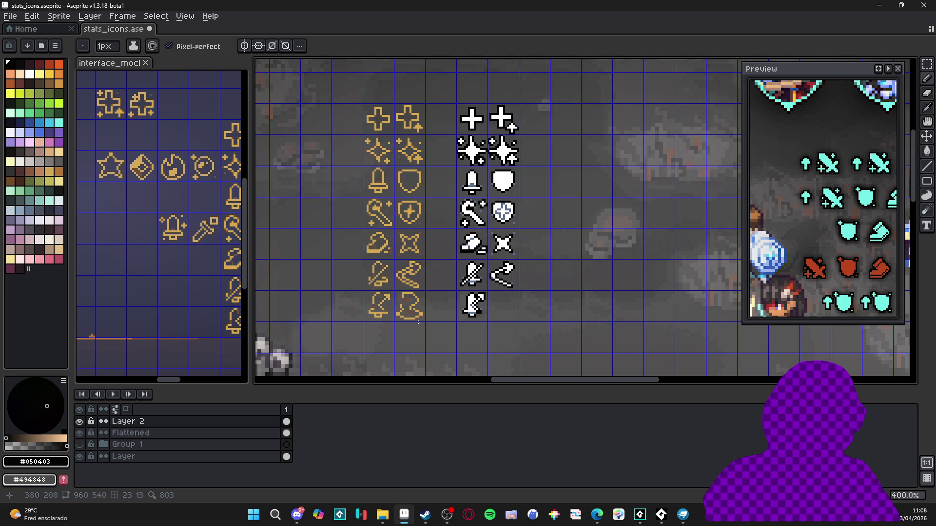
scroll(426, 310, up, 5)
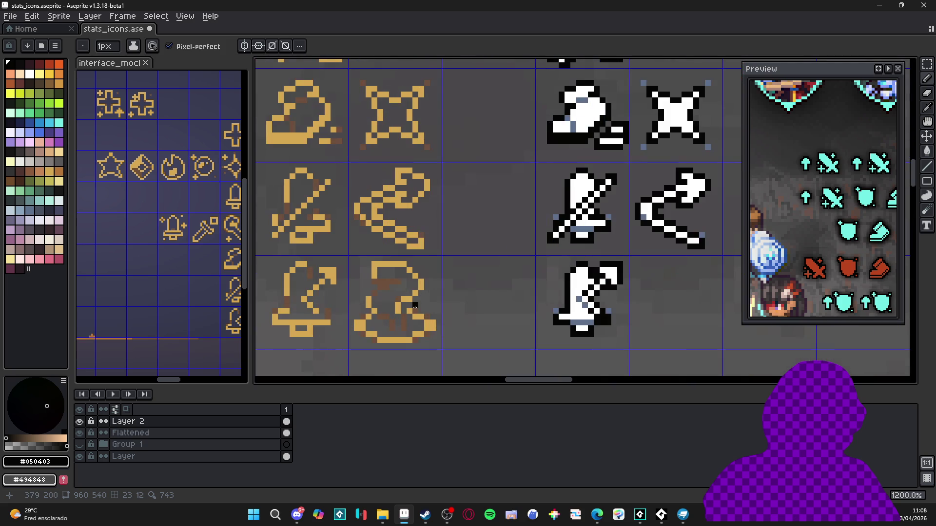
Move the gold icon beside the bell into the white column and commit it.
key(v)
key(m)
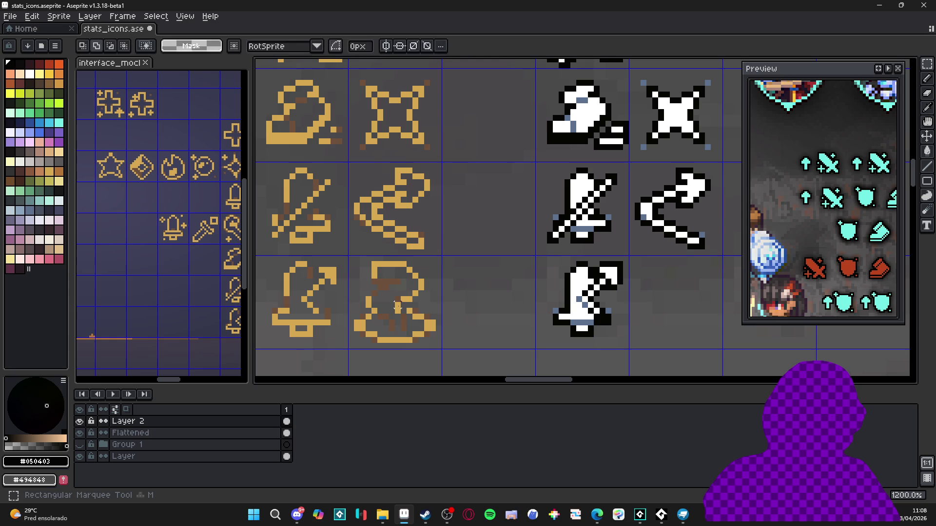
double_click(404, 313)
key(shift+Right)
key(shift+Right)
key(shift+Right)
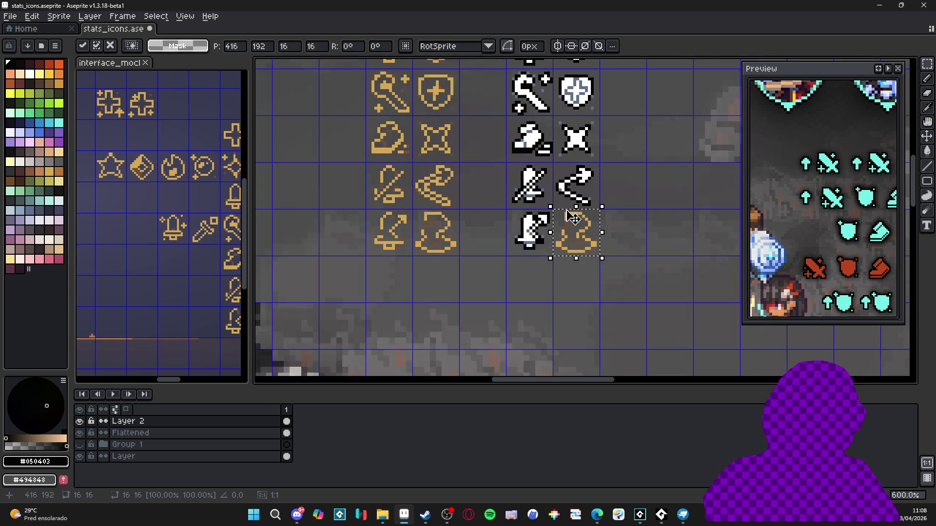
scroll(366, 268, down, 3)
click(547, 251)
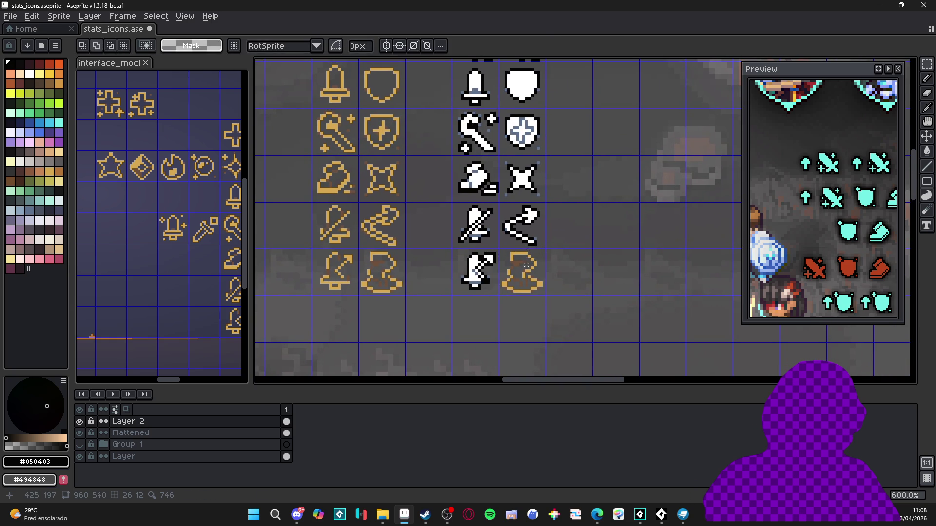
scroll(527, 265, down, 2)
scroll(522, 265, up, 3)
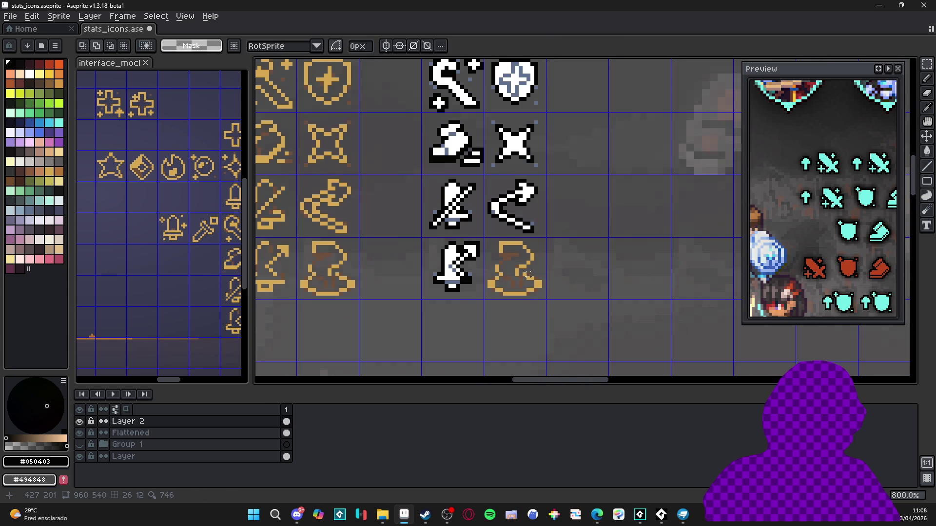
scroll(525, 282, up, 2)
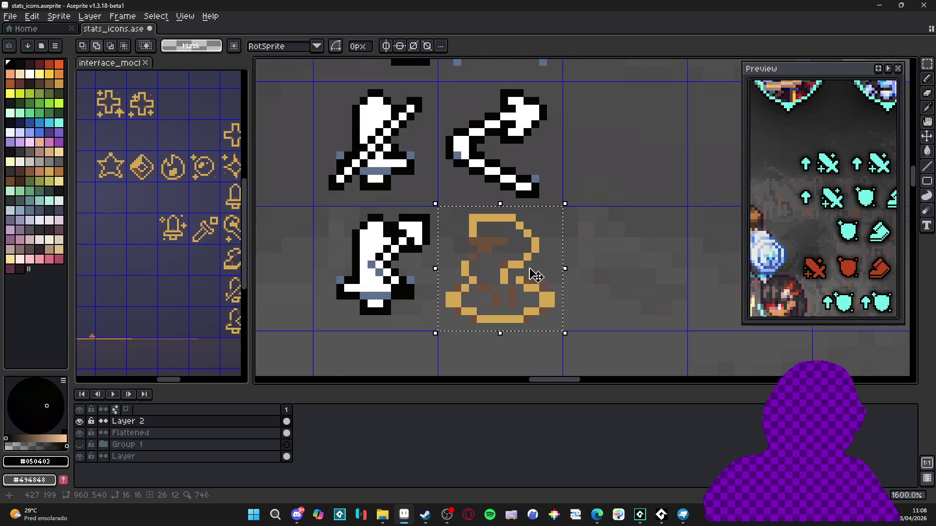
Draw a black Pencil outline along the copied icon's top.
key(b)
scroll(507, 275, up, 2)
mouse_move(505, 274)
mouse_down()
mouse_move(550, 227)
mouse_move(512, 185)
mouse_move(466, 180)
mouse_move(459, 217)
mouse_move(505, 223)
mouse_move(446, 256)
mouse_up()
Sample blue-grey to shade the icon's band, then set the Paint Bucket to non-contiguous fill.
alt+click(306, 257)
click(315, 263)
click(477, 232)
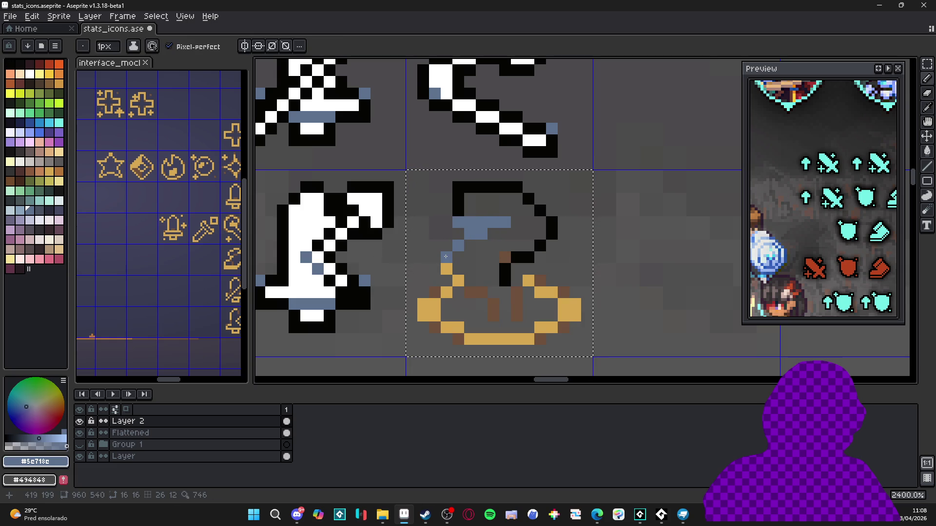
key(g)
click(450, 315)
key(ctrl+z)
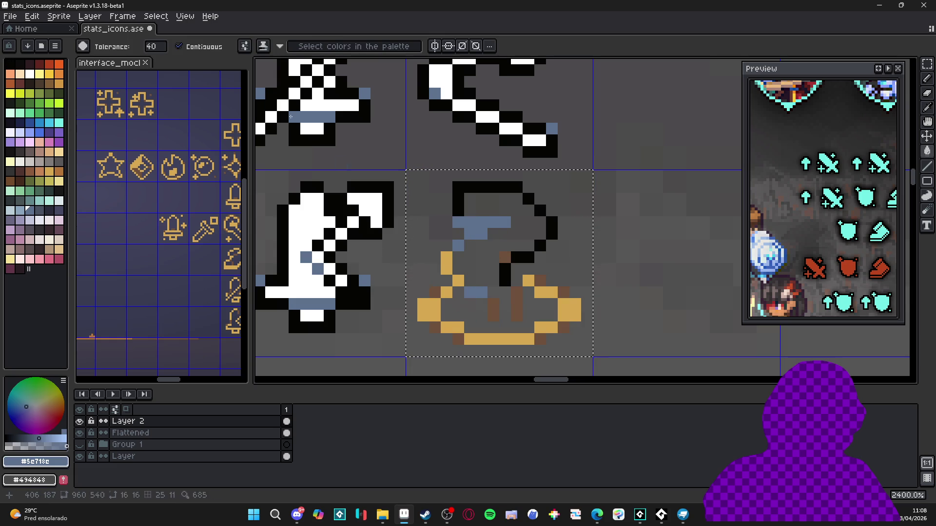
click(210, 48)
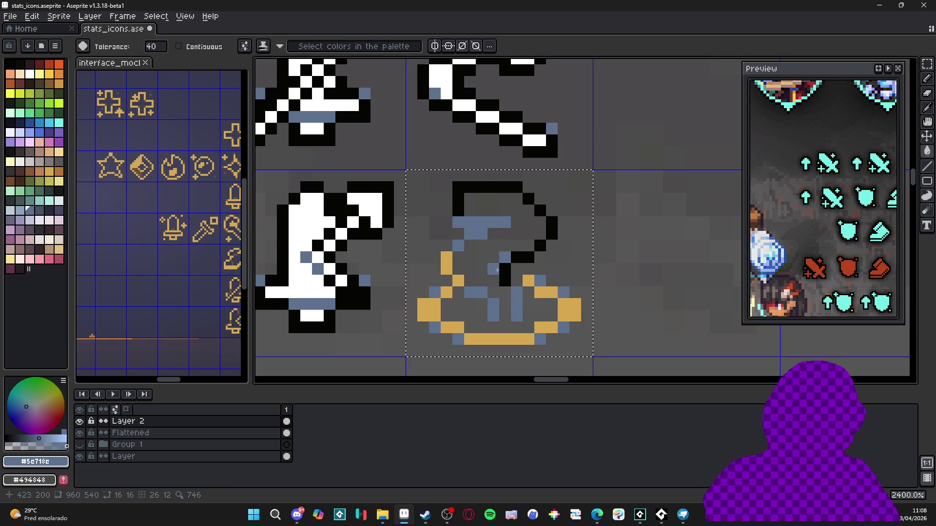
Fill the copied icon's interior with white.
alt+click(502, 271)
scroll(455, 283, down, 3)
key(b)
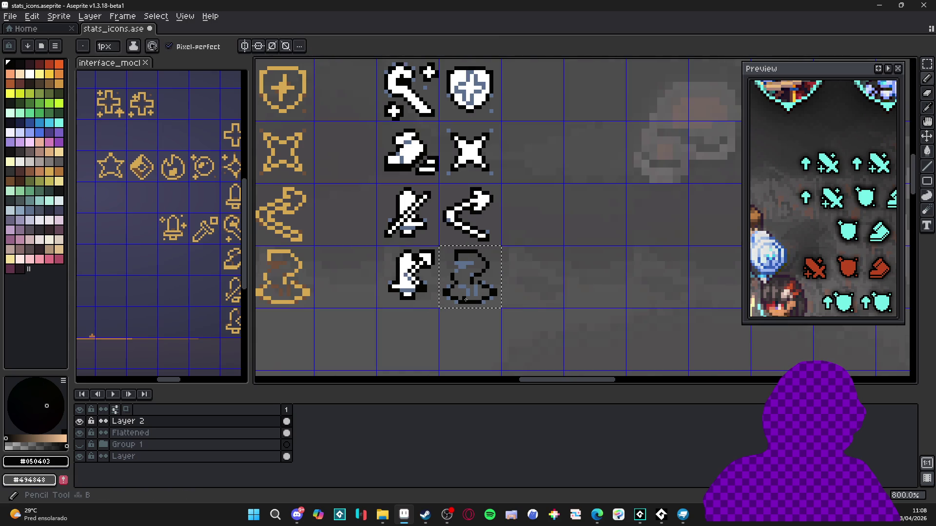
scroll(424, 97, up, 2)
alt+click(395, 113)
key(g)
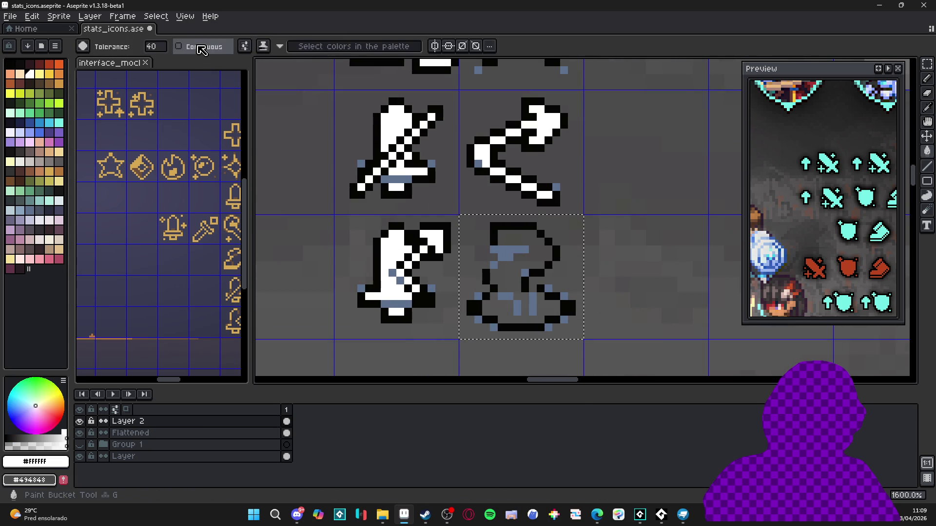
click(509, 286)
Fix the outline in near-black: blacken the stray base pixels and bars, and clear a stray pixel.
scroll(510, 286, down, 2)
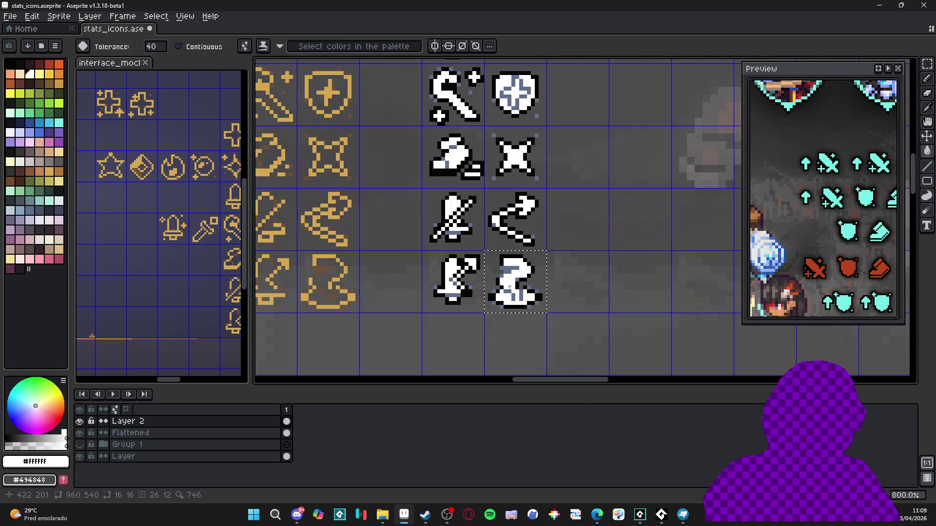
key(b)
scroll(507, 273, up, 2)
alt+click(486, 246)
click(511, 254)
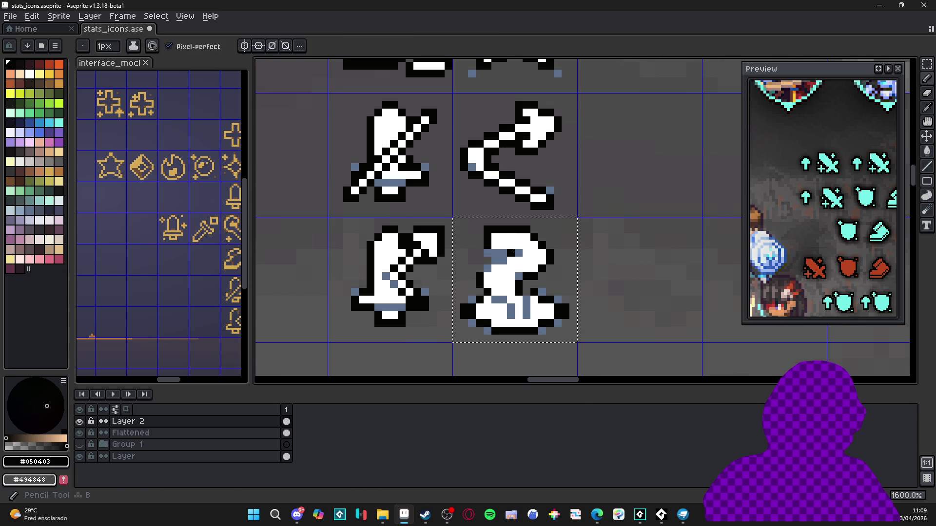
click(519, 254)
right_click(495, 253)
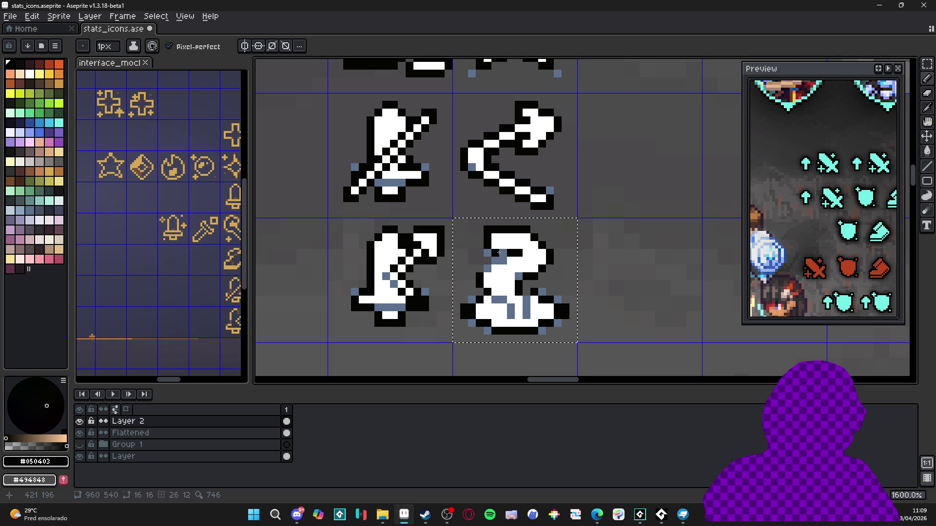
scroll(498, 252, down, 3)
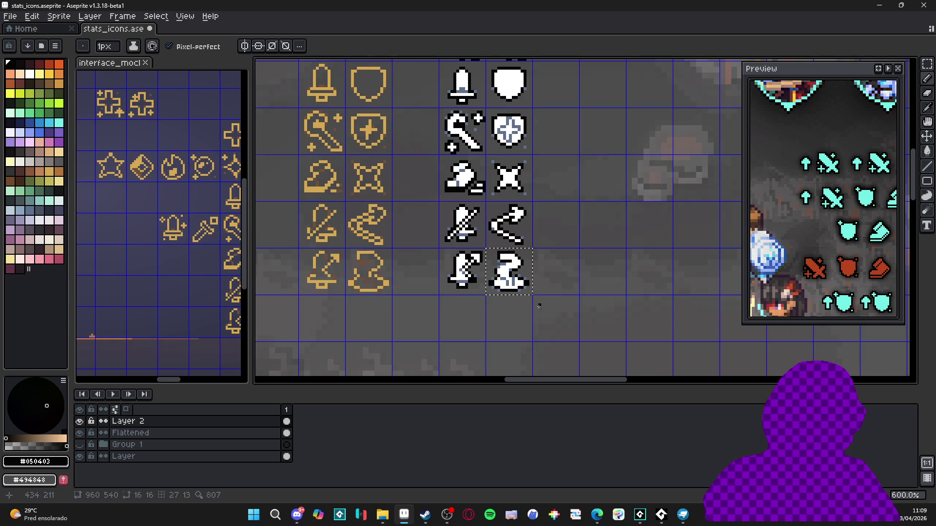
scroll(519, 298, up, 4)
scroll(477, 275, down, 3)
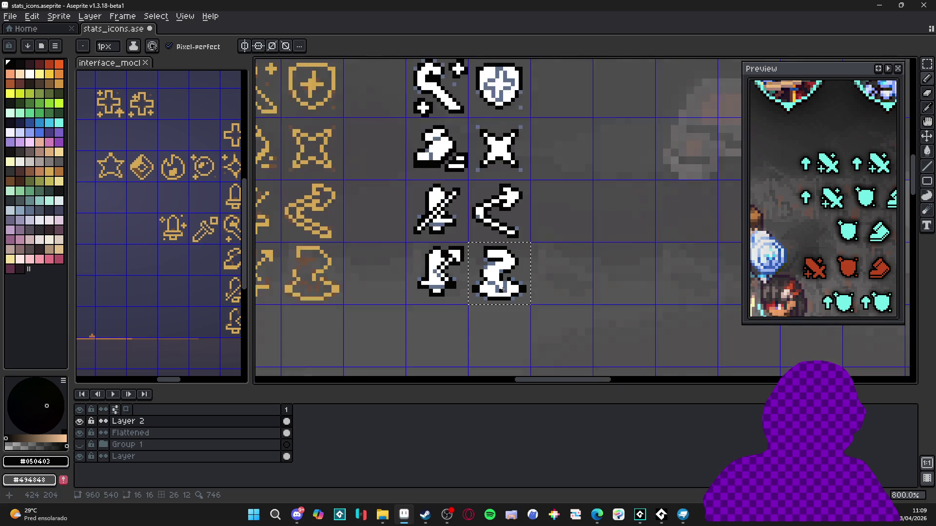
scroll(478, 274, up, 3)
scroll(477, 274, down, 3)
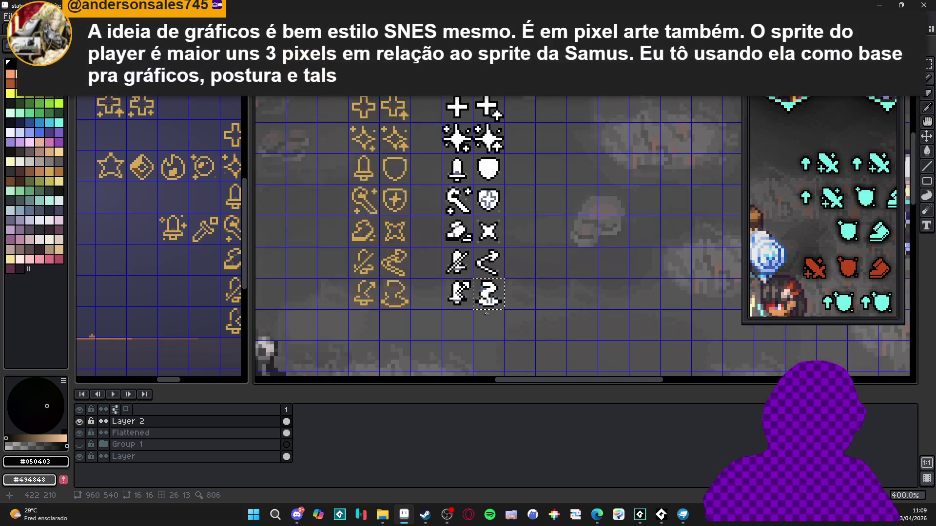
scroll(468, 312, up, 2)
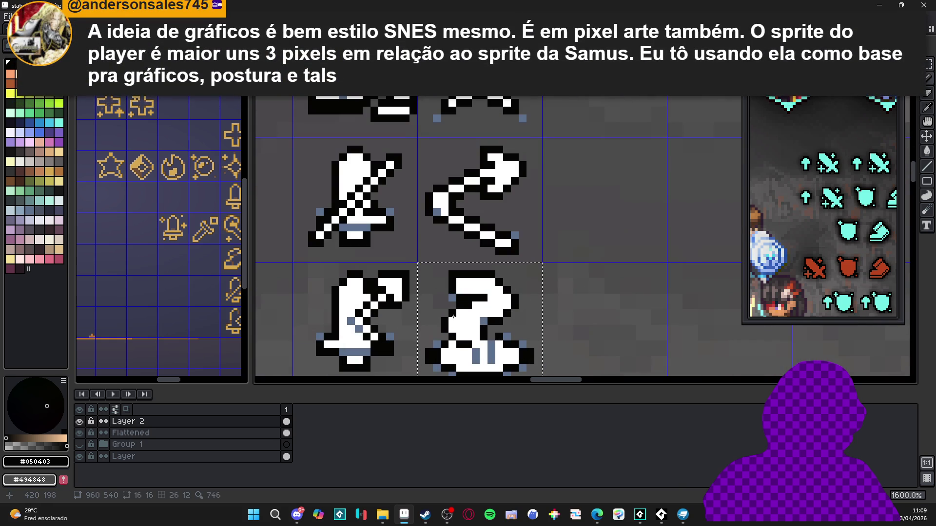
mouse_move(485, 329)
mouse_down()
mouse_move(478, 308)
mouse_move(463, 321)
mouse_up()
click(478, 314)
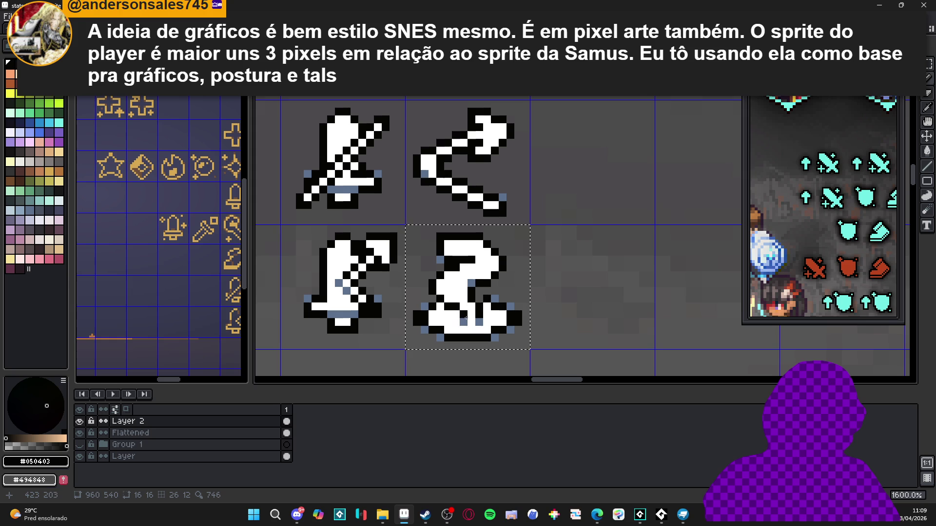
Add a blue-grey shading pixel to the icon, sampled from its existing shading.
scroll(464, 321, down, 2)
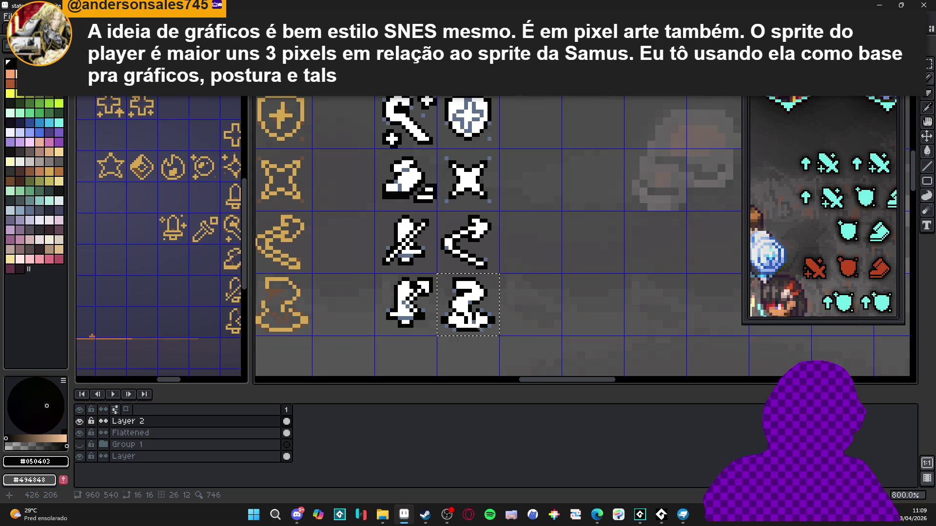
scroll(499, 339, down, 2)
scroll(501, 339, up, 4)
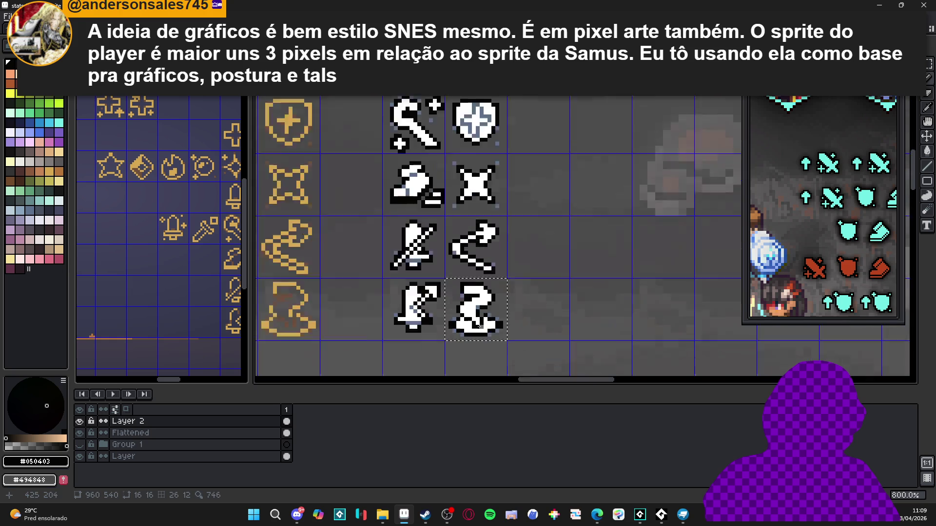
alt+click(481, 293)
click(456, 311)
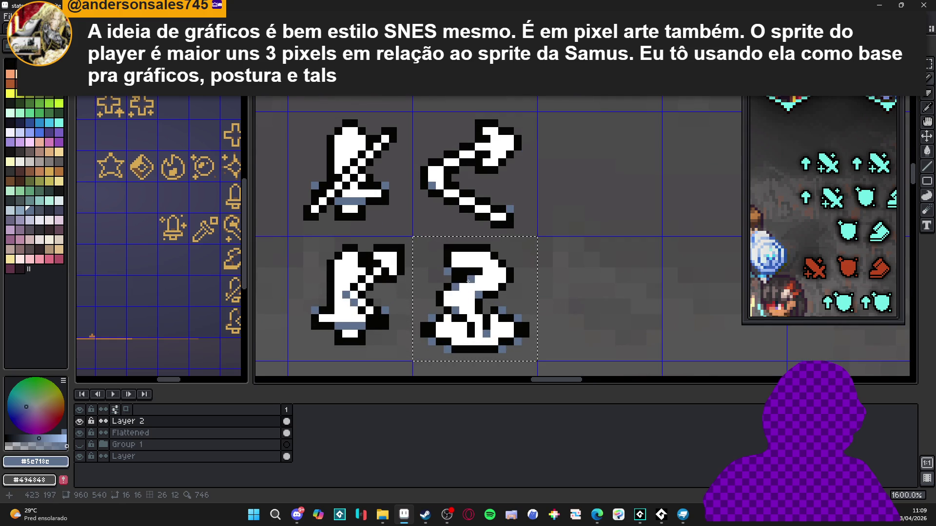
scroll(496, 295, down, 2)
drag(530, 333, 519, 331)
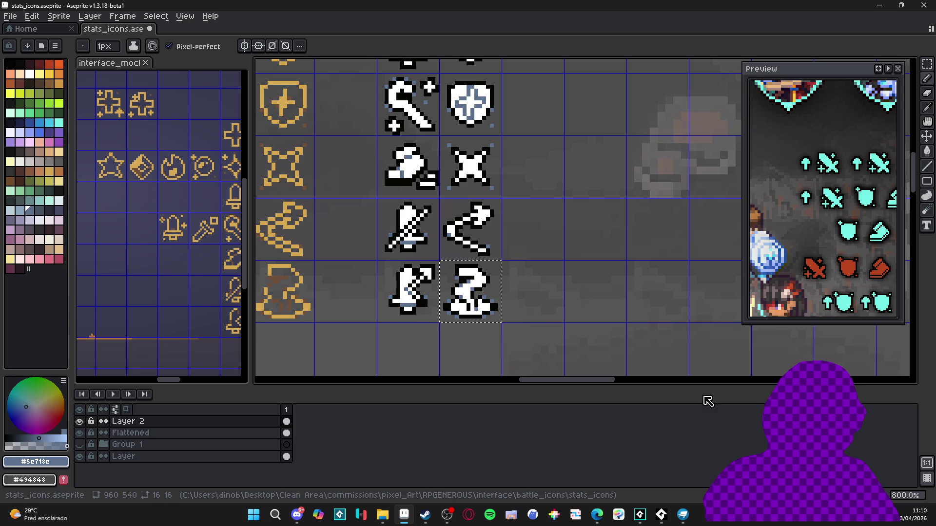
click(296, 523)
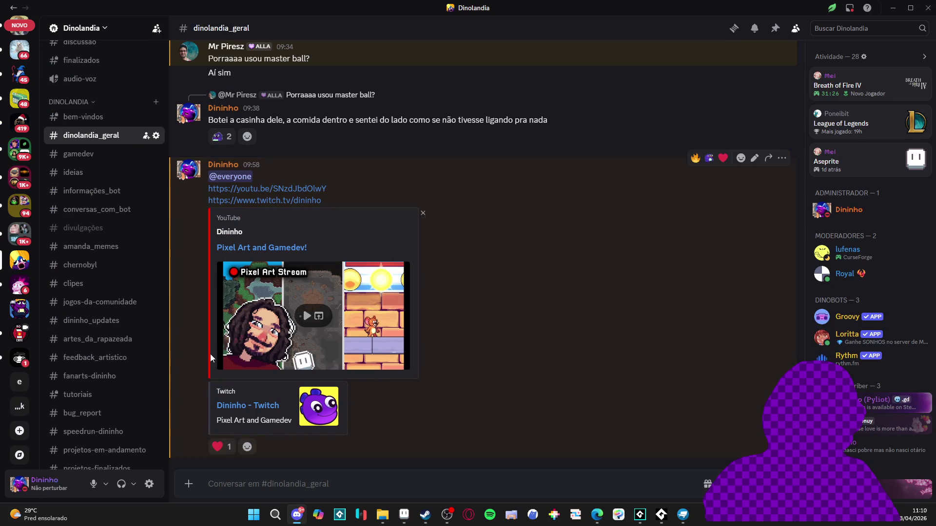
scroll(24, 288, down, 5)
scroll(24, 289, down, 10)
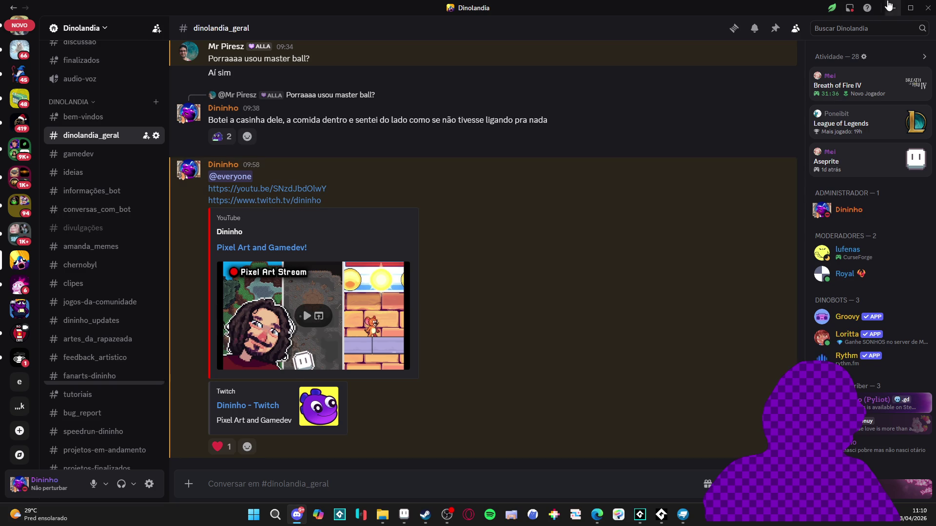
click(893, 8)
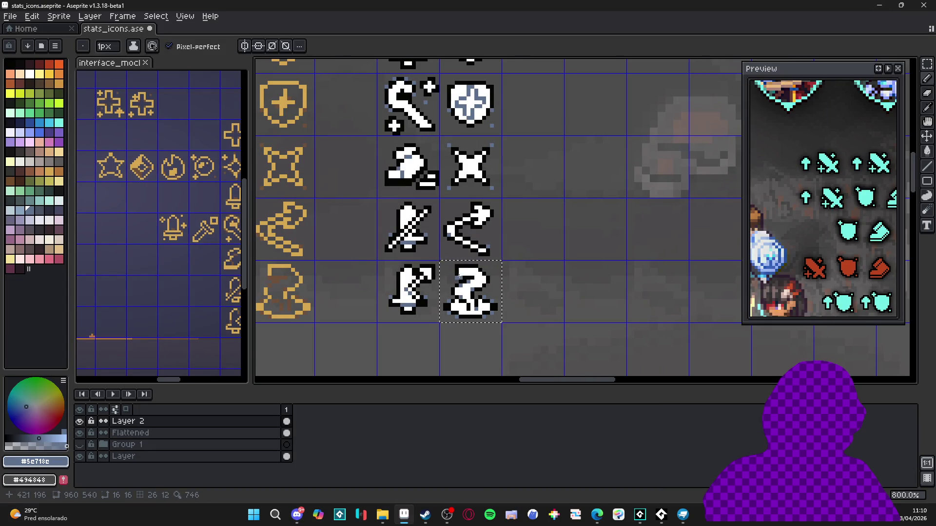
Deselect the finished icon with Ctrl+D.
scroll(461, 279, up, 2)
key(v)
key(m)
key(v)
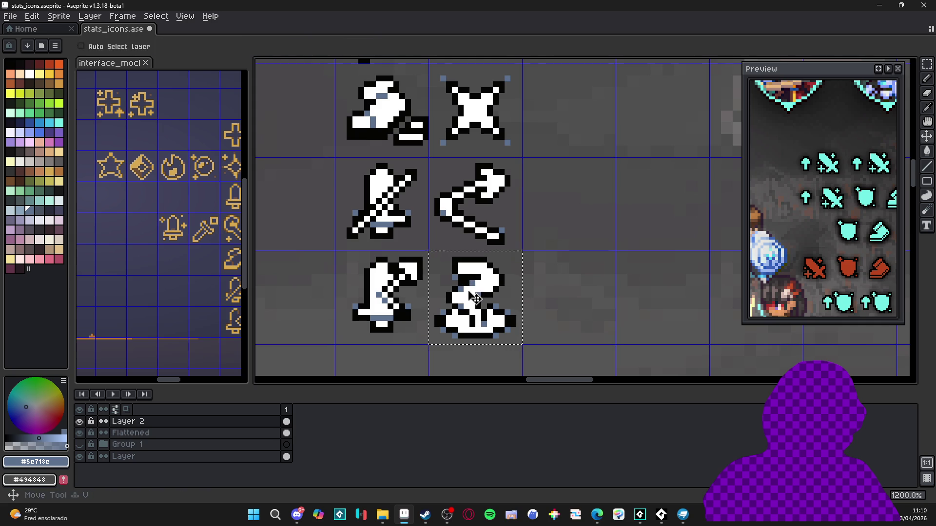
key(m)
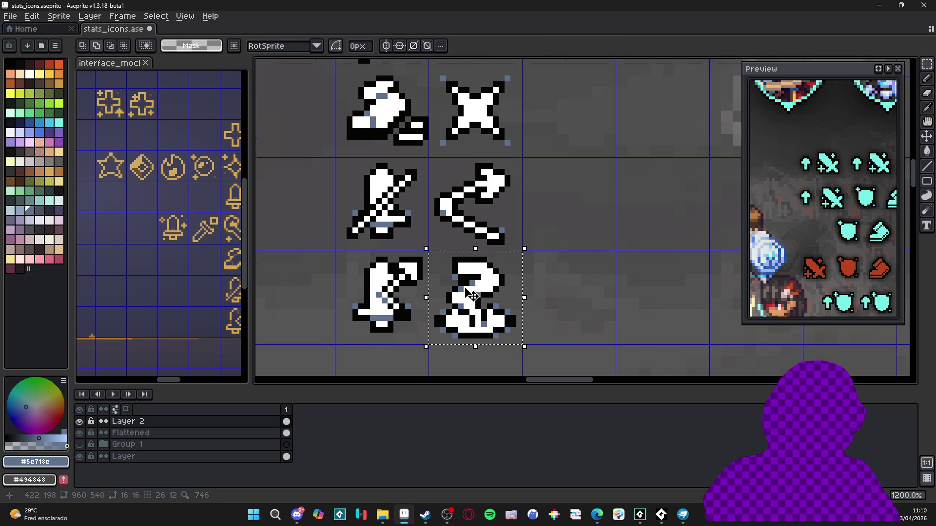
scroll(471, 296, down, 5)
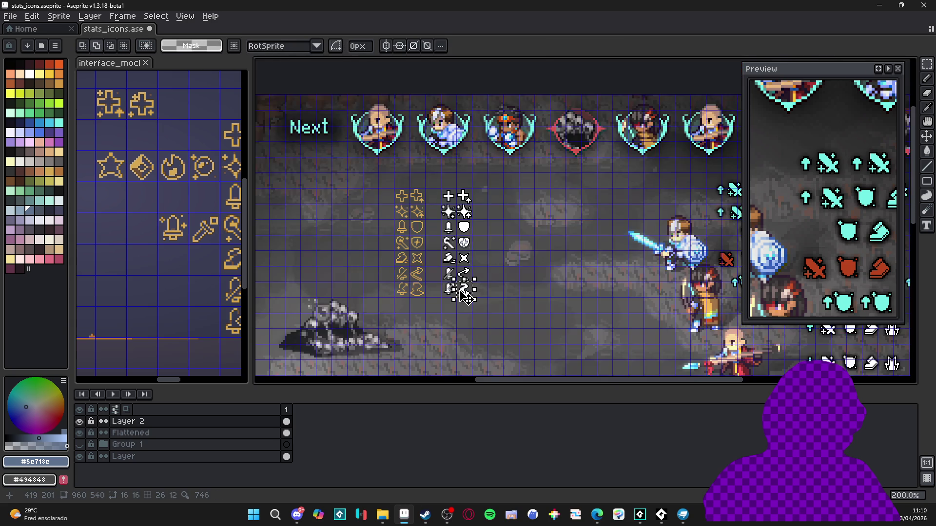
key(ctrl+d)
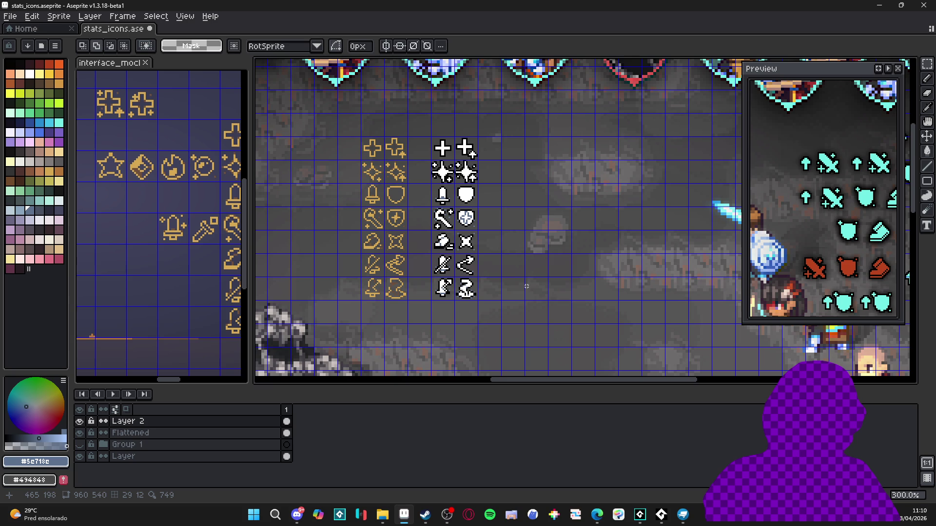
Switch to the 1px Pencil and zoom in on the last white icon.
scroll(527, 287, down, 1)
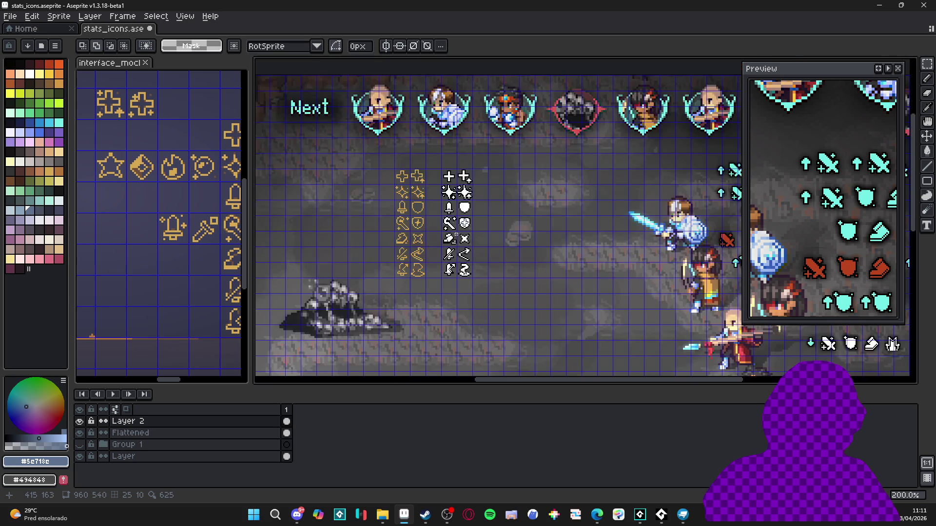
scroll(509, 298, up, 3)
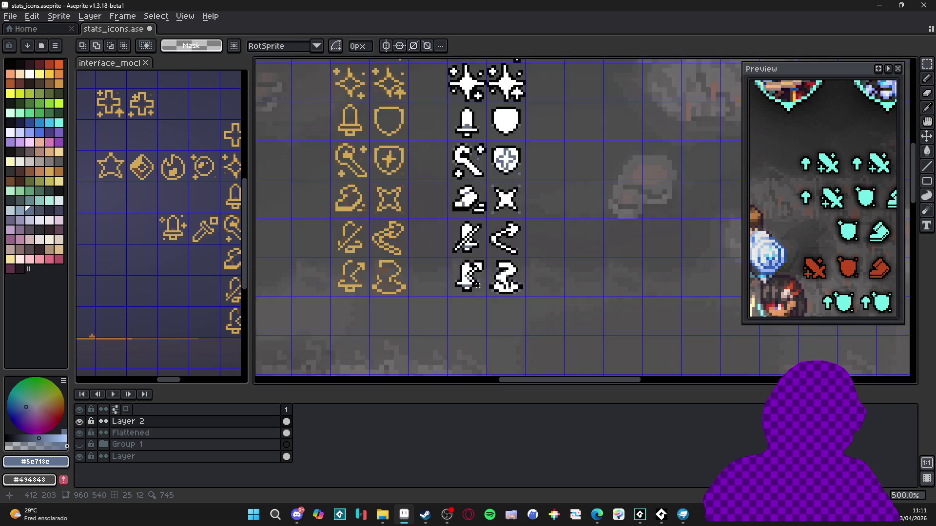
scroll(510, 298, down, 1)
scroll(502, 234, up, 4)
key(b)
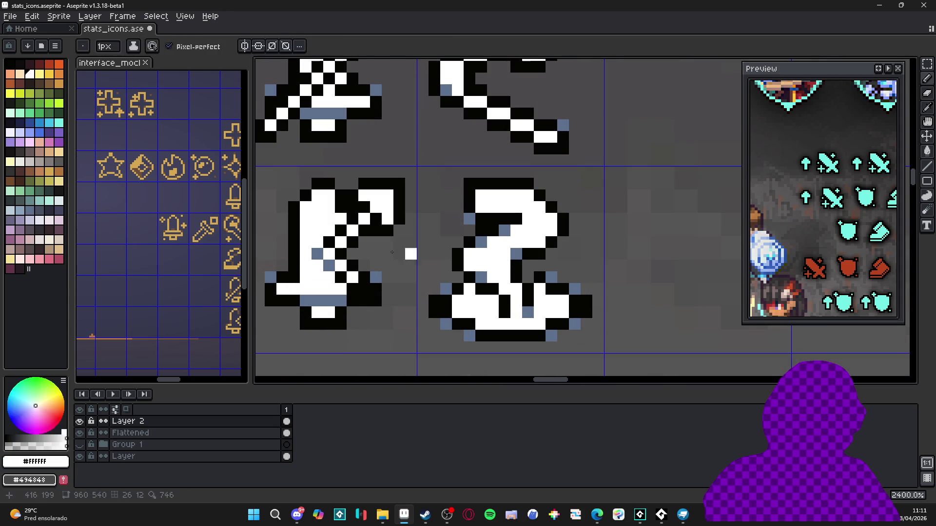
scroll(493, 299, down, 5)
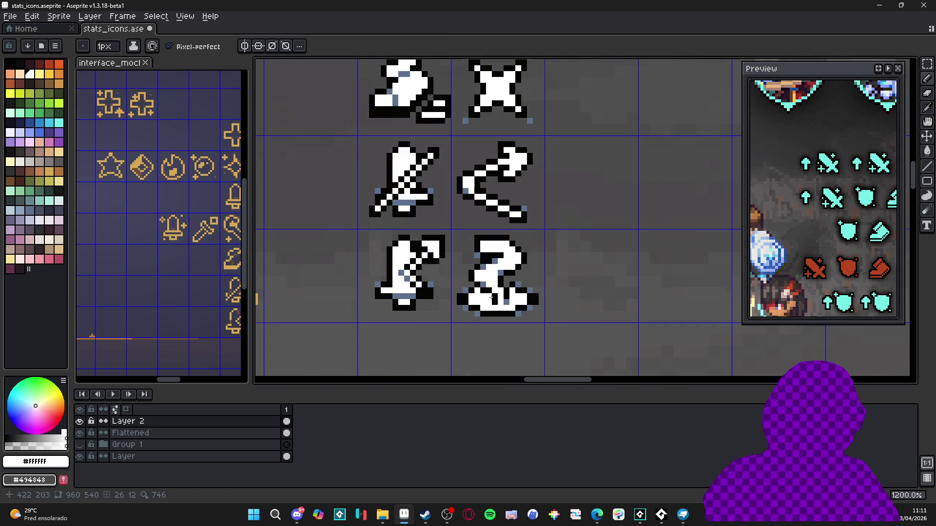
scroll(493, 298, up, 3)
scroll(536, 305, down, 5)
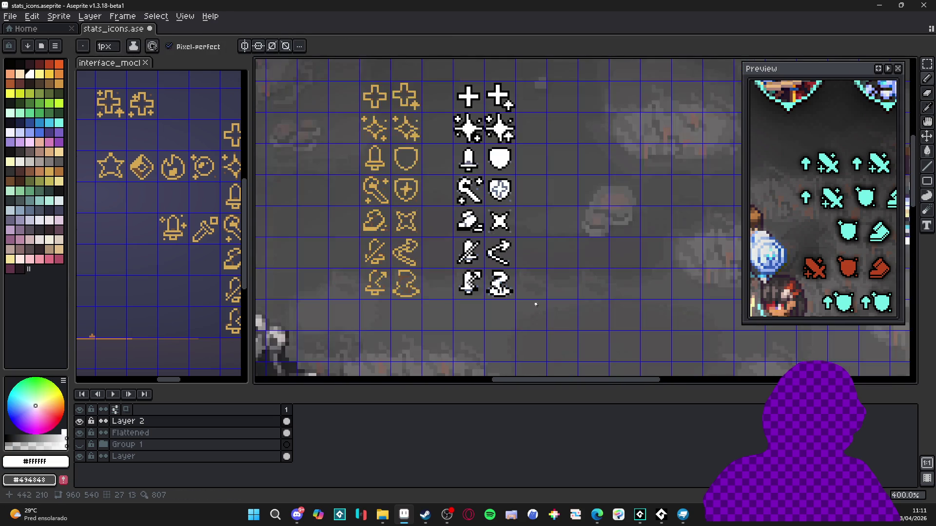
scroll(497, 281, up, 5)
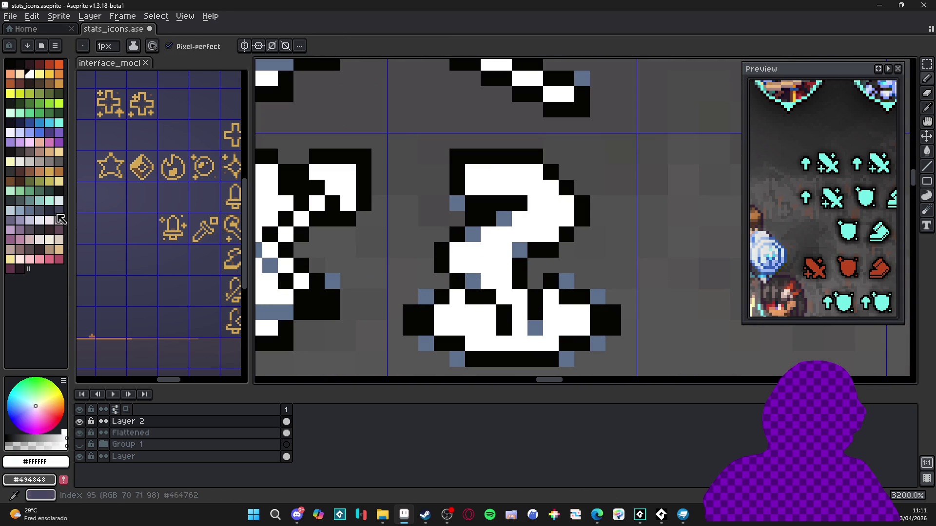
Shade pixels of the bottom-right white icon with light blue-grey, then lighten some to lighter gray.
click(20, 211)
click(473, 281)
click(471, 233)
click(504, 218)
click(10, 210)
click(431, 248)
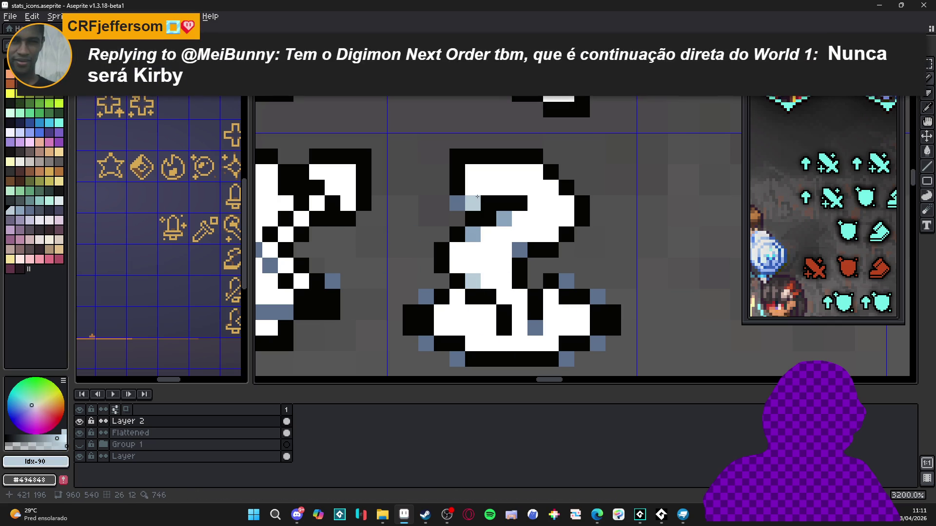
click(473, 234)
click(504, 219)
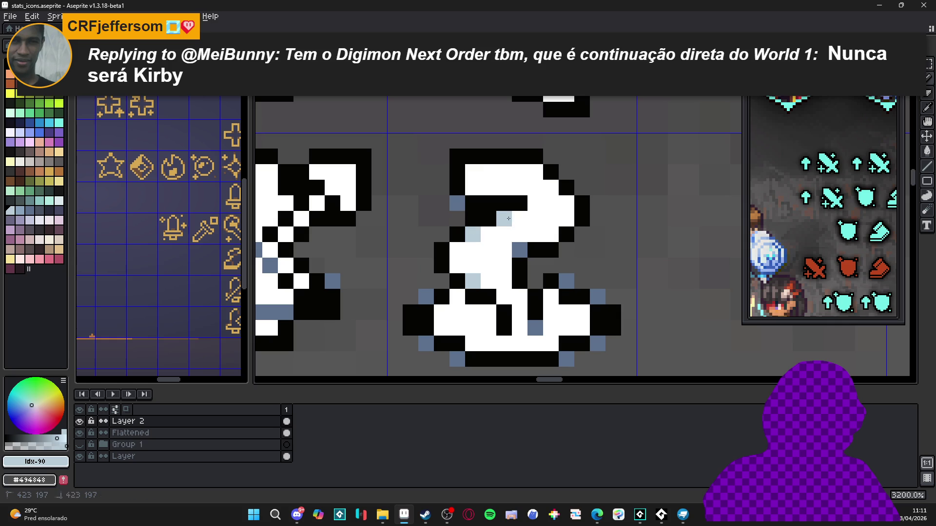
Repaint the remaining bluish shading pixels in light gray and save stats_icons.aseprite.
scroll(521, 249, down, 1)
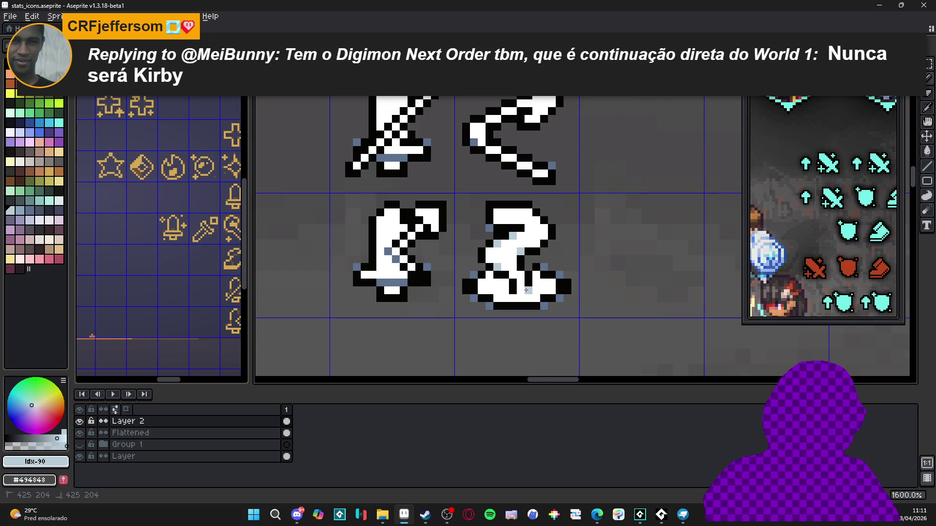
scroll(528, 284, down, 1)
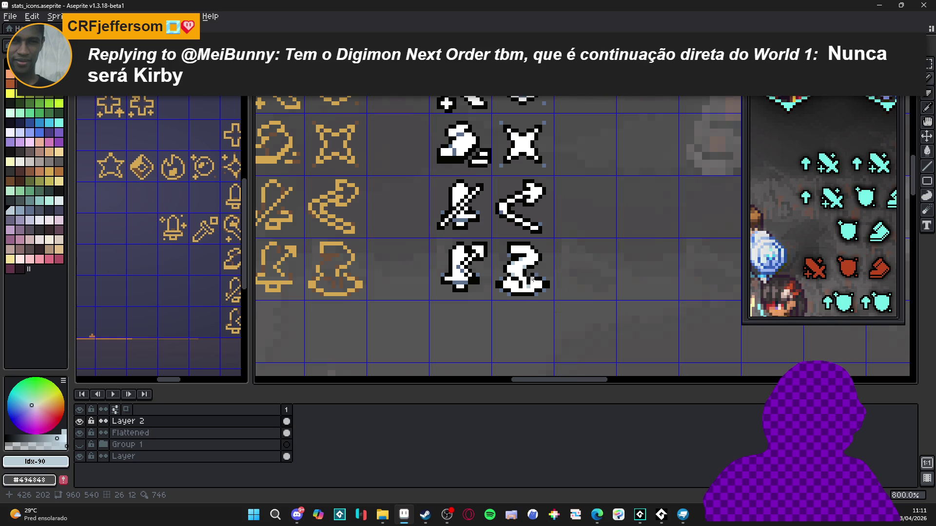
scroll(537, 285, up, 1)
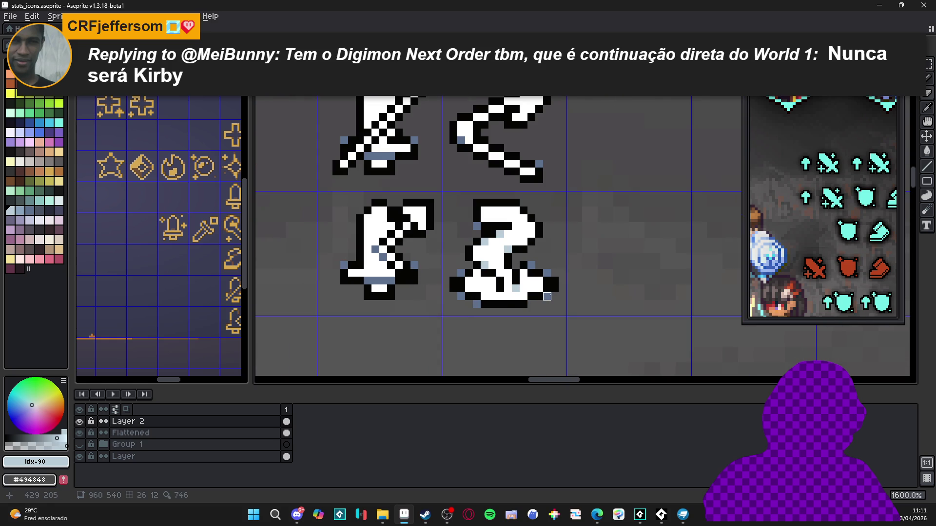
click(548, 274)
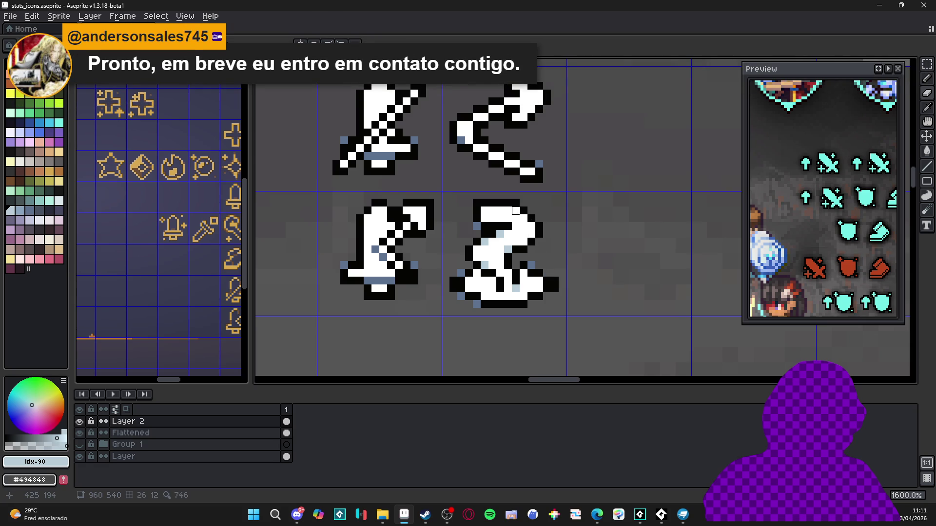
scroll(532, 218, up, 2)
click(538, 291)
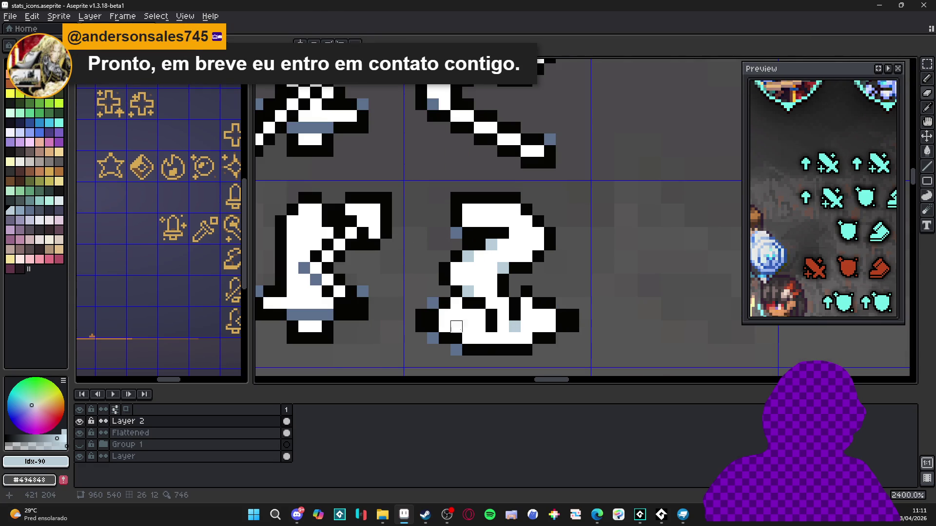
click(456, 350)
click(433, 339)
click(433, 302)
scroll(458, 292, down, 5)
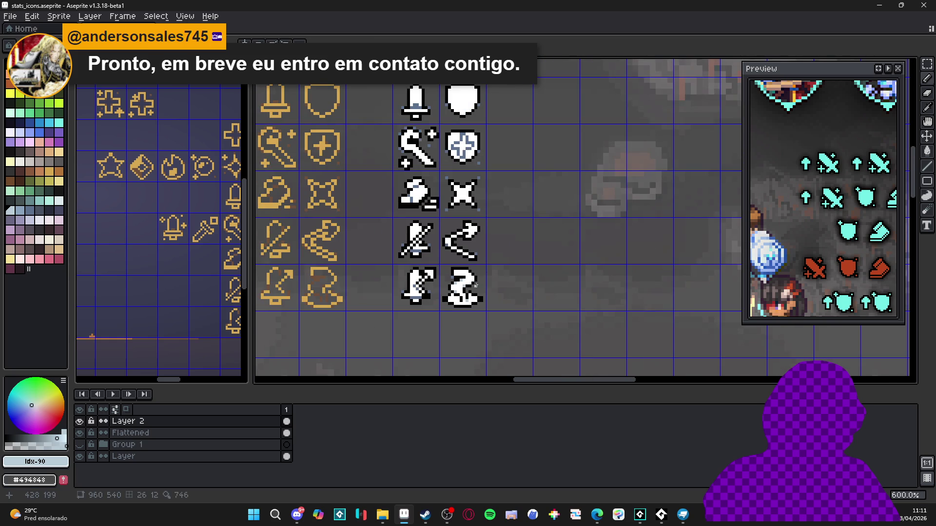
key(ctrl+s)
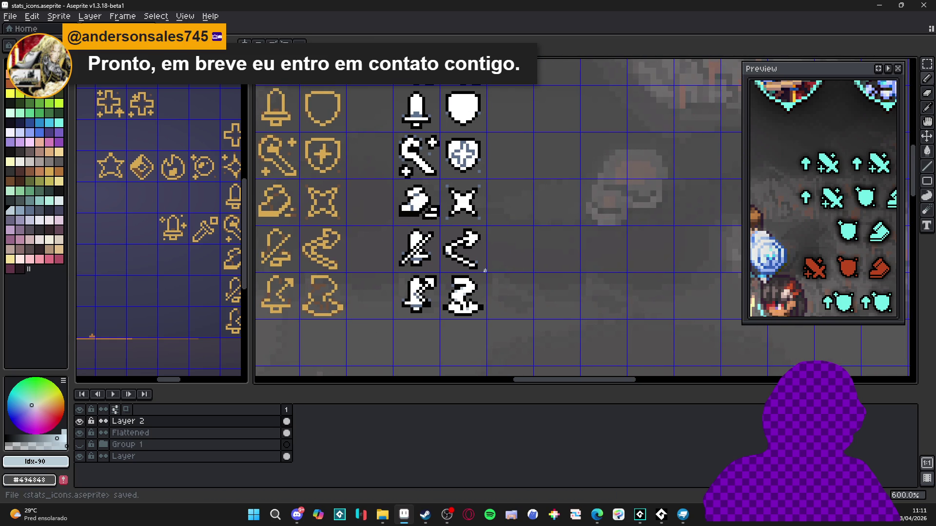
scroll(485, 267, down, 2)
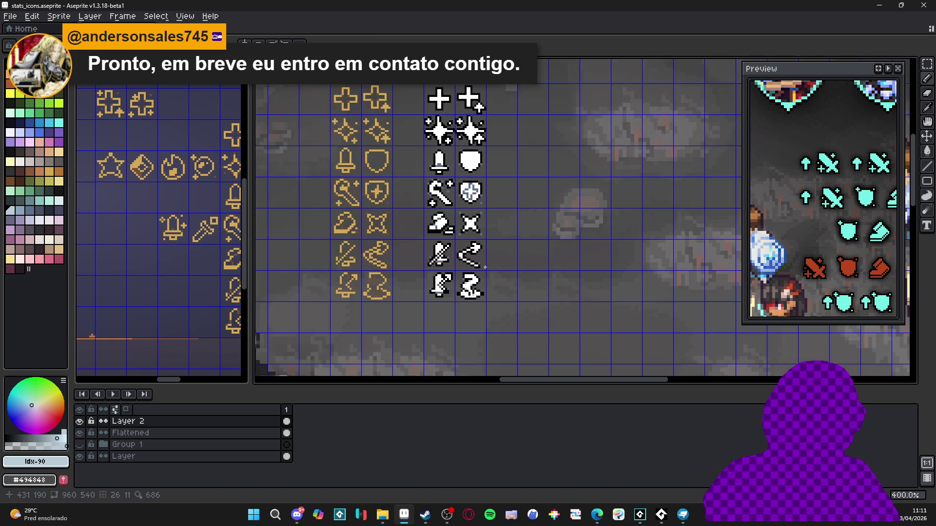
scroll(484, 259, down, 1)
scroll(485, 254, down, 2)
scroll(487, 250, up, 2)
key(ctrl+s)
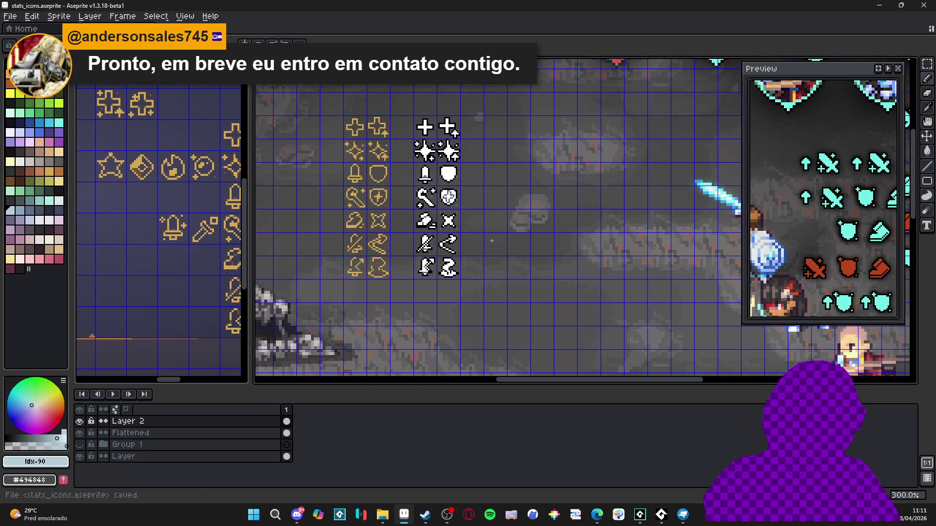
scroll(490, 249, down, 2)
scroll(488, 254, up, 2)
key(ctrl+t)
key(Return)
key(ctrl+d)
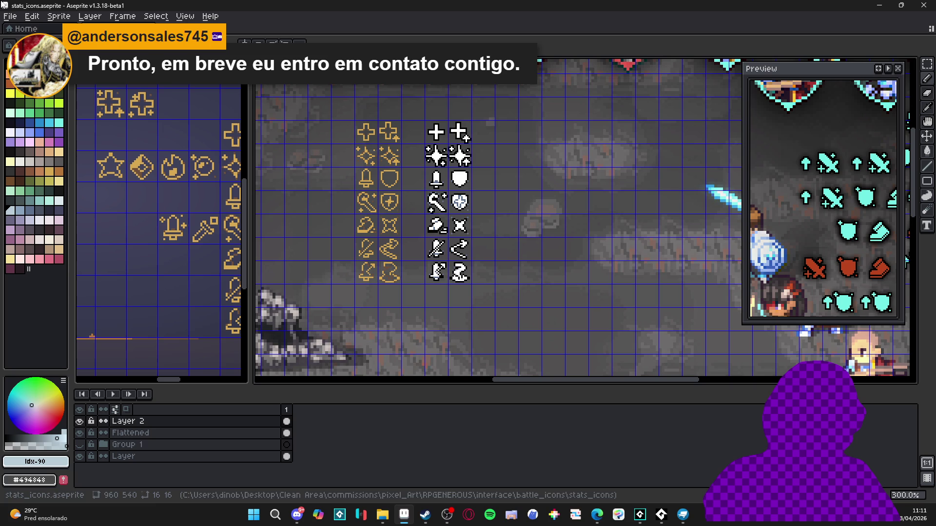
key(alt+Tab)
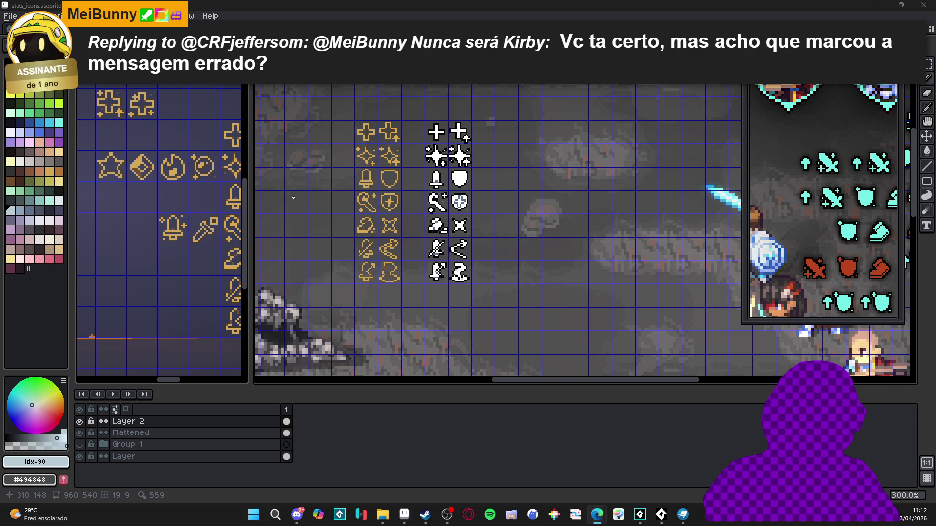
scroll(470, 299, up, 4)
scroll(457, 247, up, 5)
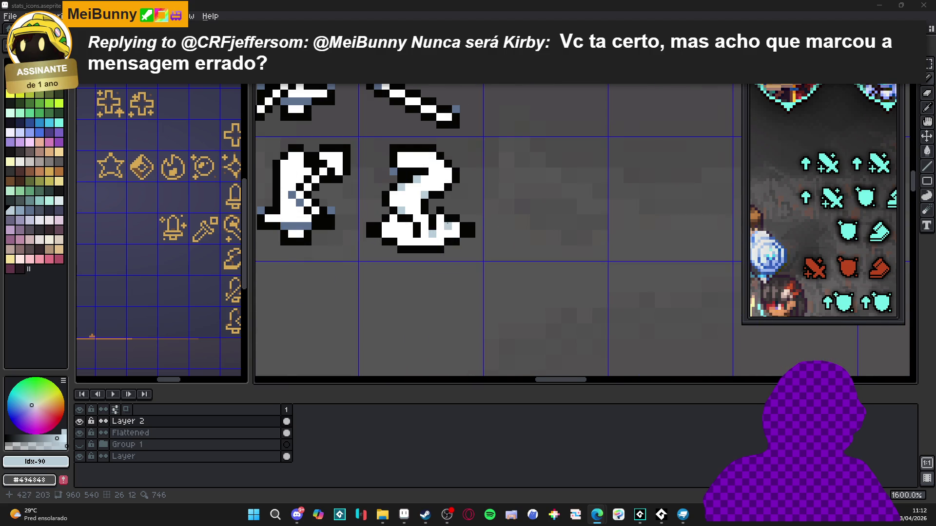
alt+click(428, 206)
scroll(428, 207, down, 9)
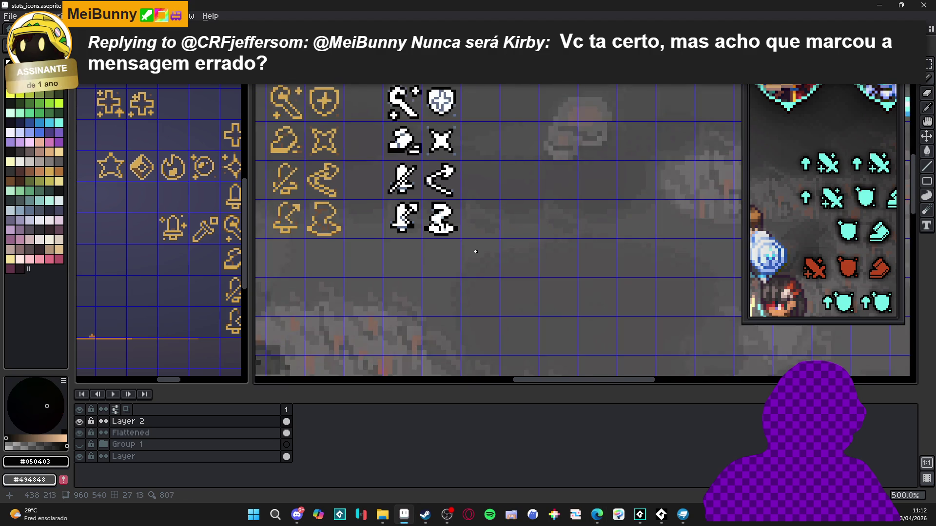
scroll(476, 251, down, 1)
key(ctrl+s)
scroll(443, 169, up, 3)
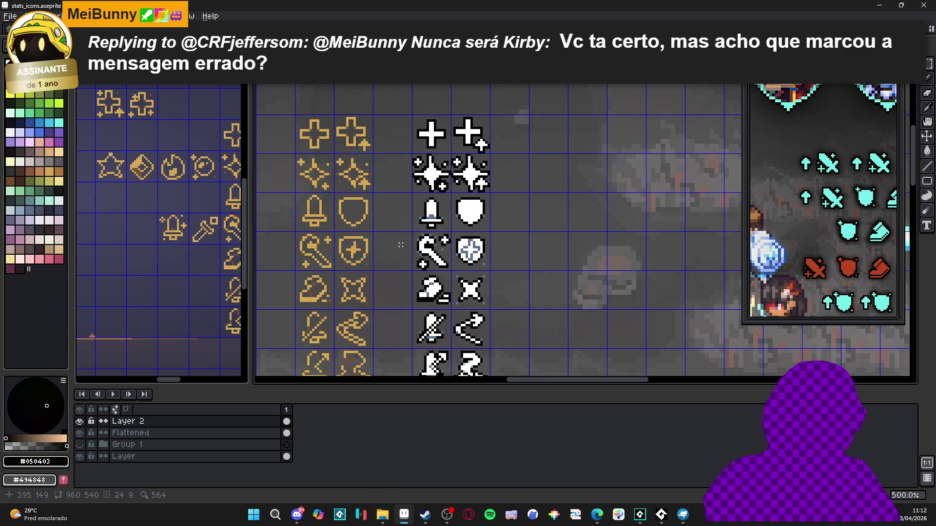
scroll(341, 227, down, 2)
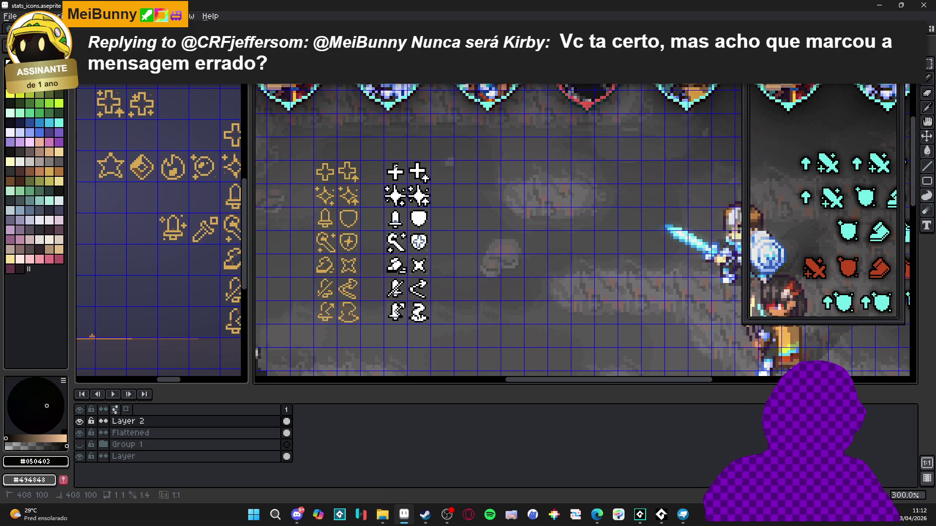
scroll(397, 205, up, 7)
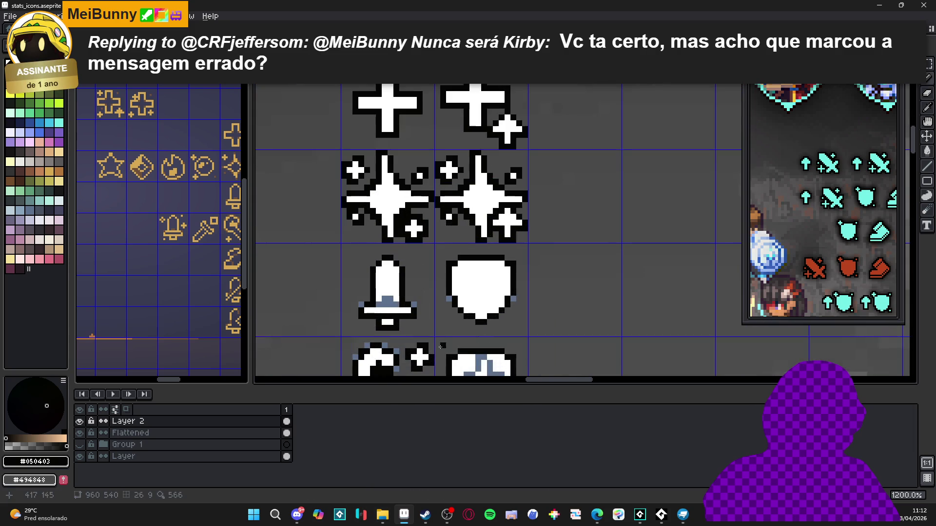
Sample the bell's blue-grey and shade the upper inner corners of both white crosses.
alt+click(388, 307)
scroll(389, 293, up, 5)
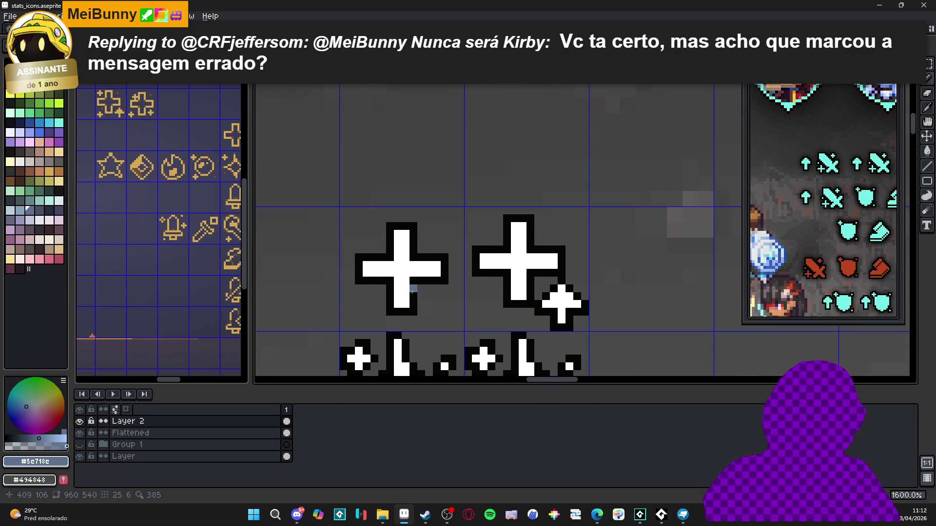
click(390, 258)
click(413, 257)
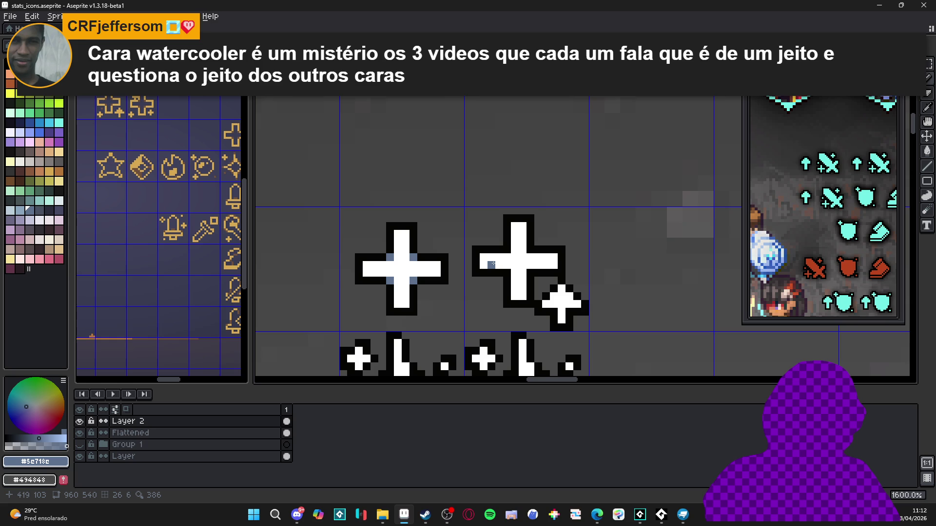
click(511, 249)
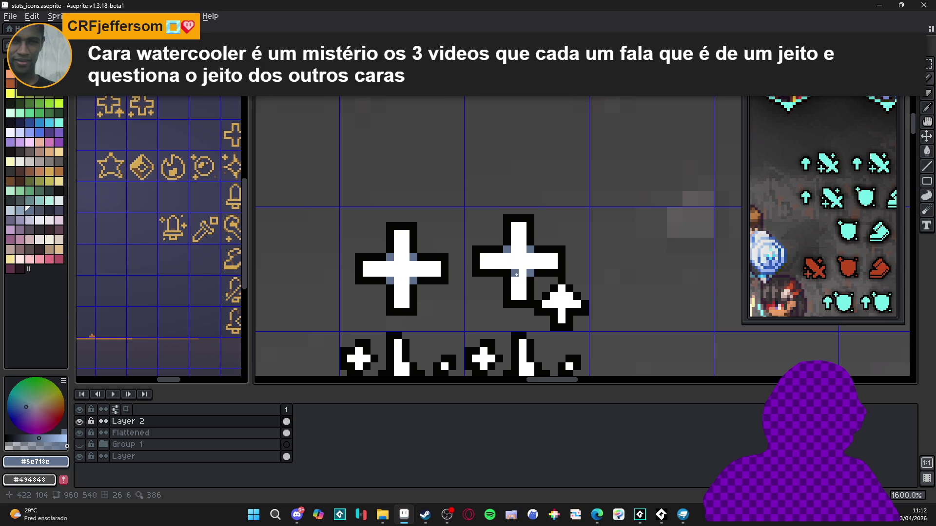
Save stats_icons.aseprite.
scroll(510, 274, down, 3)
scroll(521, 282, down, 1)
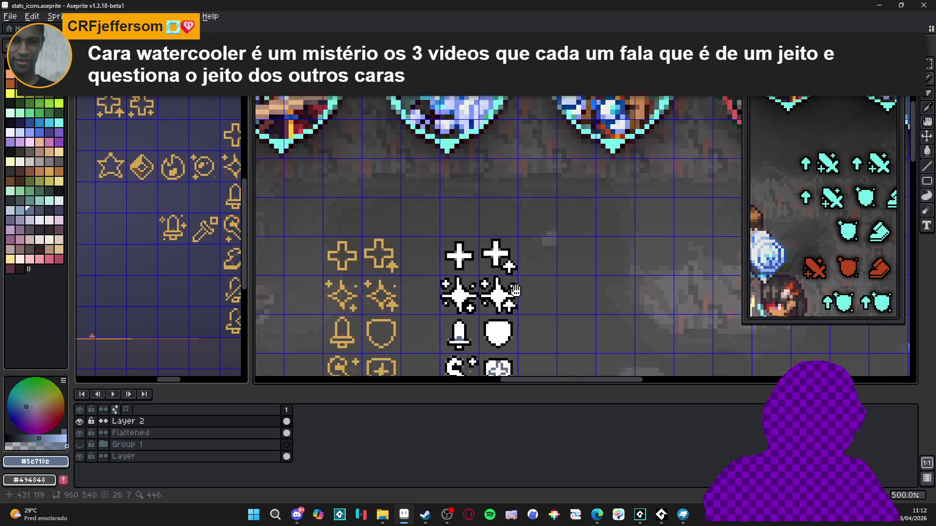
key(ctrl+s)
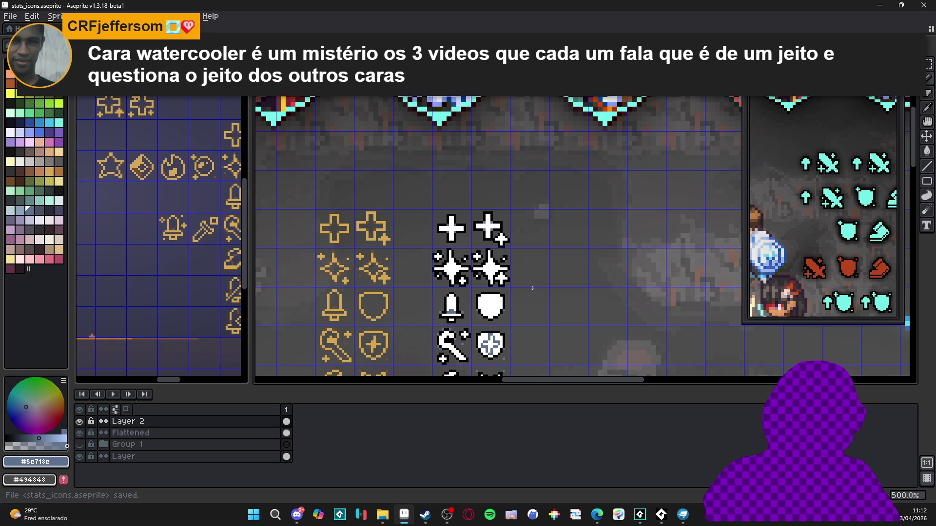